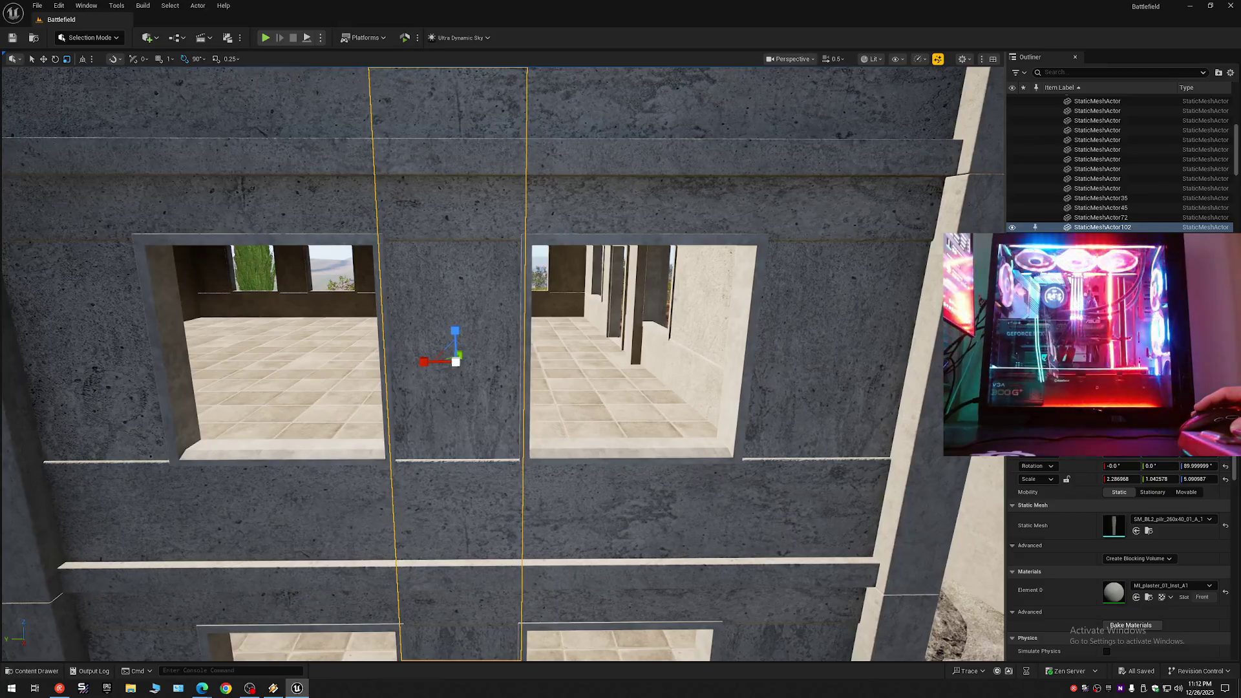
# Widen the pillar between the two windows to X scale 2.797512 and collapse the Outliner.
pyautogui.press('w')
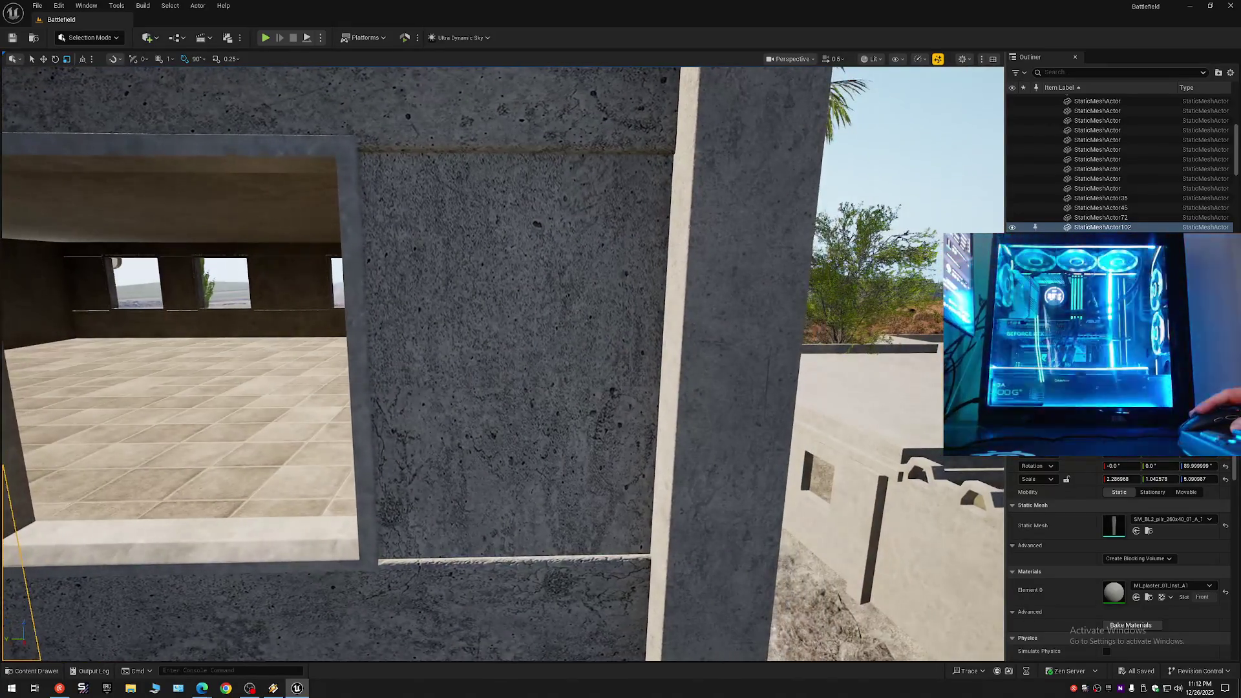
pyautogui.press('s')
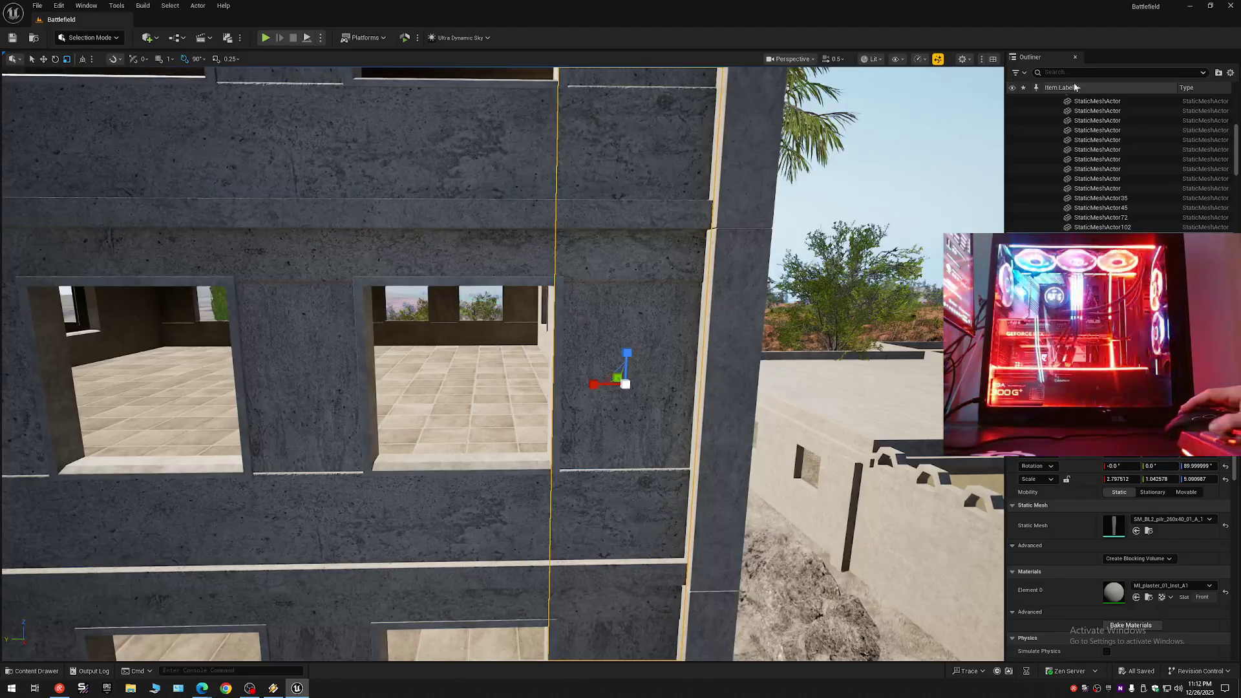
pyautogui.click(1048, 100)
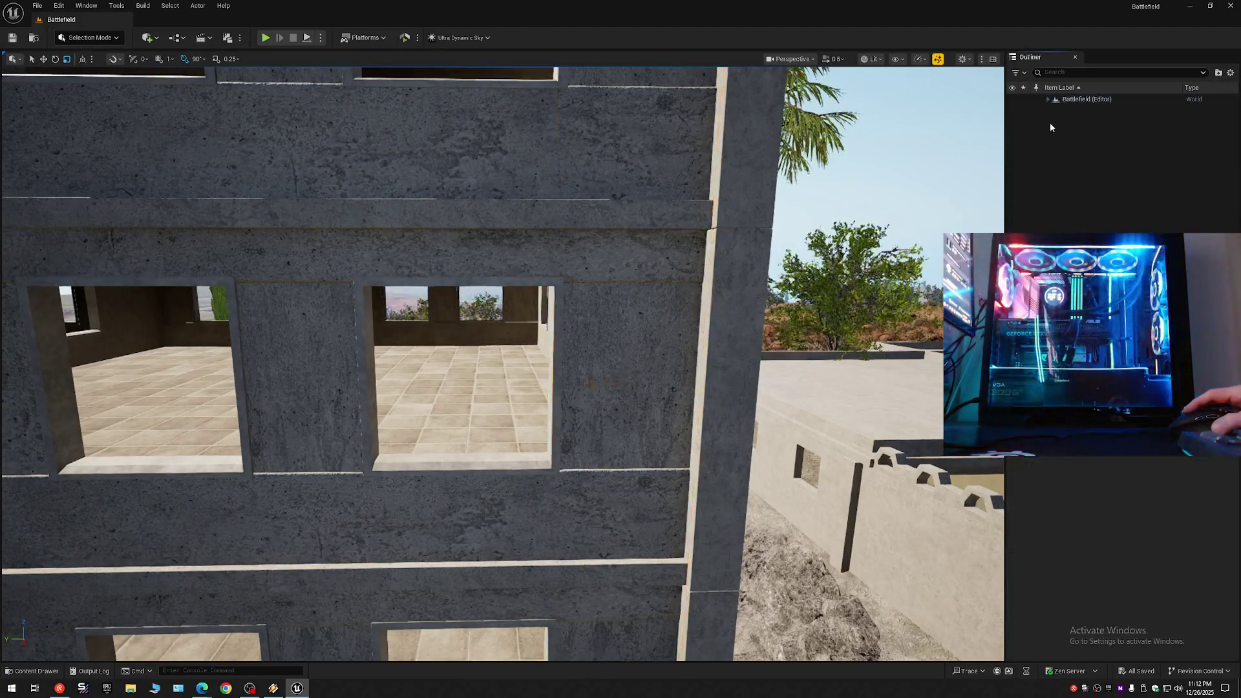
# Fly outside past the balconies and select the wall pillar beside the window opening.
pyautogui.press('w')
pyautogui.press('w')
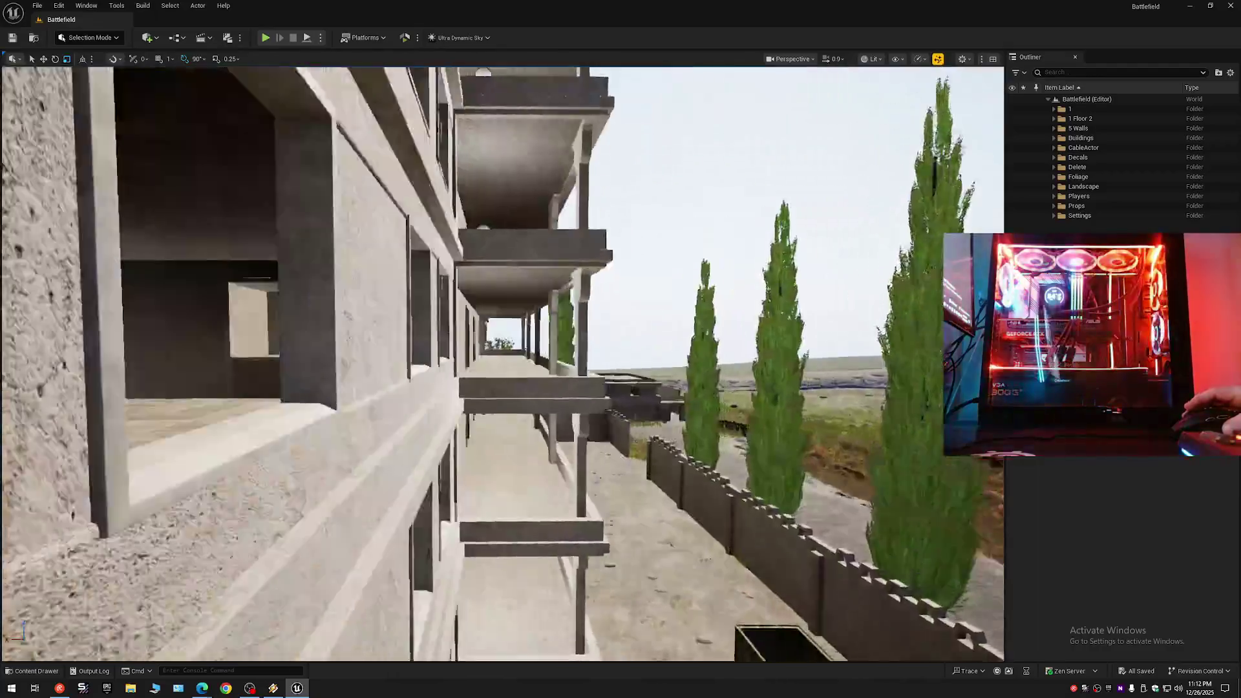
pyautogui.press('w')
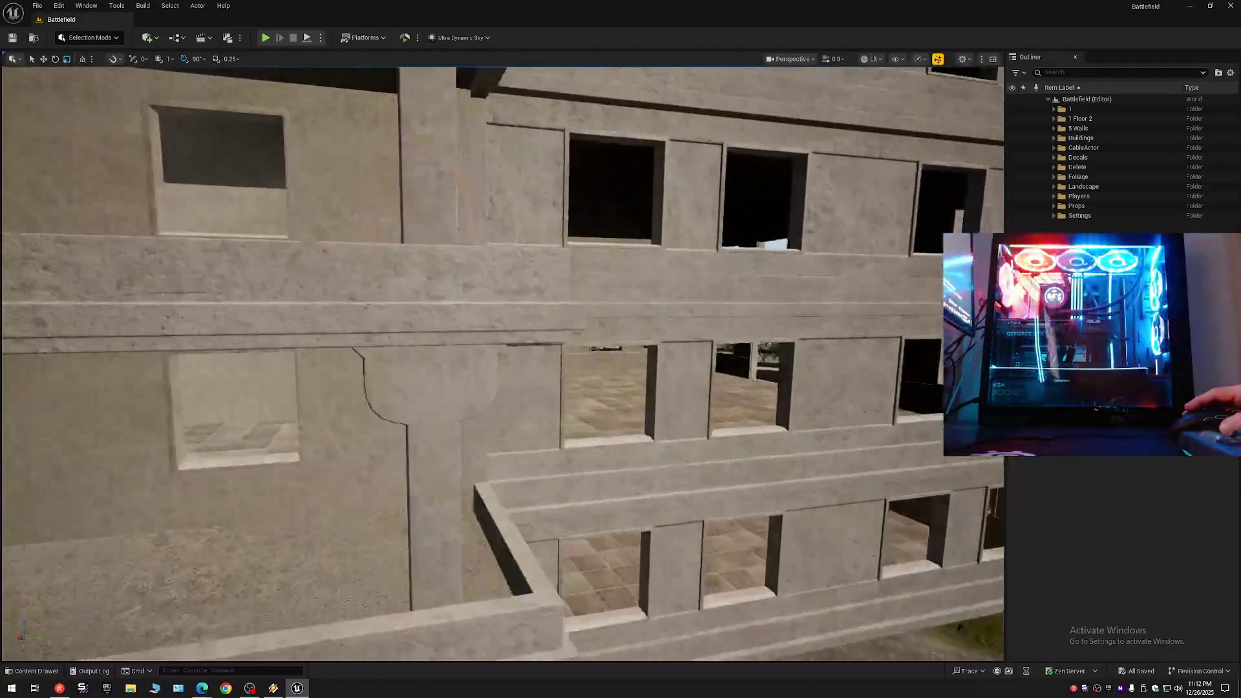
pyautogui.click(375, 388)
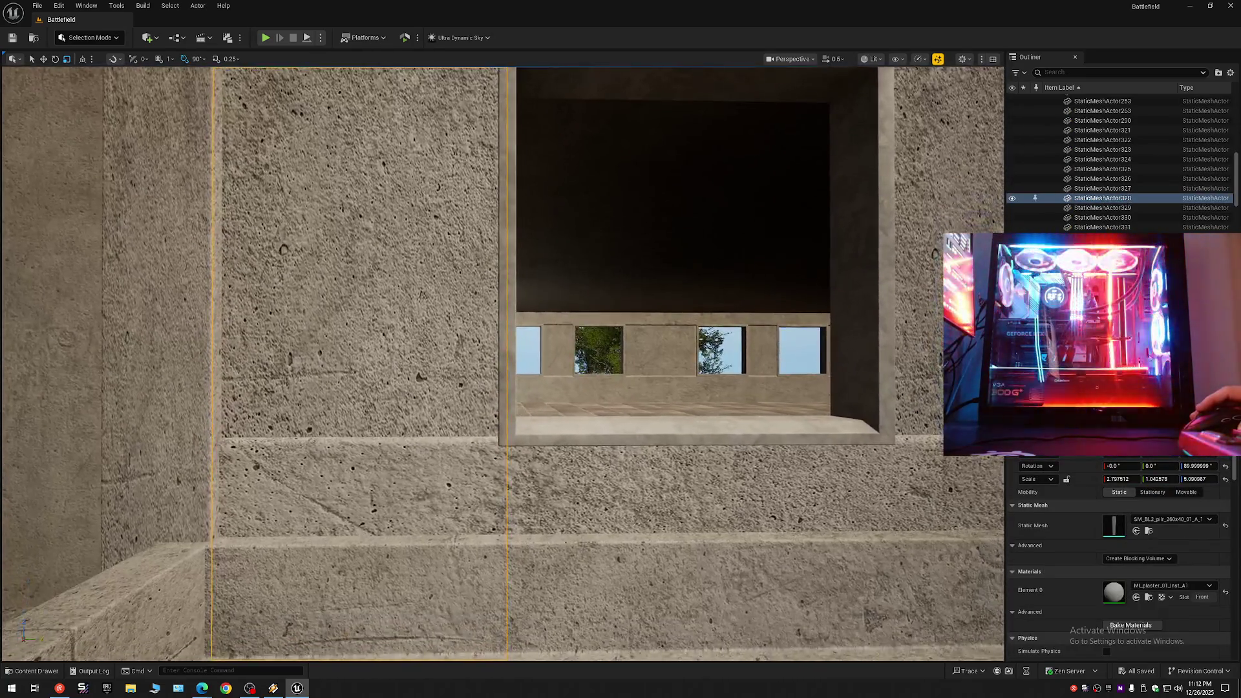
# Select the middle pillar, then StaticMeshActor326, and adjust its width to fill the opening.
pyautogui.press('w')
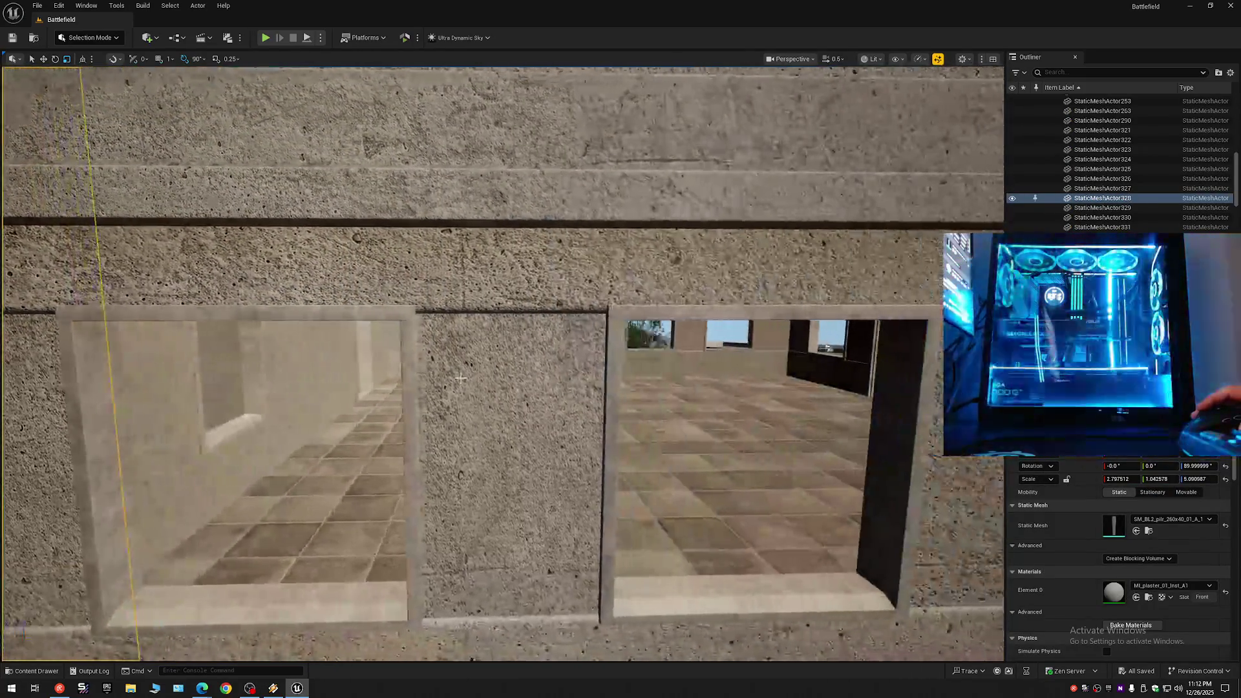
pyautogui.click(438, 398)
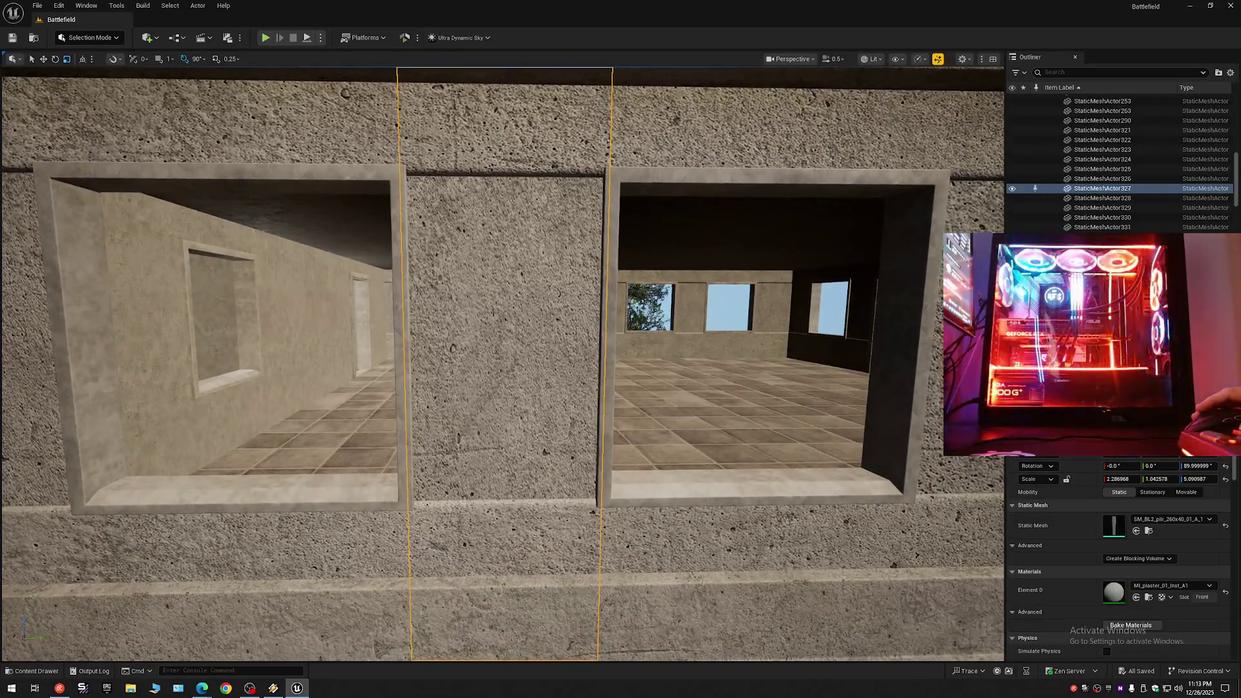
pyautogui.scroll(-1, 503, 362)
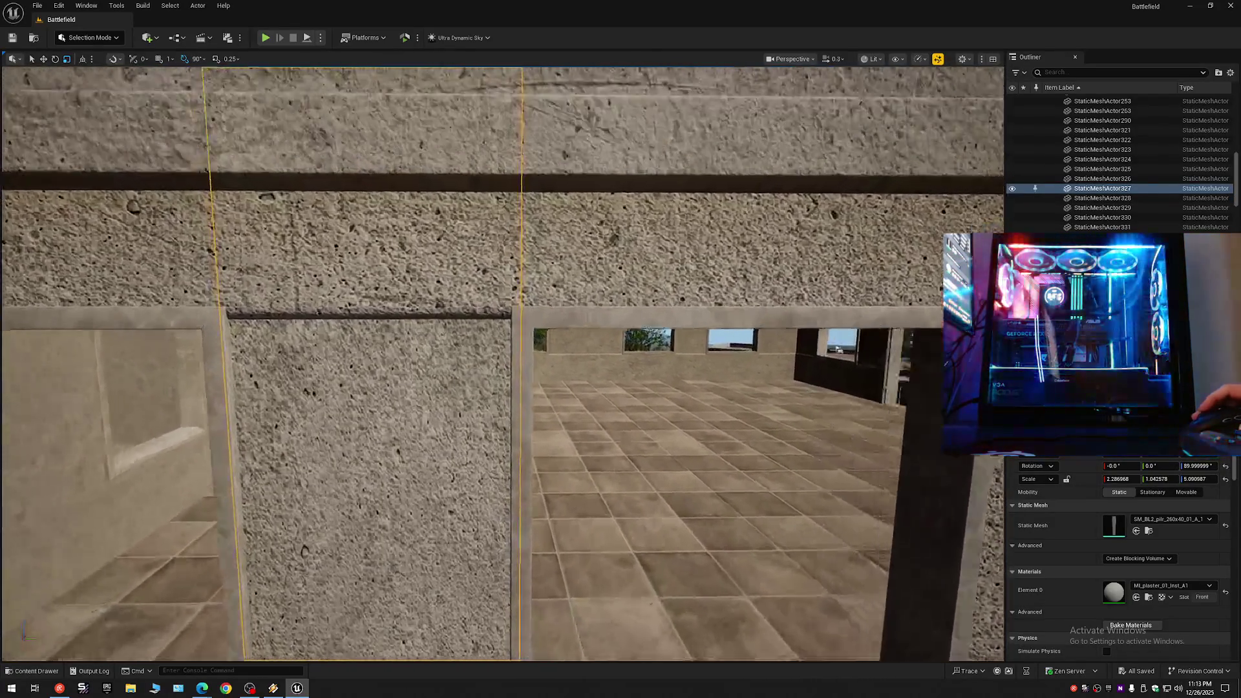
pyautogui.press('w')
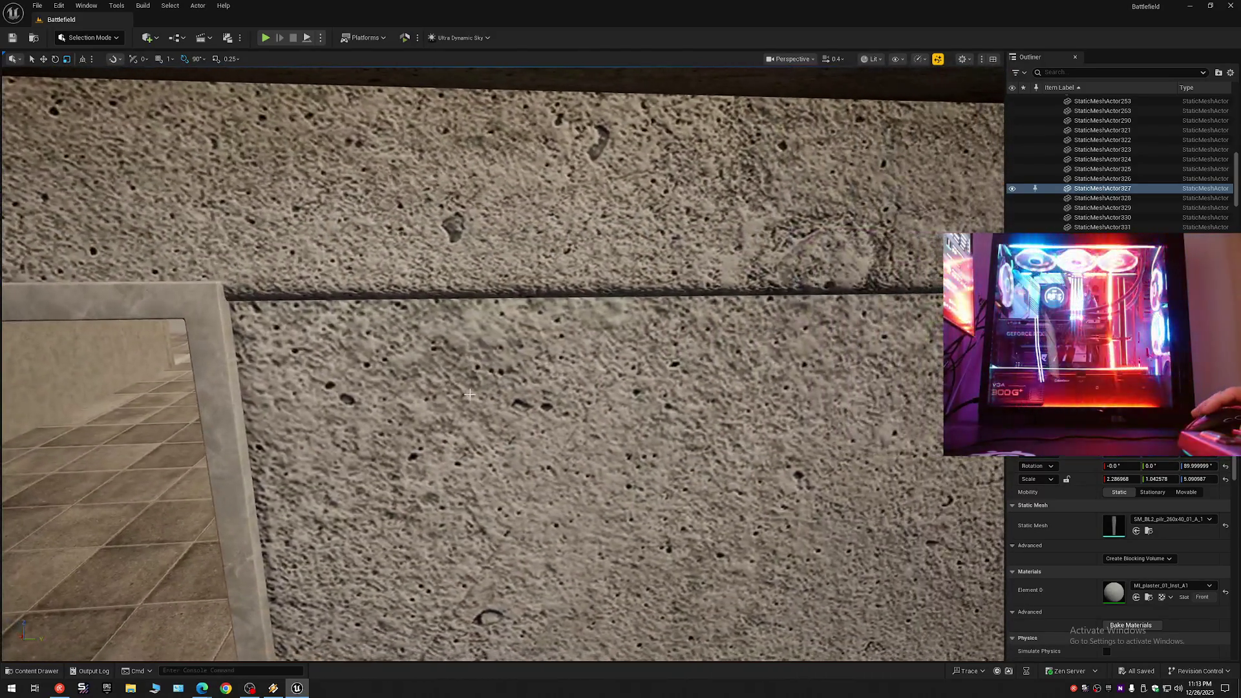
pyautogui.click(433, 357)
pyautogui.press('a')
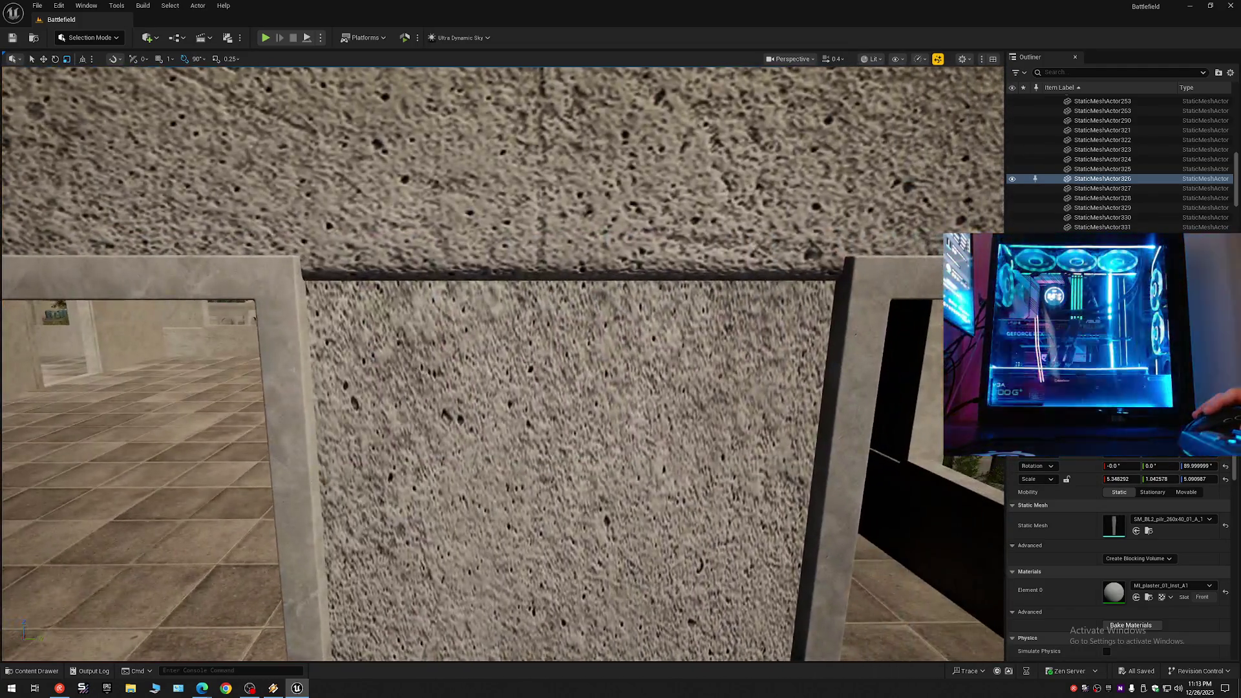
# Adjust the Scale X of pillars StaticMeshActor325 and StaticMeshActor324 to fit their openings.
pyautogui.click(569, 388)
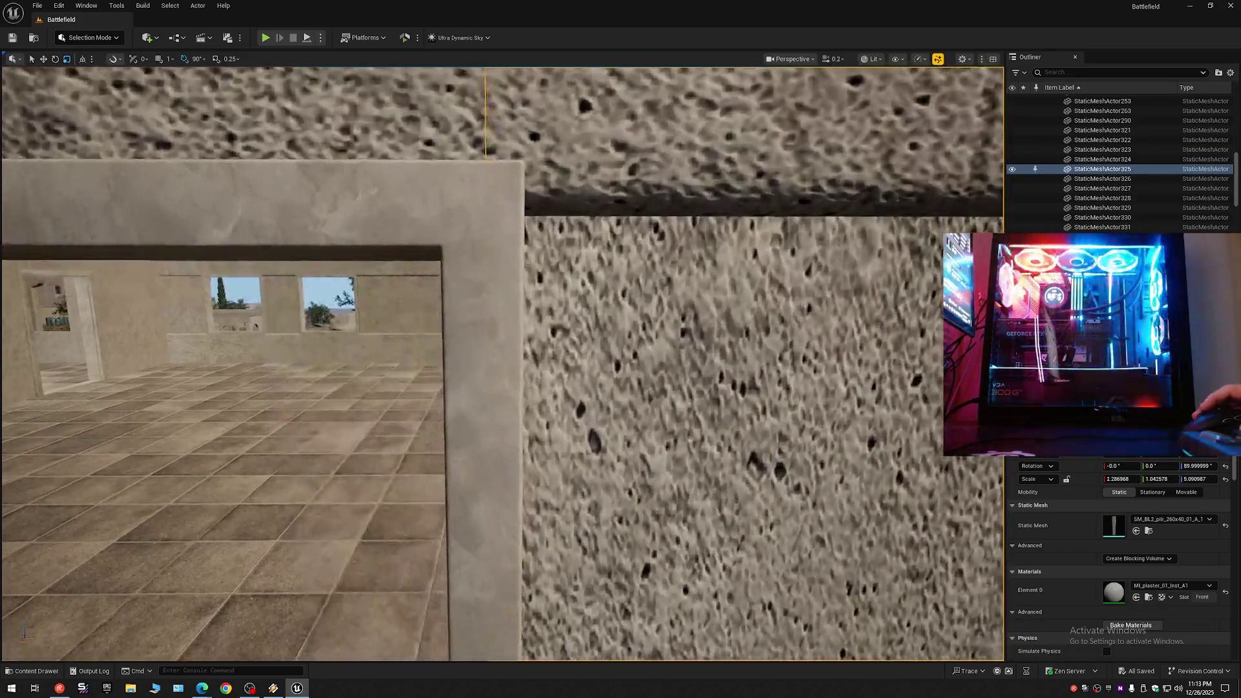
pyautogui.scroll(2, 518, 362)
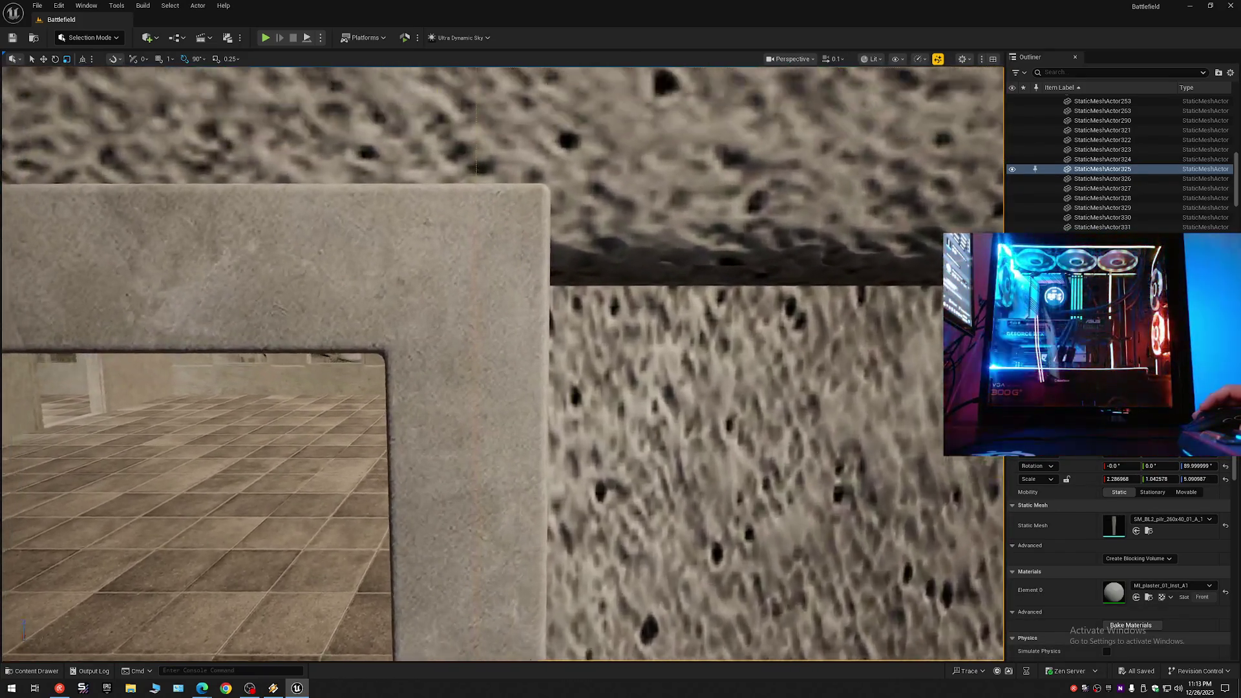
pyautogui.scroll(-3, 503, 362)
pyautogui.scroll(3, 503, 362)
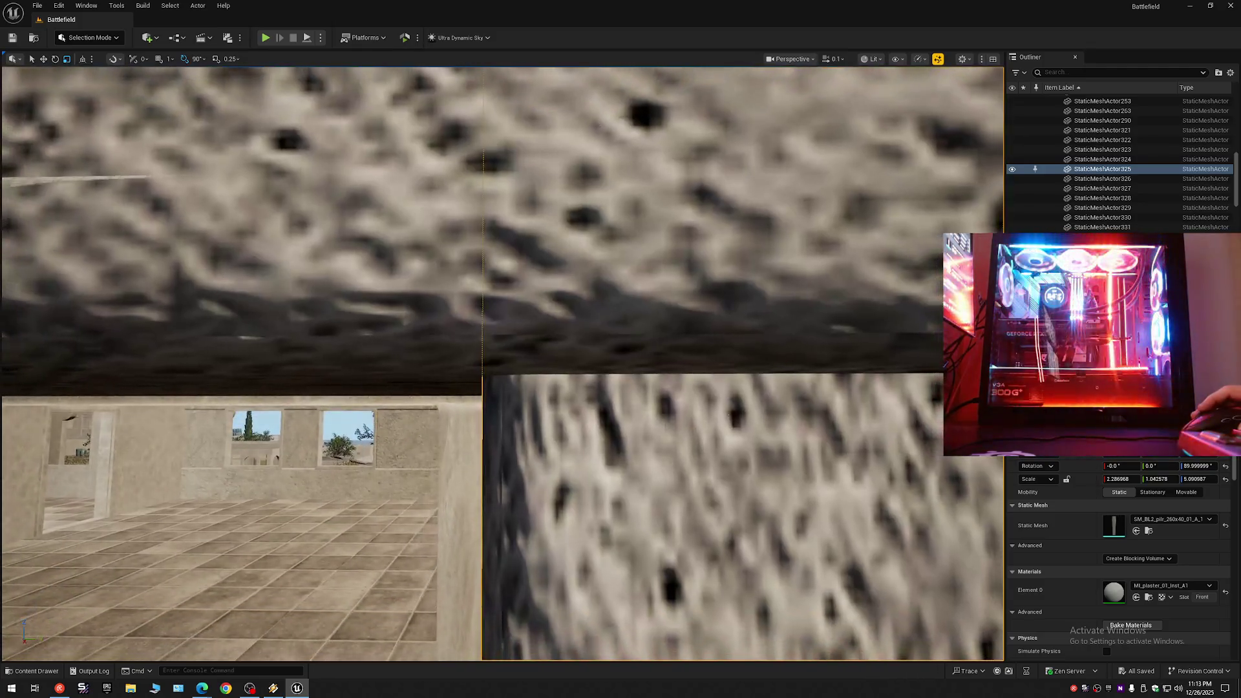
pyautogui.scroll(2, 503, 362)
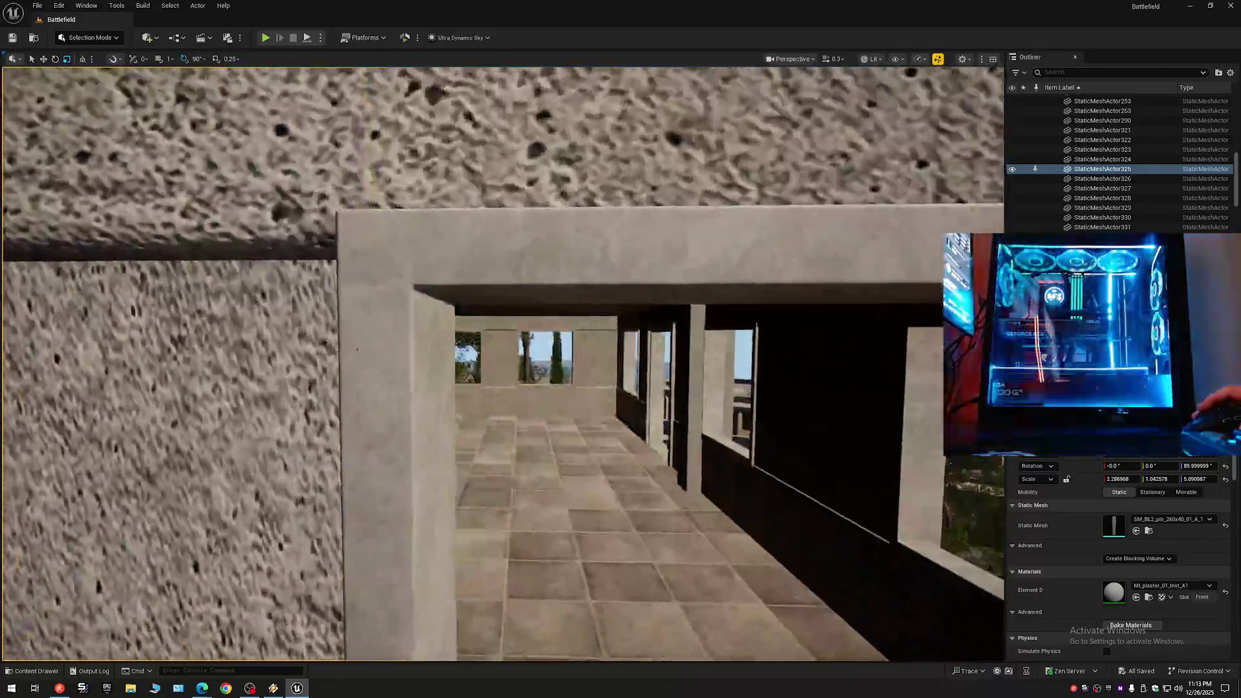
pyautogui.scroll(2, 422, 370)
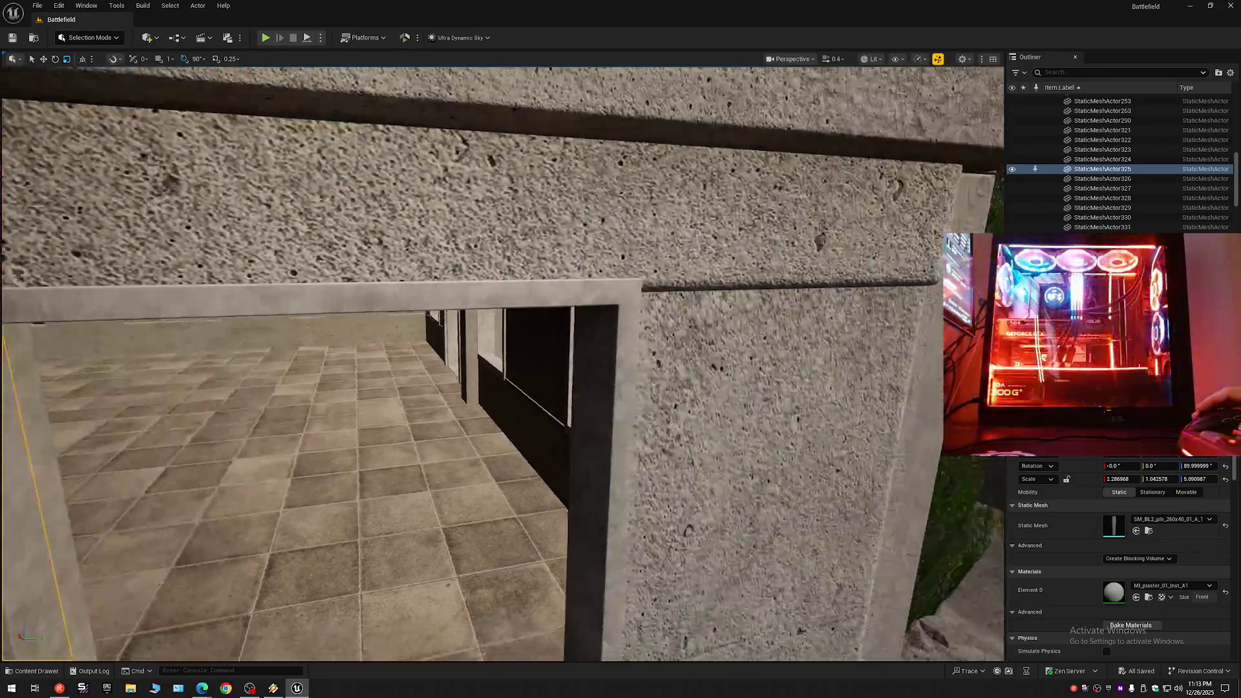
pyautogui.click(509, 355)
pyautogui.scroll(-6, 509, 355)
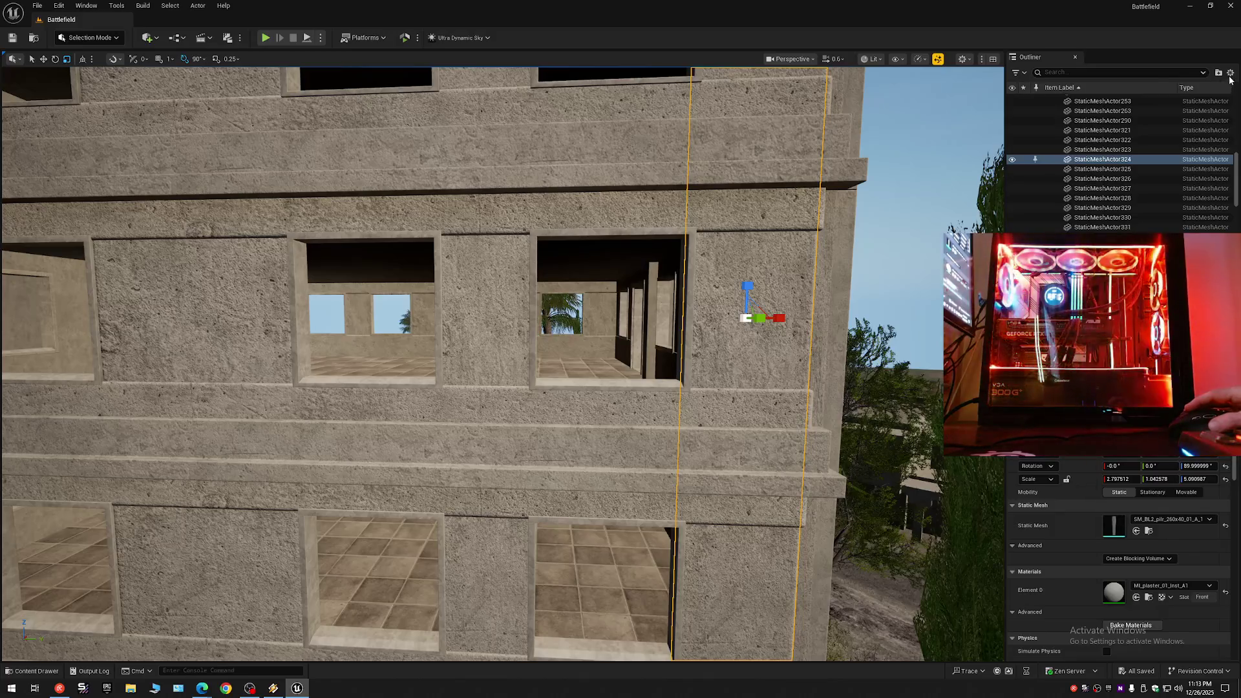
# Collapse the Outliner and fly around the balconies to view the whole facade.
pyautogui.click(1048, 98)
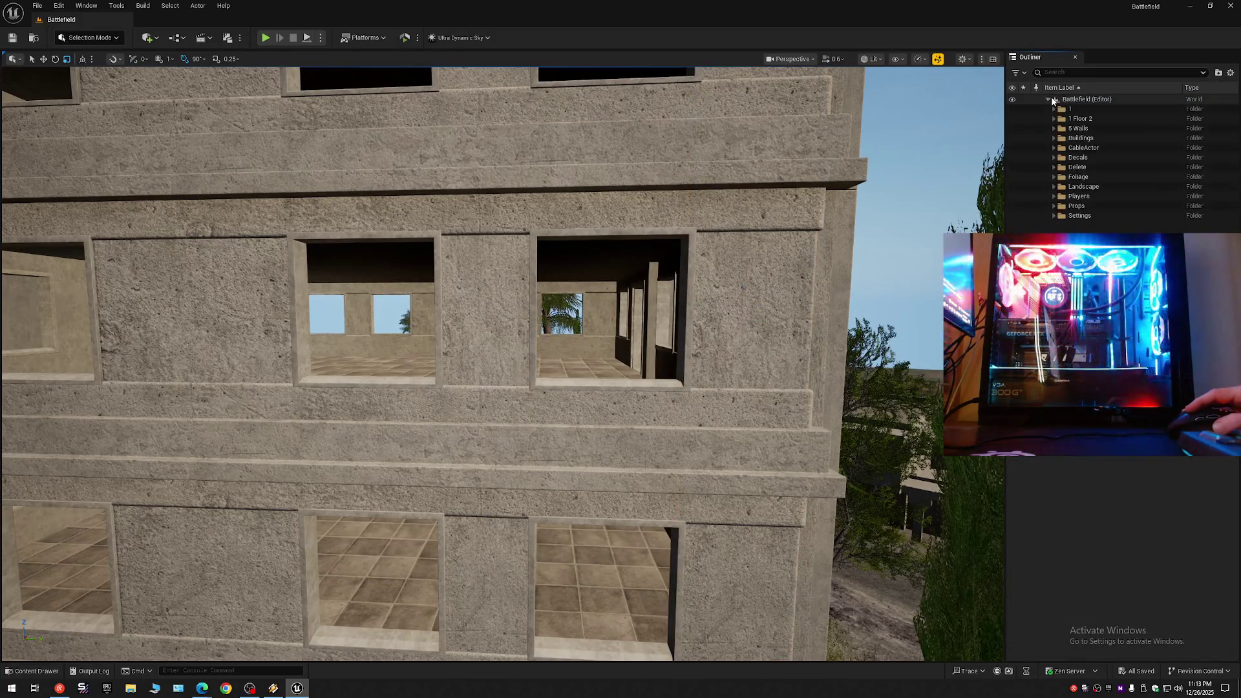
pyautogui.scroll(1, 371, 238)
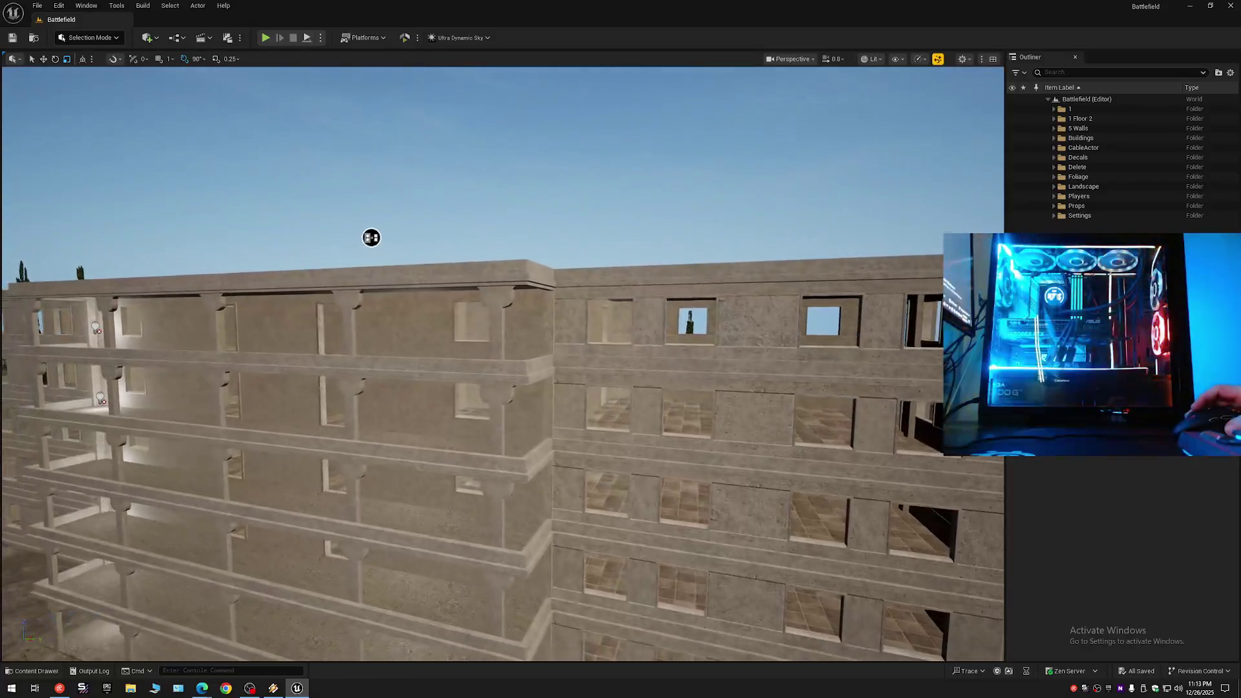
pyautogui.press('w')
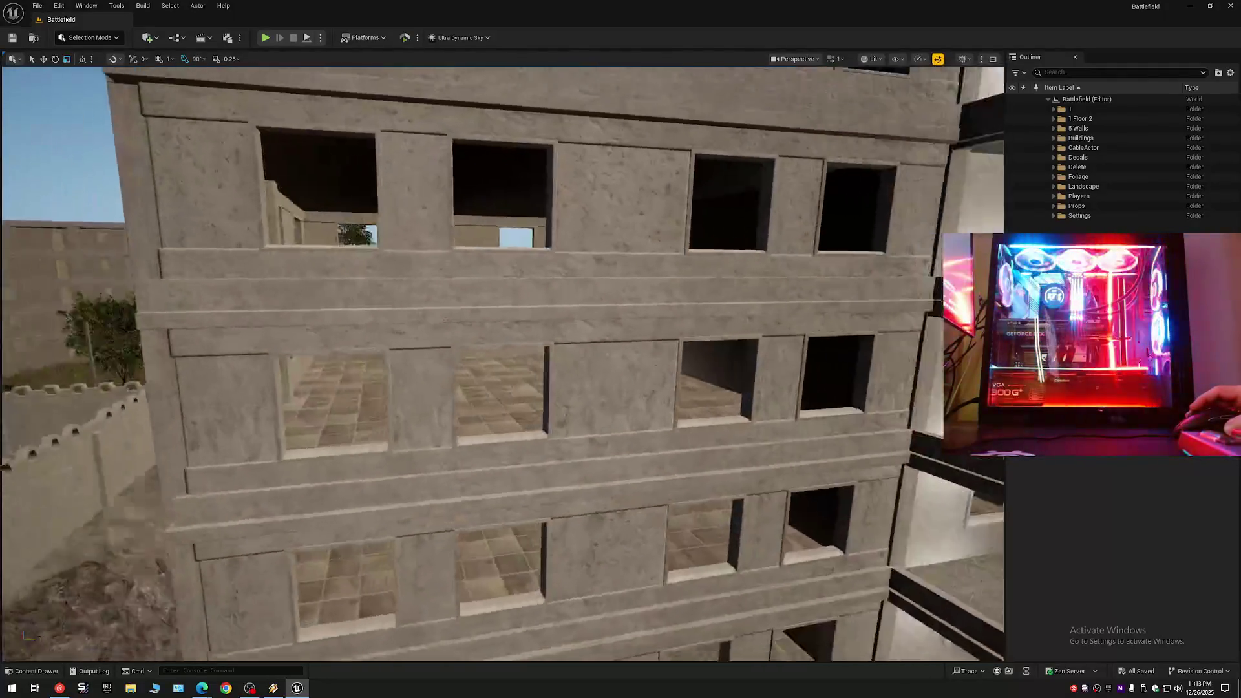
pyautogui.press('s')
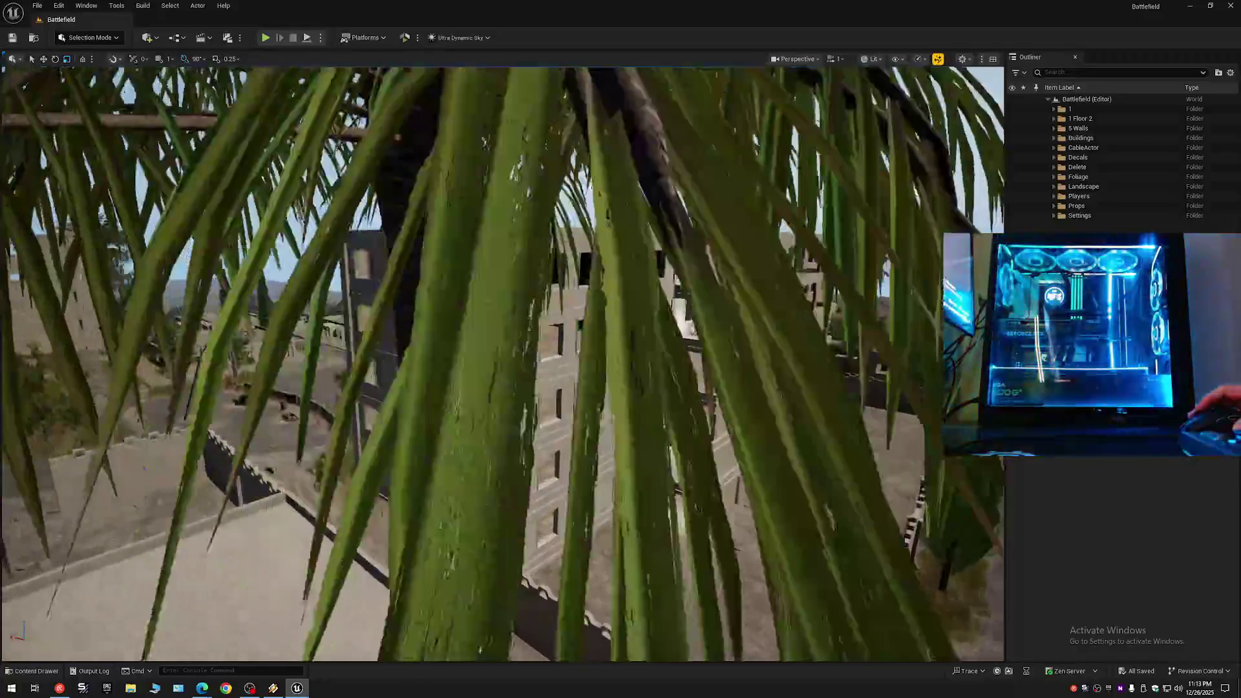
pyautogui.press('w')
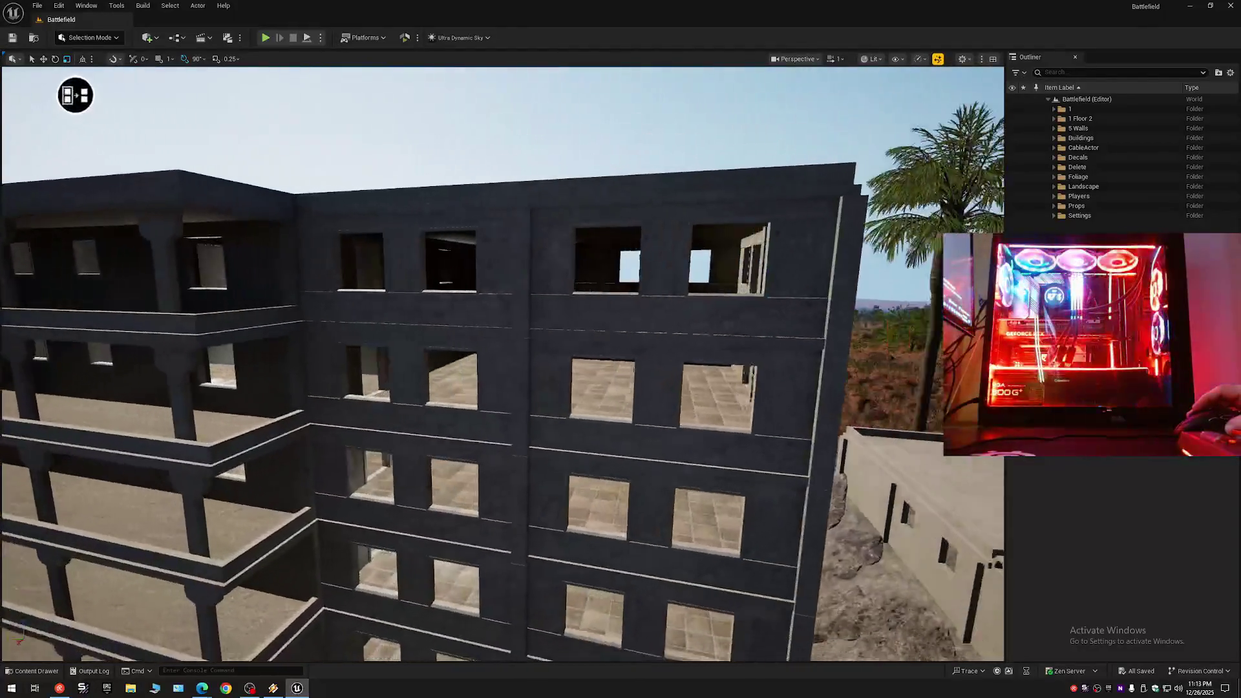
pyautogui.press('w')
pyautogui.scroll(-1, 503, 362)
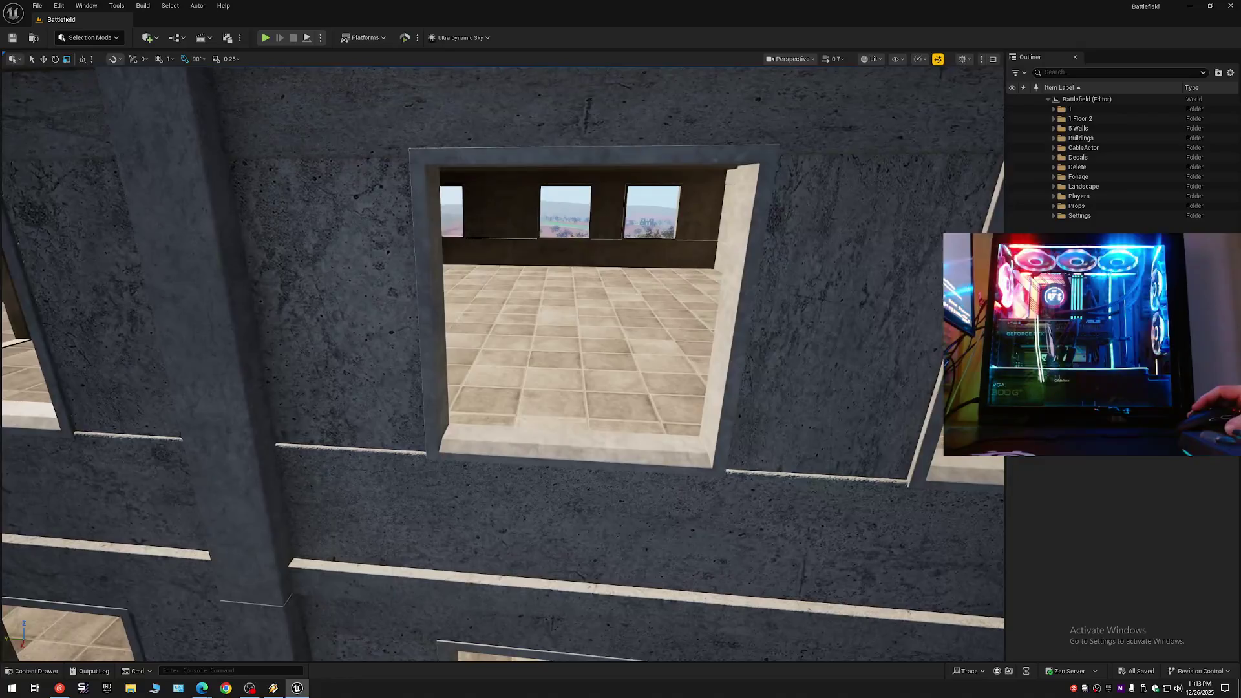
pyautogui.press('s')
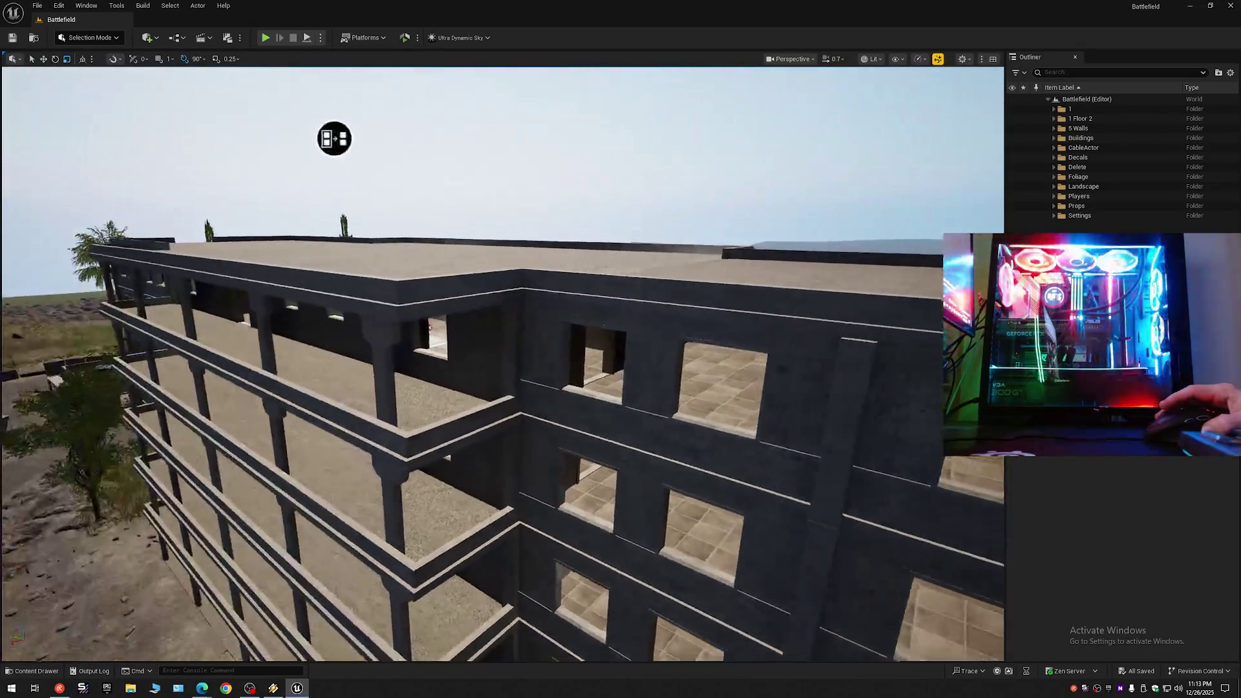
# Fly through a window into the room and select the window frame in the concrete wall.
pyautogui.press('w')
pyautogui.scroll(-1, 503, 362)
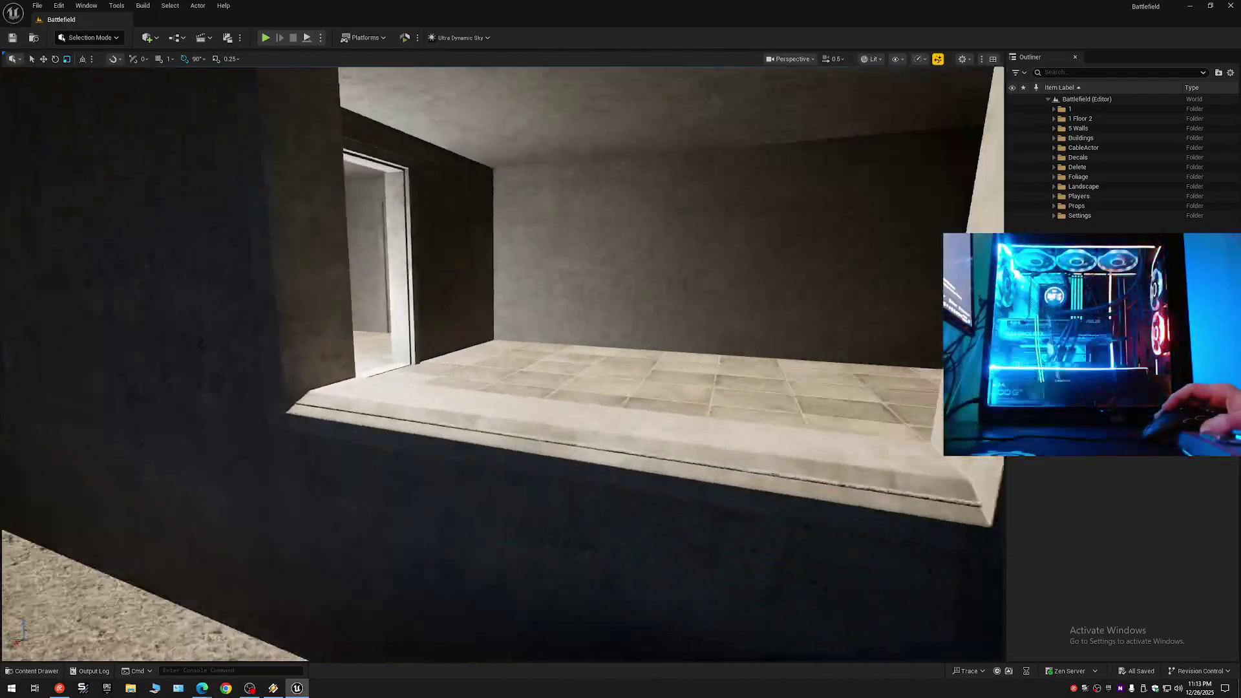
pyautogui.press('a')
pyautogui.press('a')
pyautogui.scroll(2, 503, 363)
pyautogui.press('w')
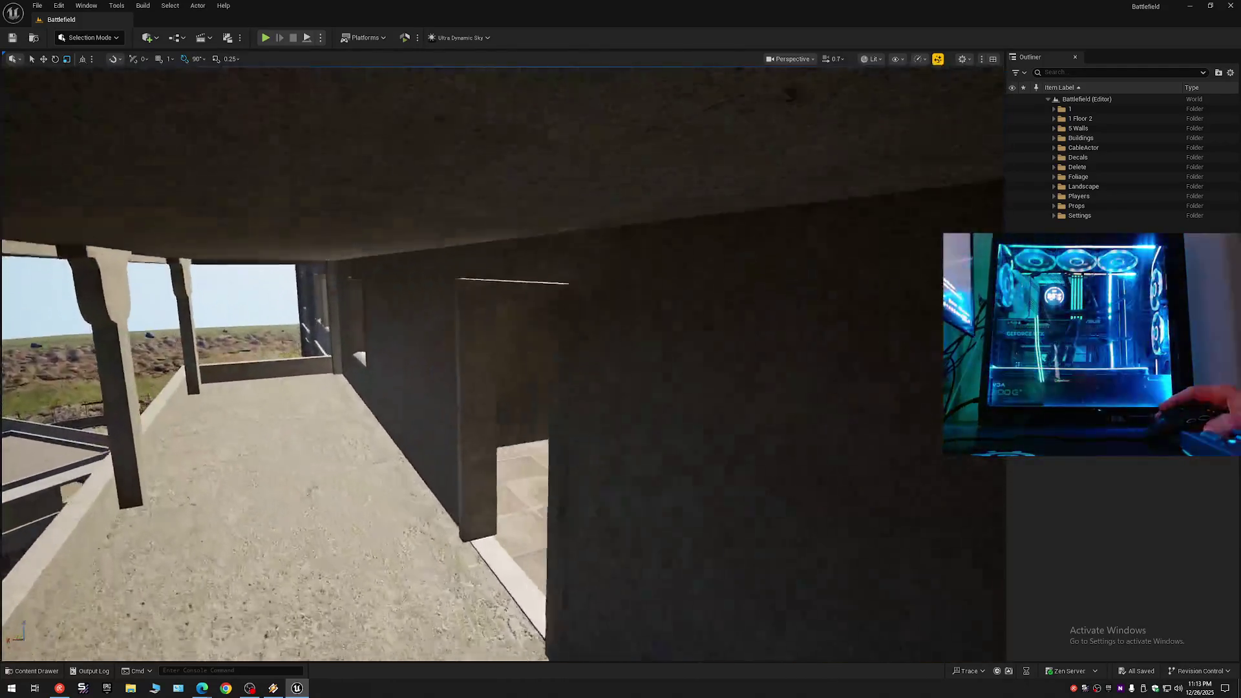
pyautogui.press('d')
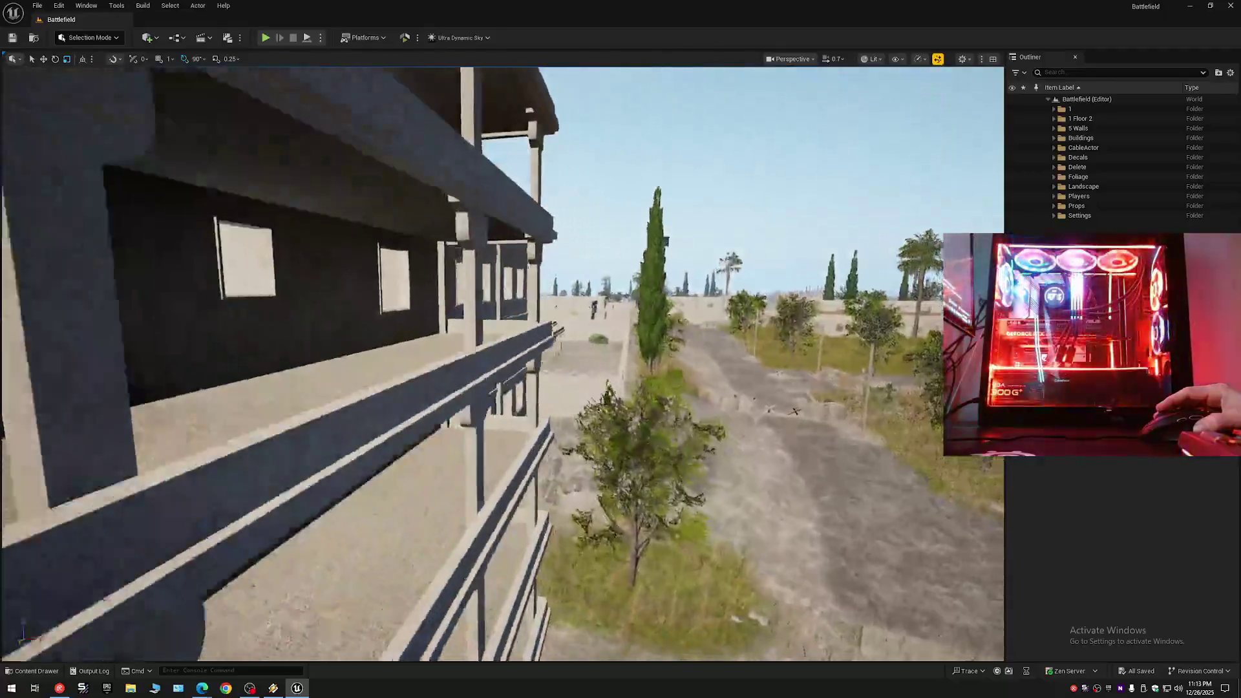
pyautogui.press('w')
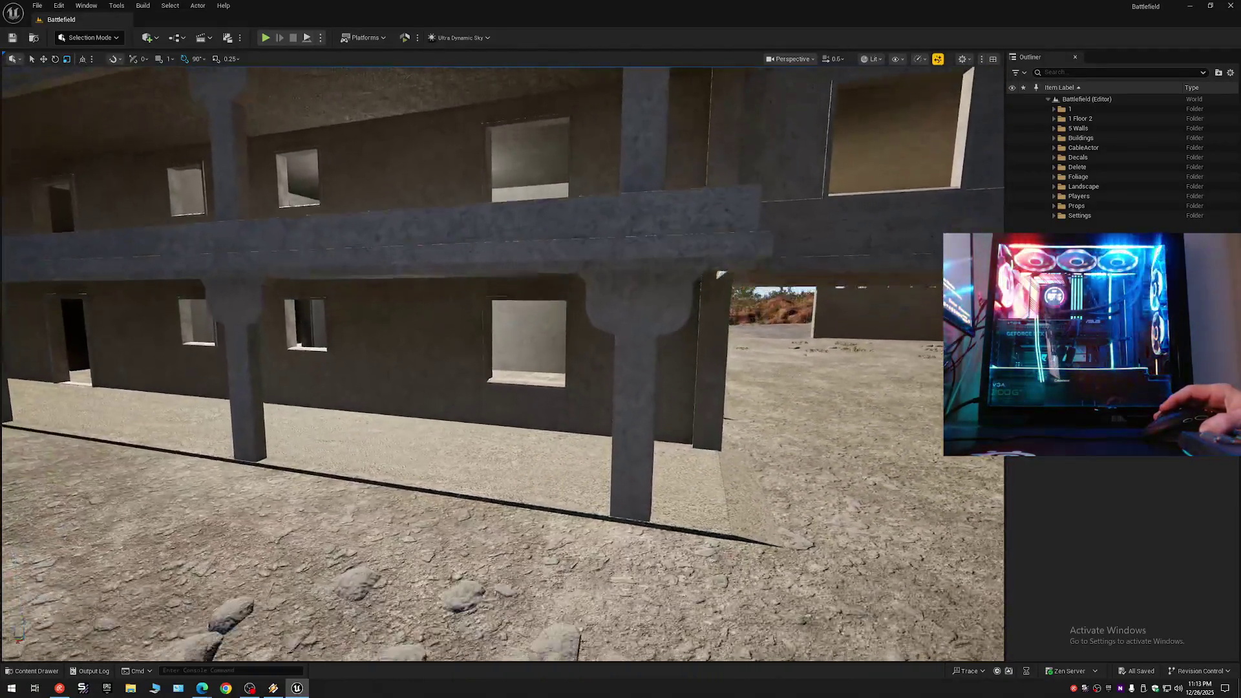
pyautogui.scroll(-1, 503, 362)
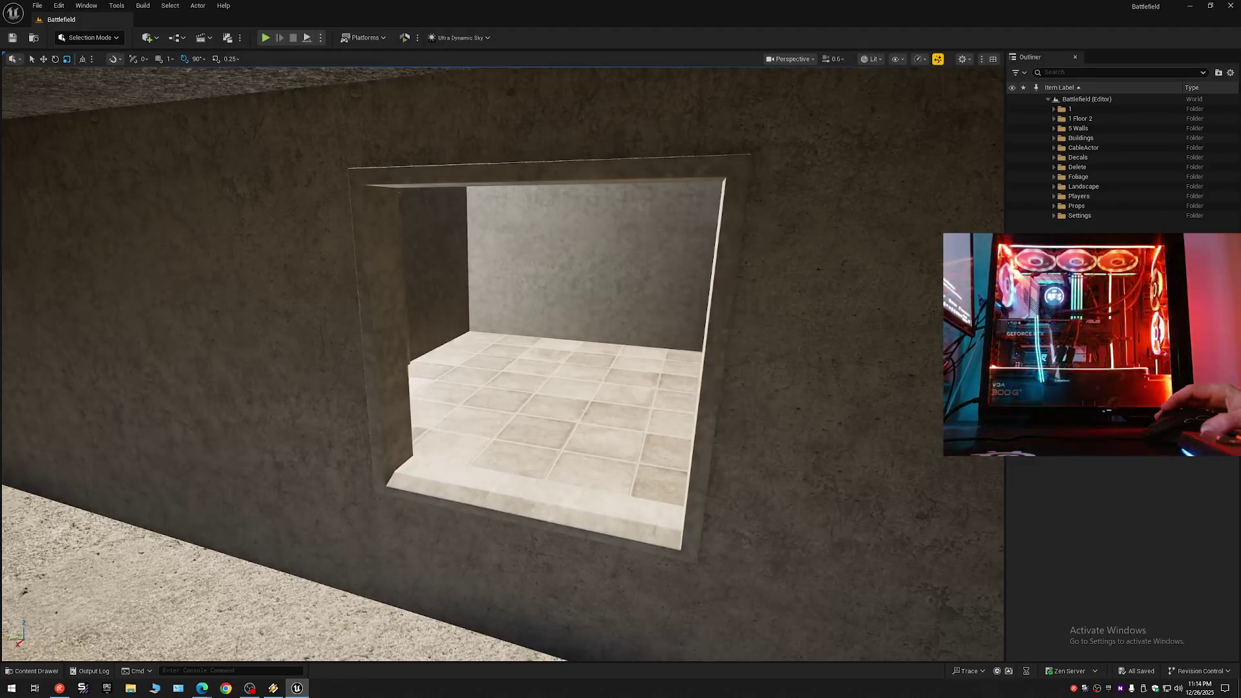
pyautogui.press('w')
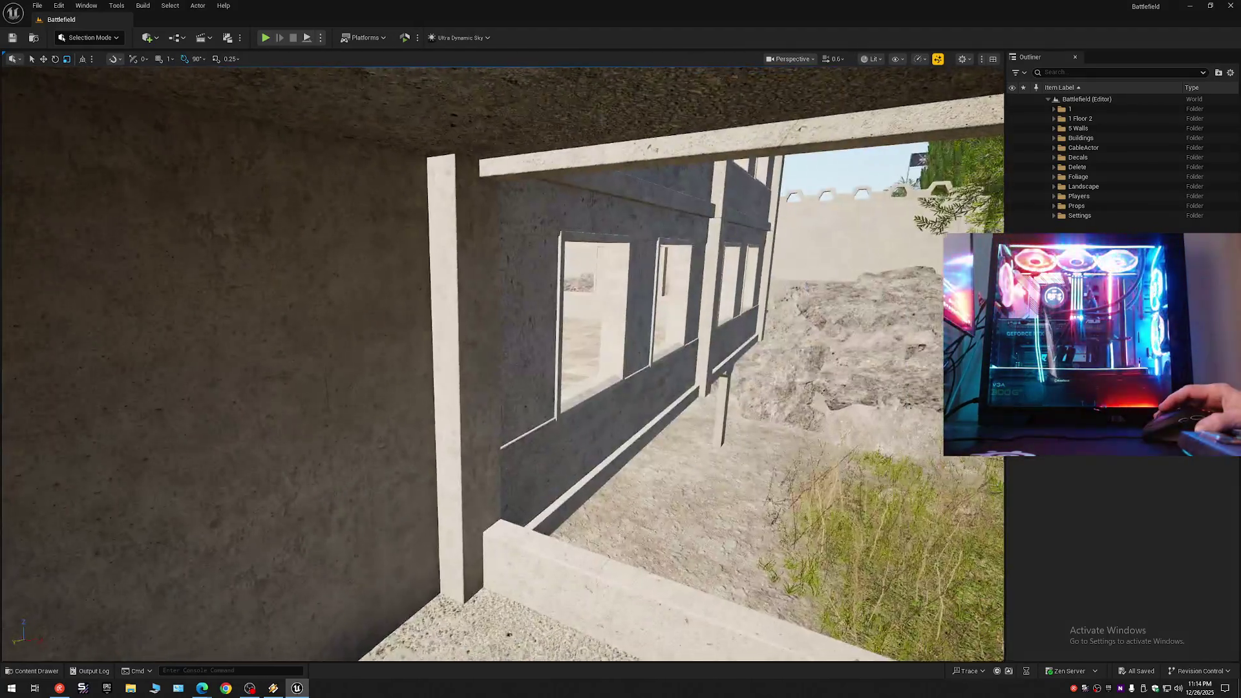
pyautogui.press('a')
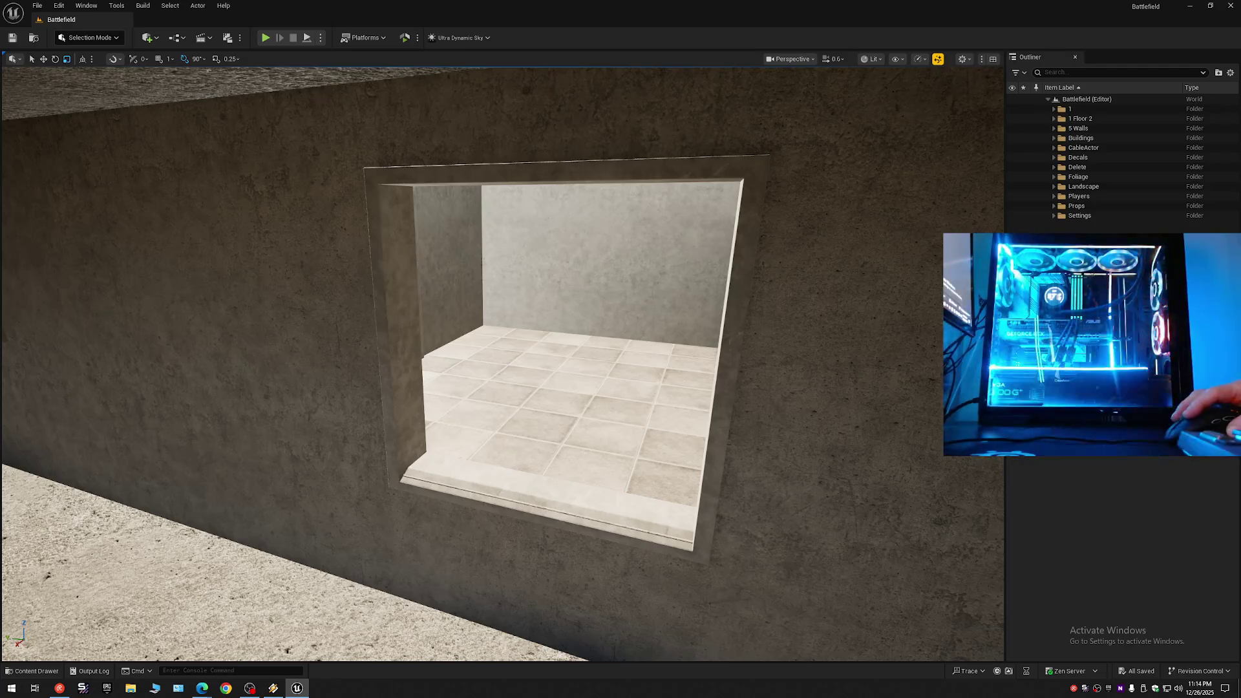
pyautogui.click(540, 355)
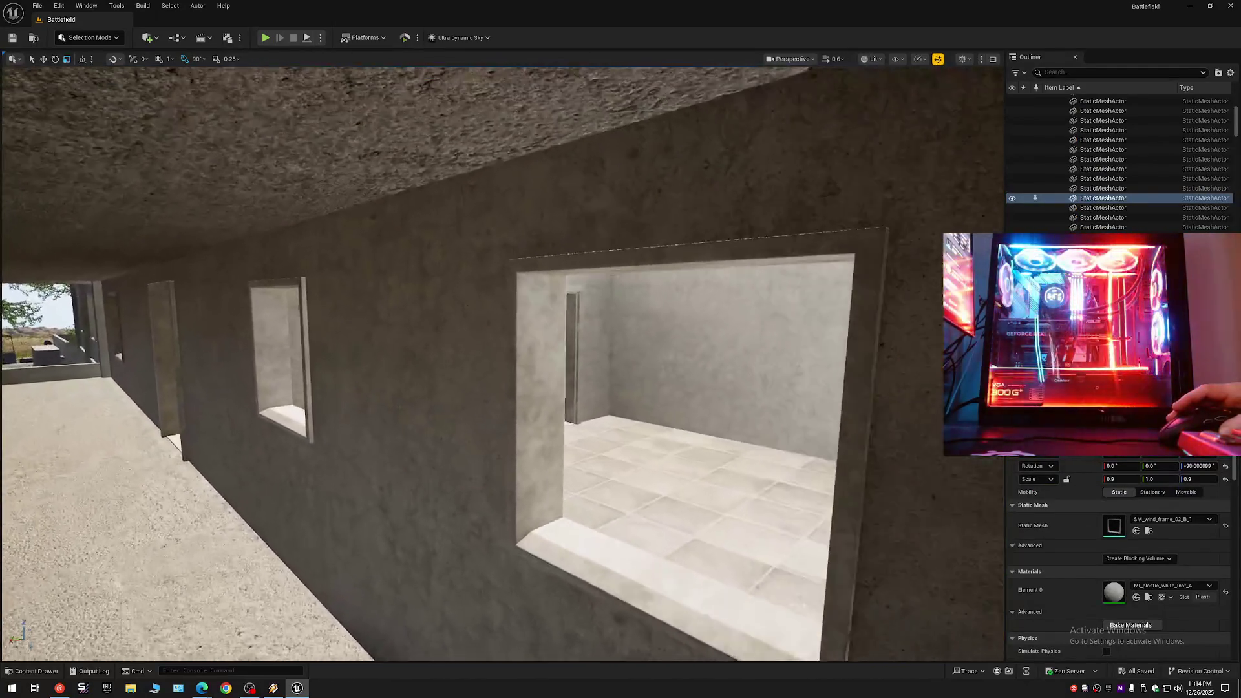
# Tour the corridor and veranda, then add a second window frame to the selection.
pyautogui.press('a')
pyautogui.press('a')
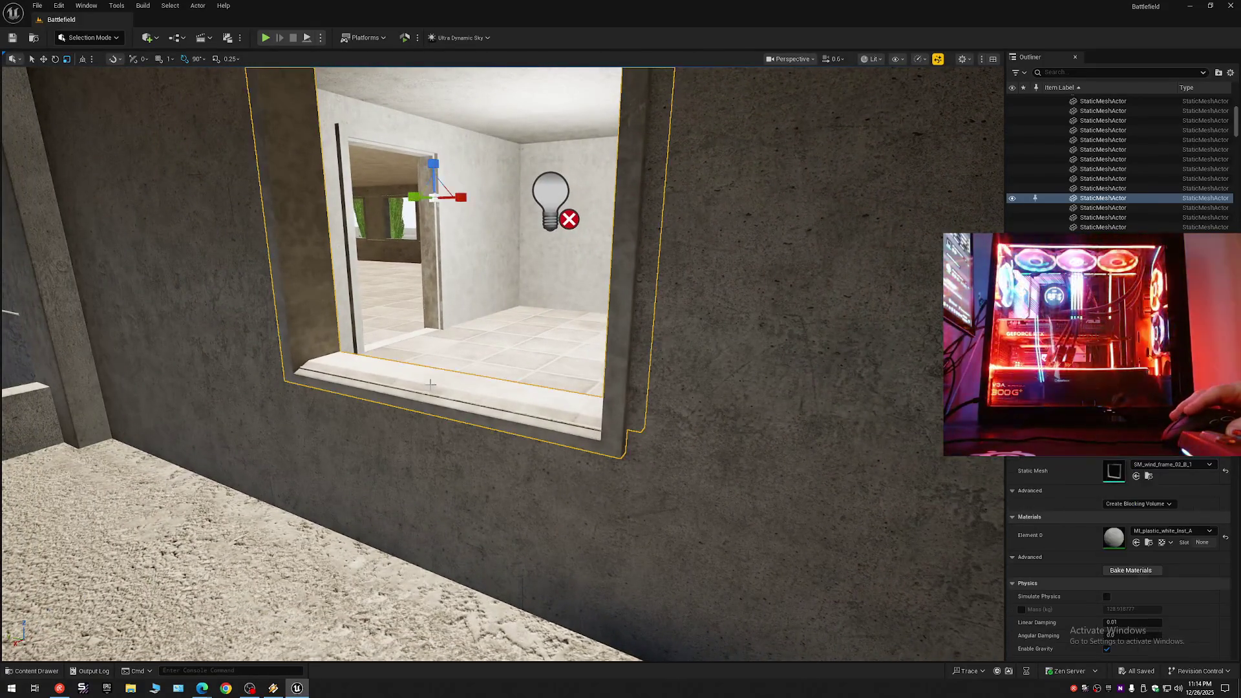
pyautogui.press('w')
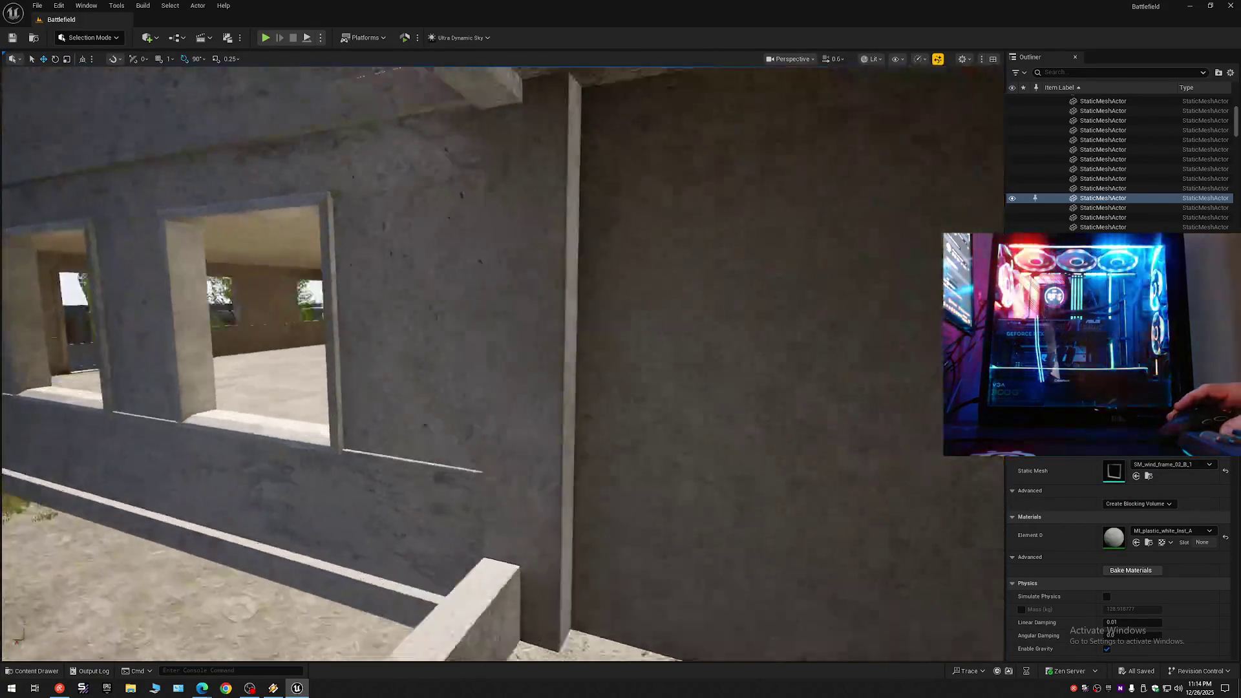
pyautogui.press('w')
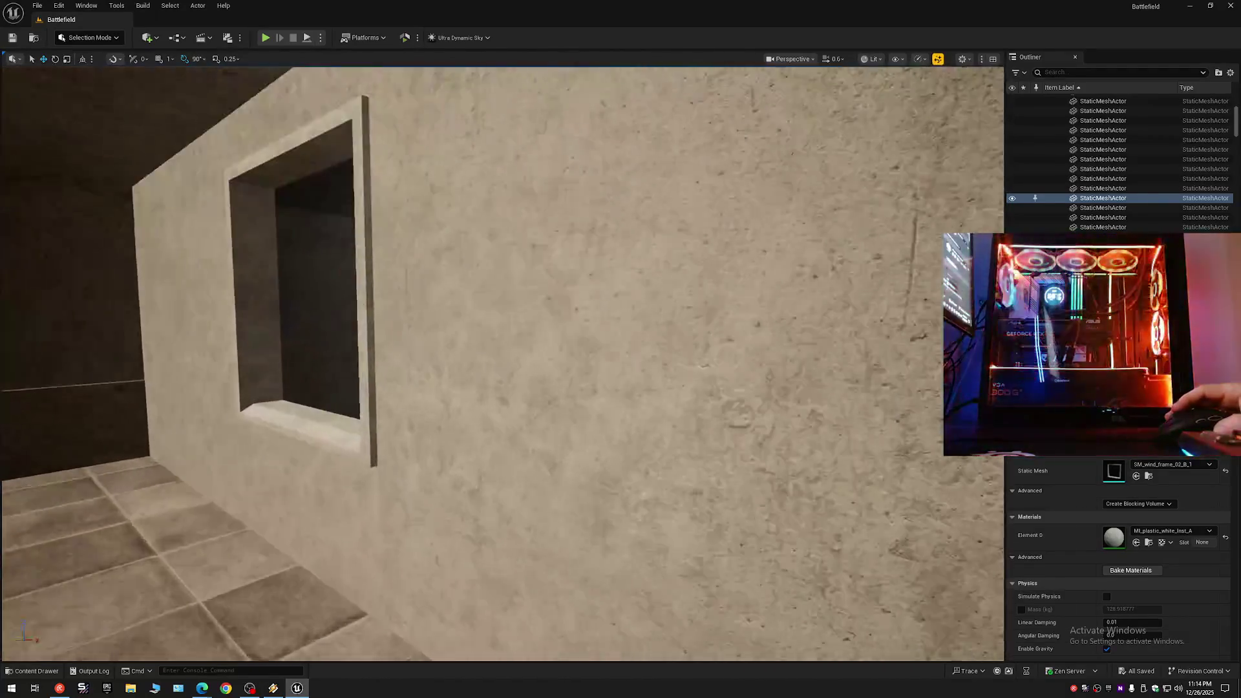
pyautogui.press('s')
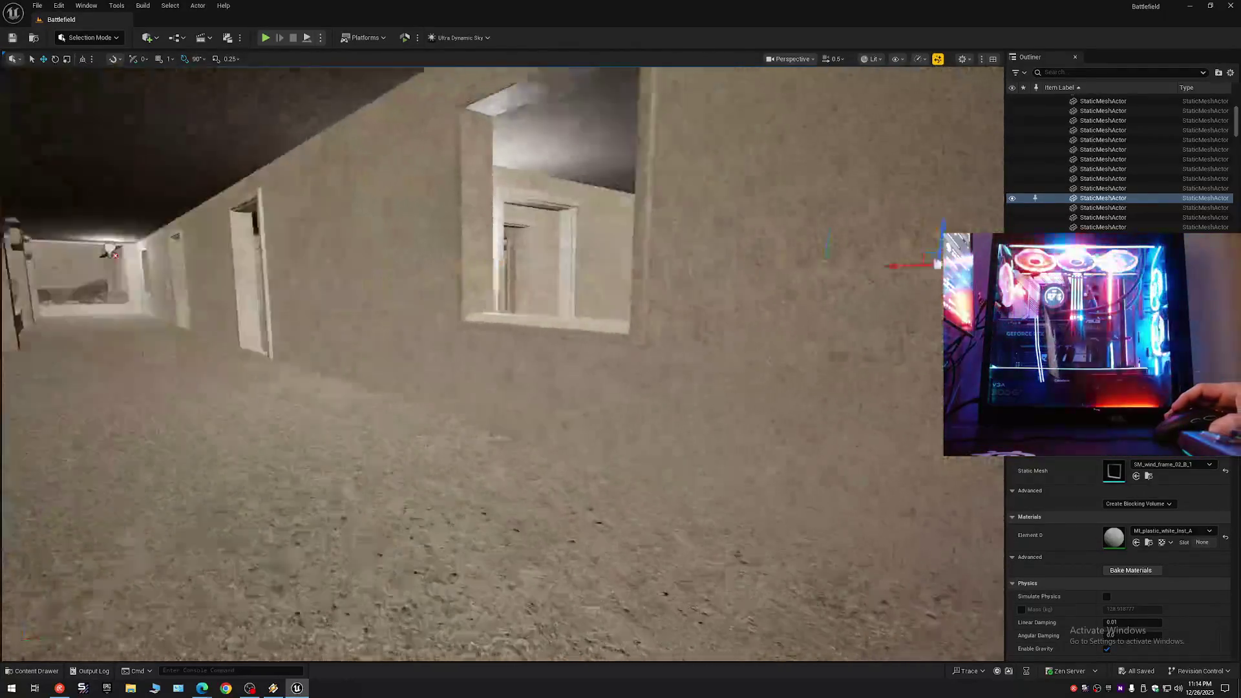
pyautogui.press('w')
pyautogui.scroll(1, 503, 363)
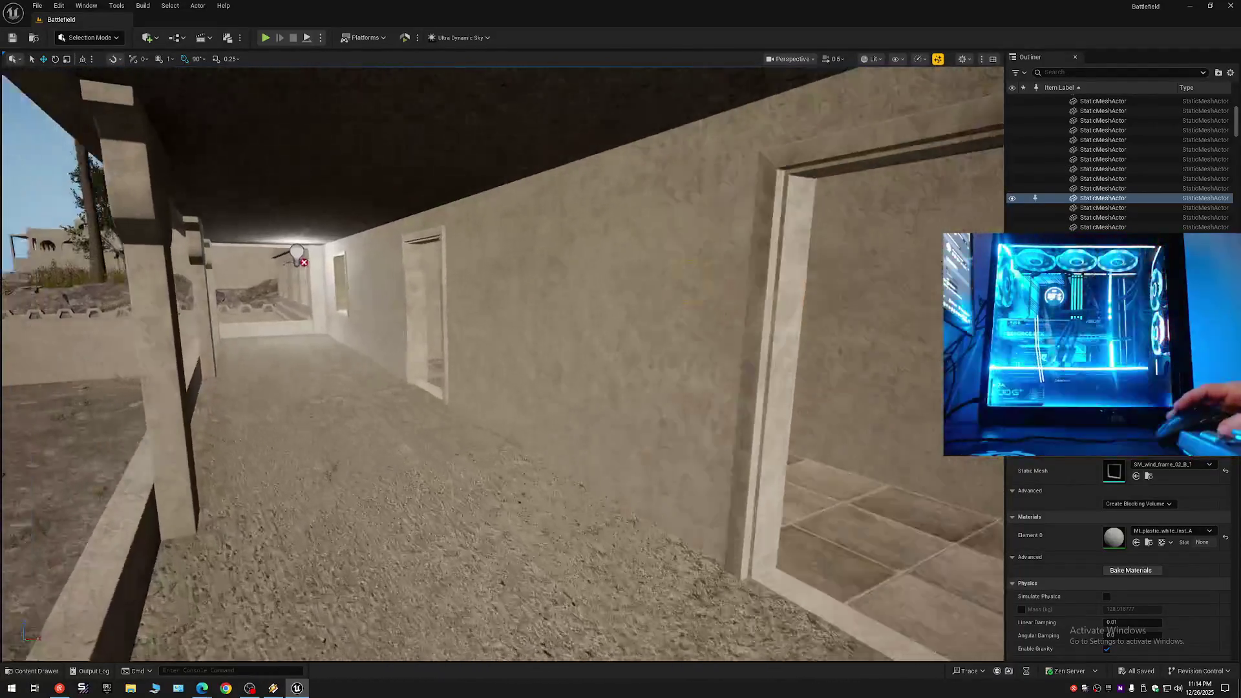
pyautogui.press('w')
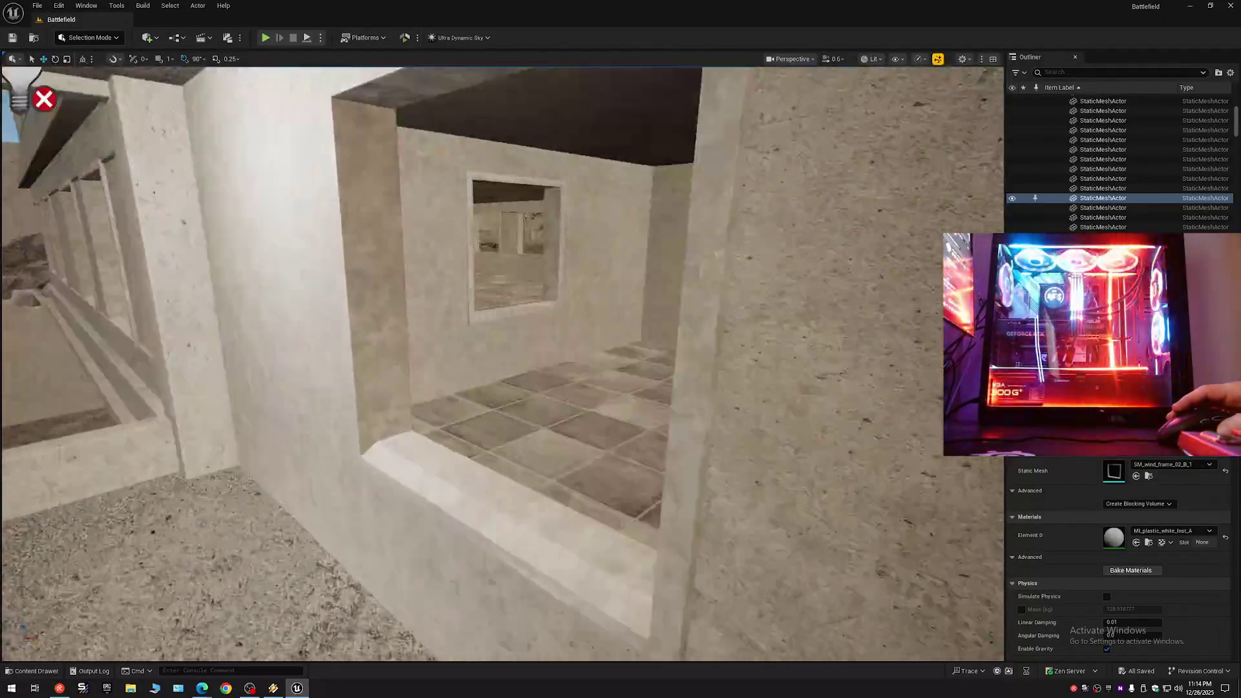
pyautogui.press('w')
pyautogui.scroll(1, 409, 408)
pyautogui.press('w')
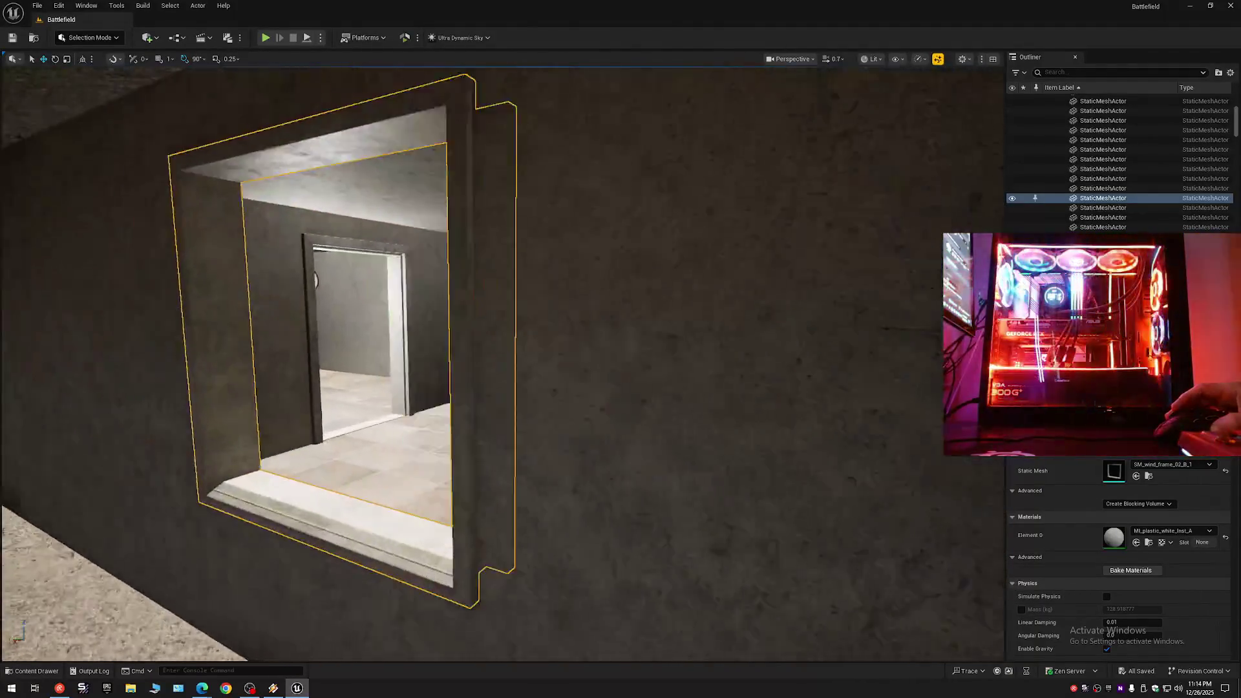
pyautogui.press('a')
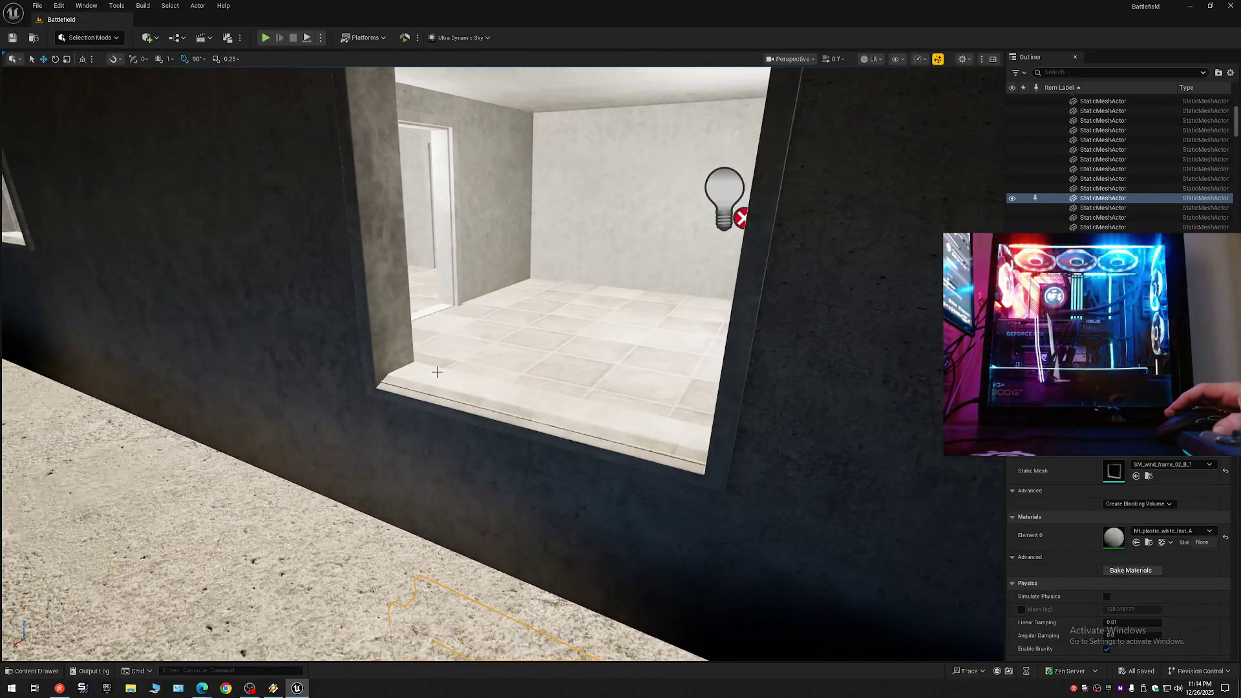
pyautogui.press('s')
pyautogui.scroll(1, 445, 380)
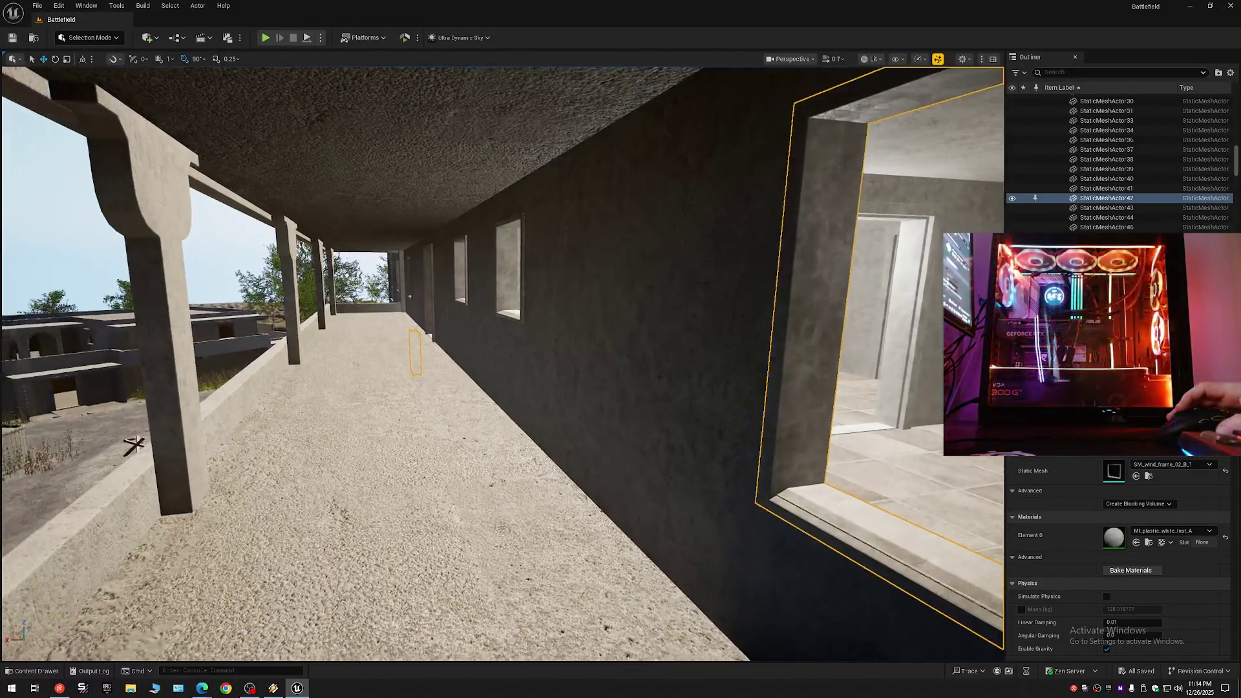
pyautogui.press('w')
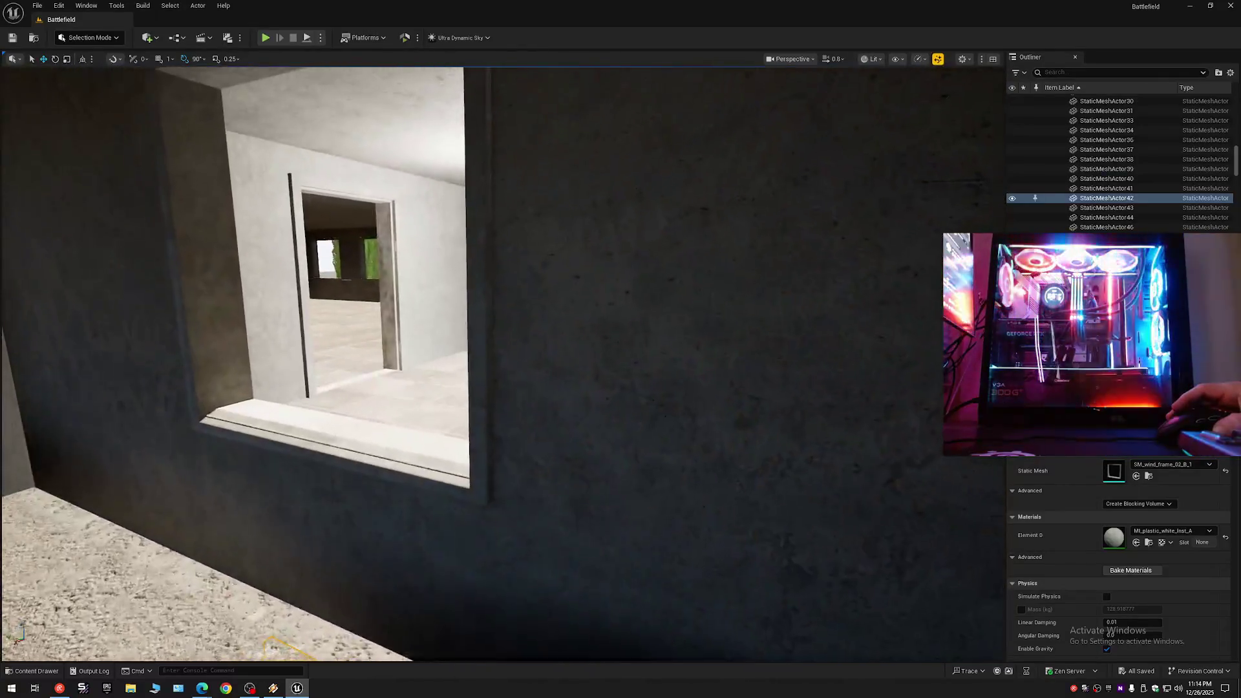
pyautogui.keyDown('ctrl'); pyautogui.click(416, 379); pyautogui.keyUp('ctrl')
# Move along the veranda and select two more window frames beside the tiled room.
pyautogui.press('s')
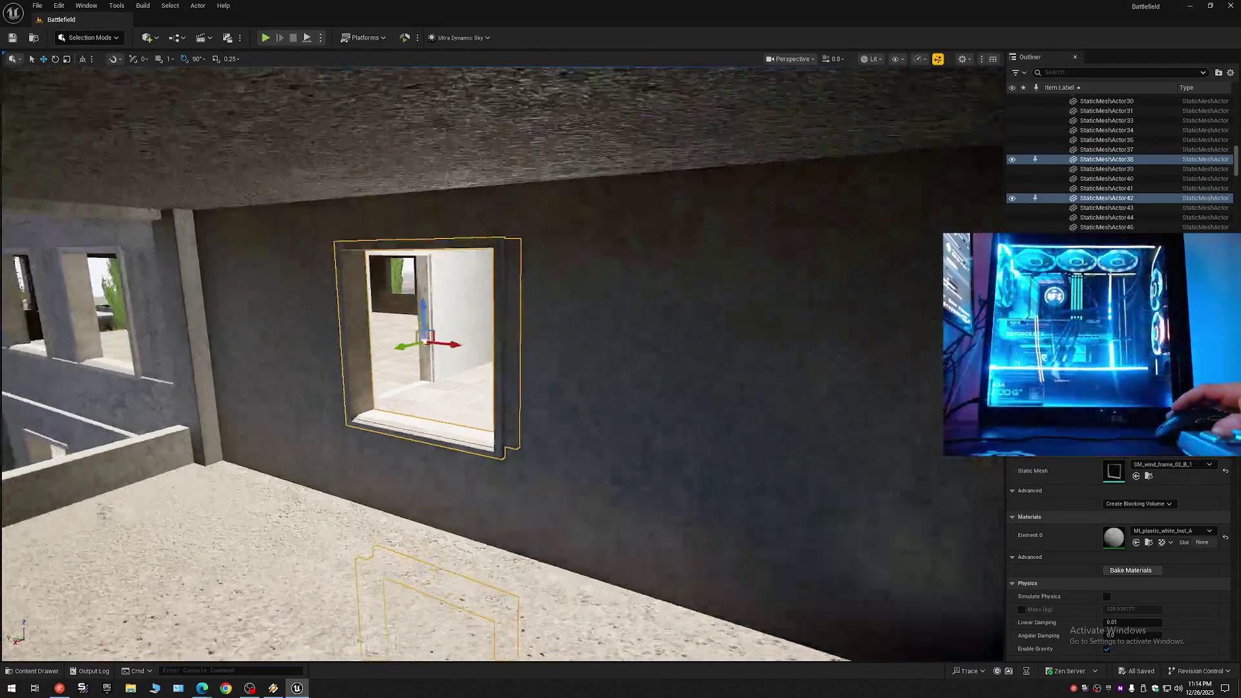
pyautogui.press('q')
pyautogui.press('e')
pyautogui.press('w')
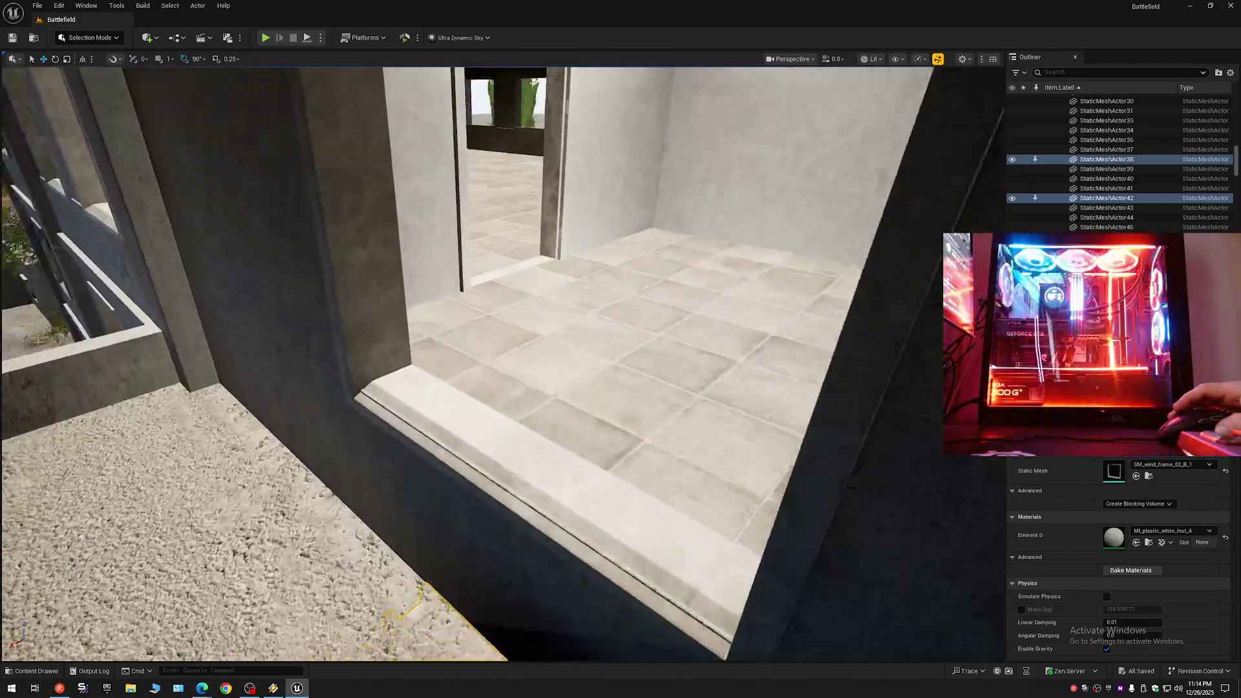
pyautogui.press('s')
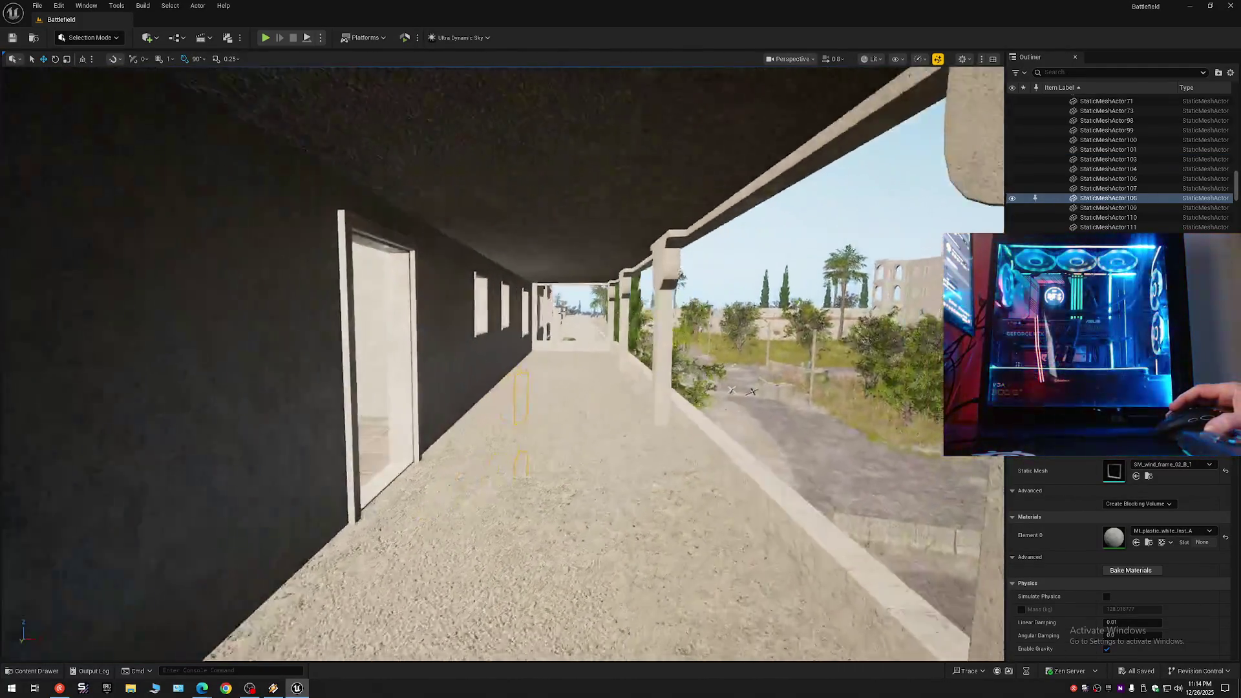
pyautogui.press('w')
pyautogui.scroll(-1, 465, 372)
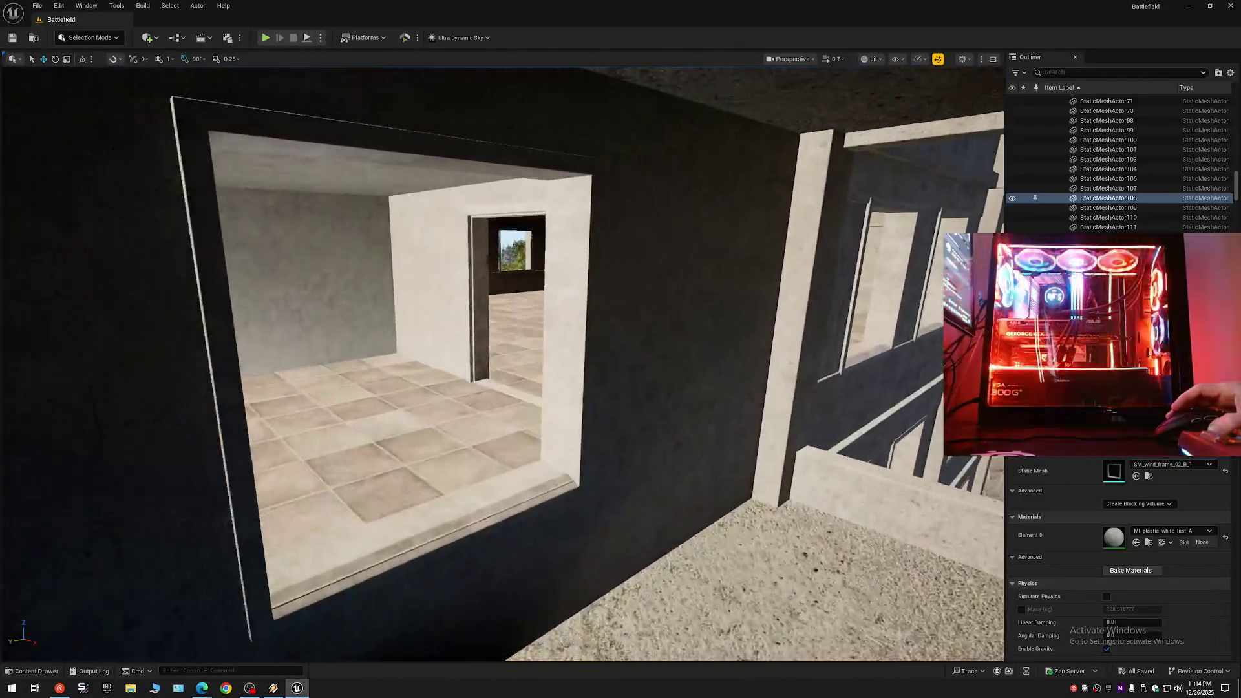
pyautogui.press('s')
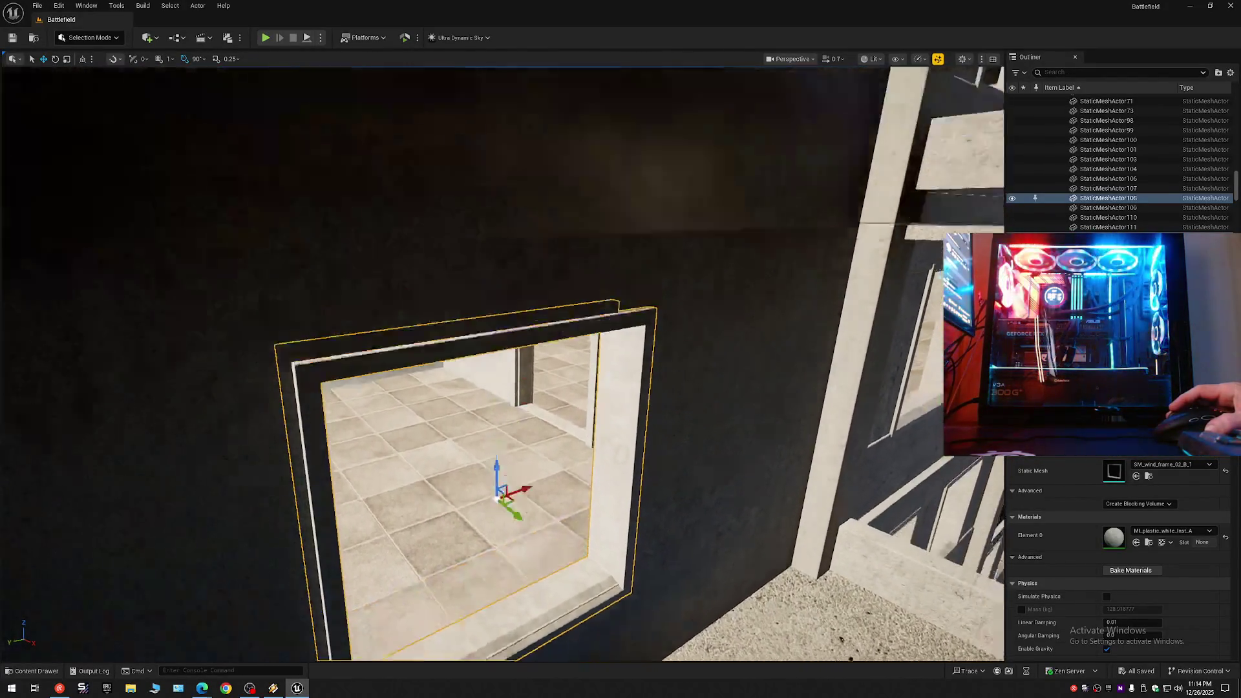
pyautogui.press('w')
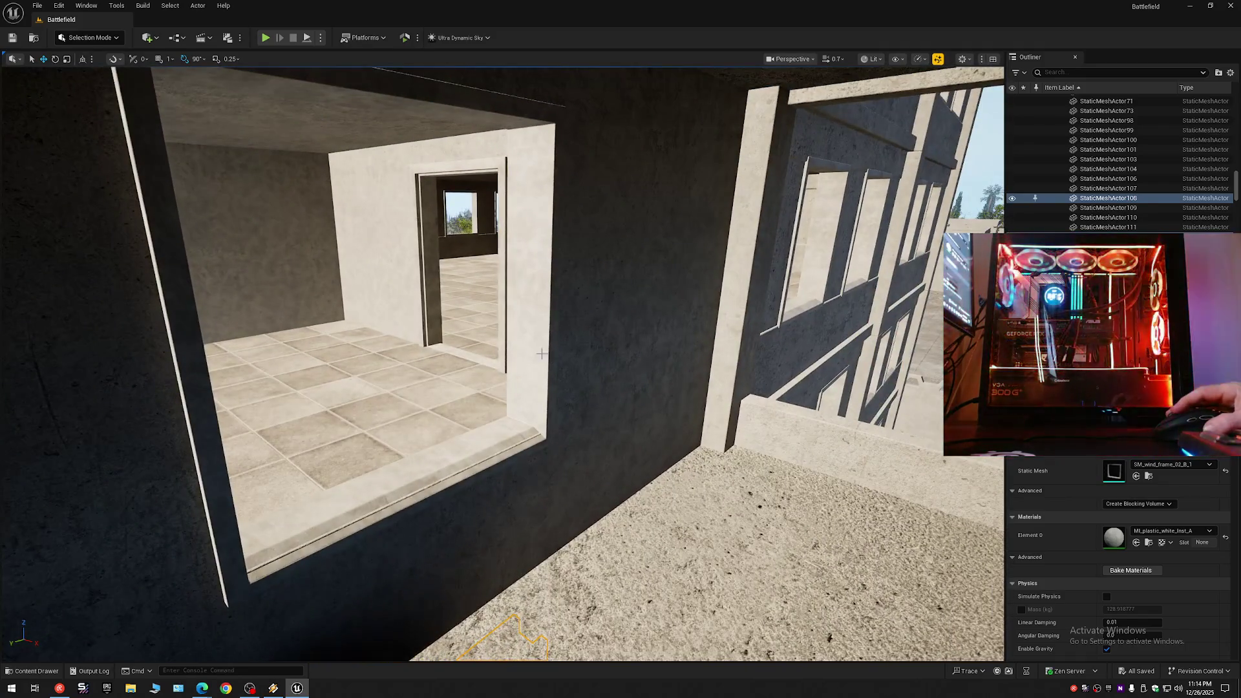
pyautogui.click(547, 355)
pyautogui.scroll(1, 547, 355)
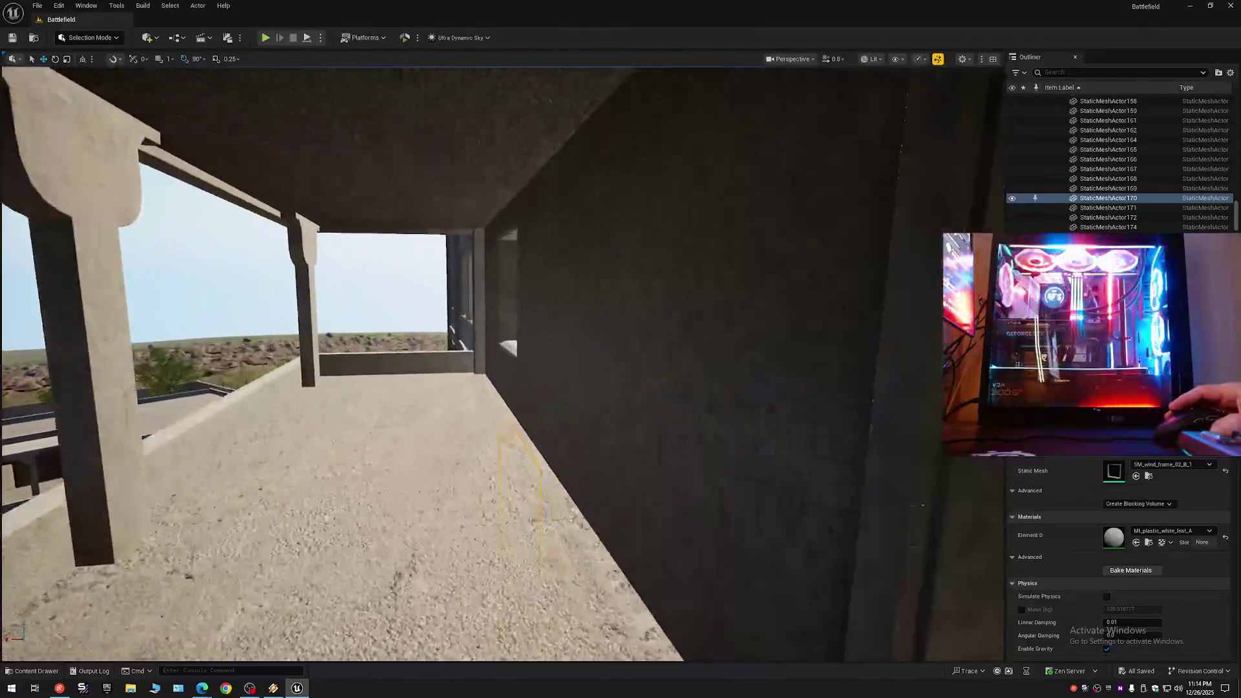
pyautogui.press('d')
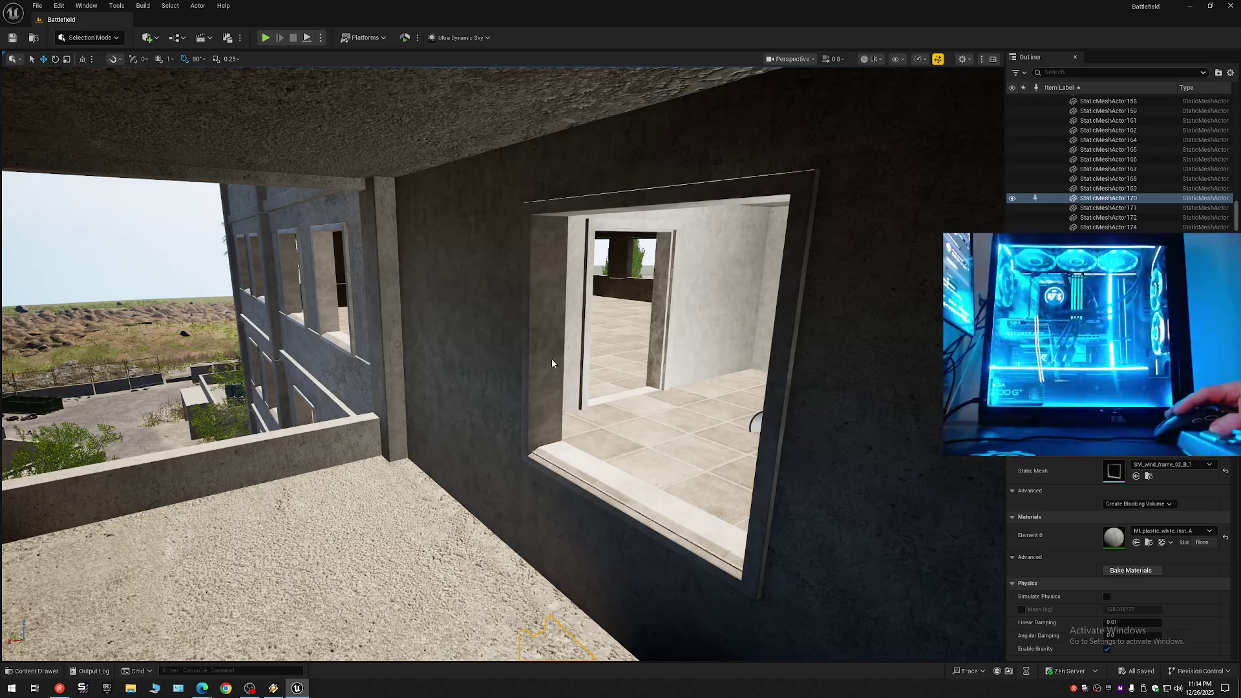
pyautogui.keyDown('ctrl'); pyautogui.click(552, 363); pyautogui.keyUp('ctrl')
# Inspect the window frame head-on along the wall, then collapse the Outliner folders.
pyautogui.press('s')
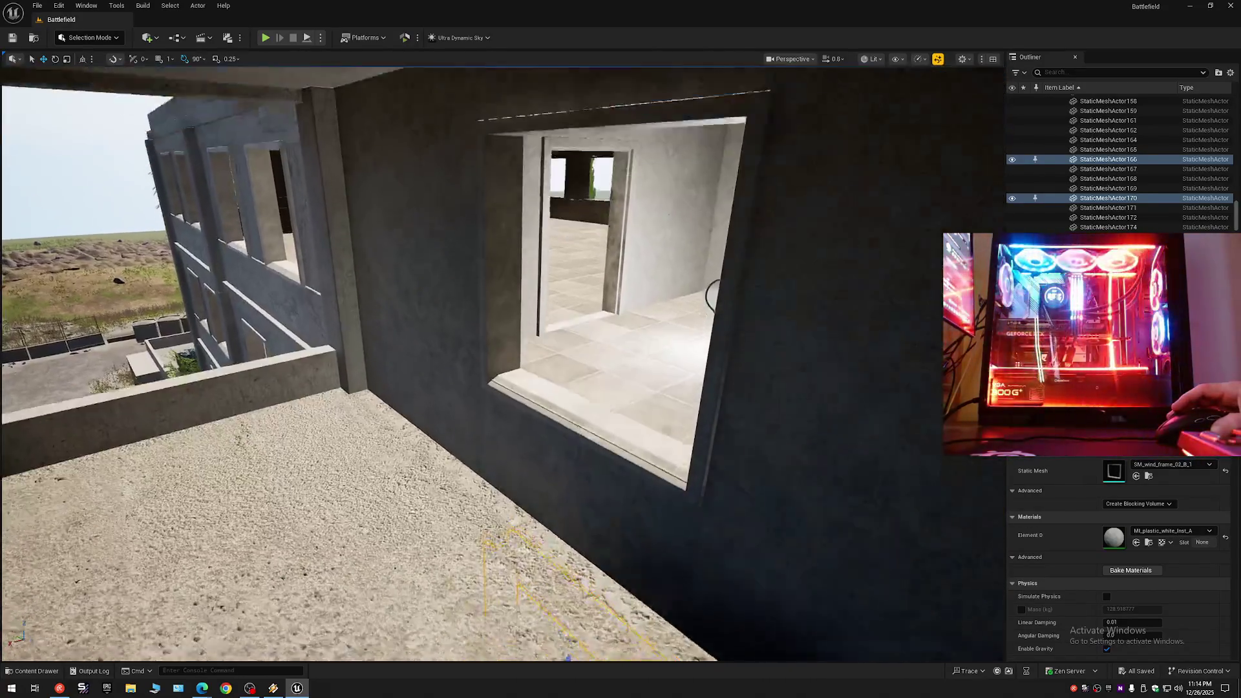
pyautogui.press('w')
pyautogui.press('w')
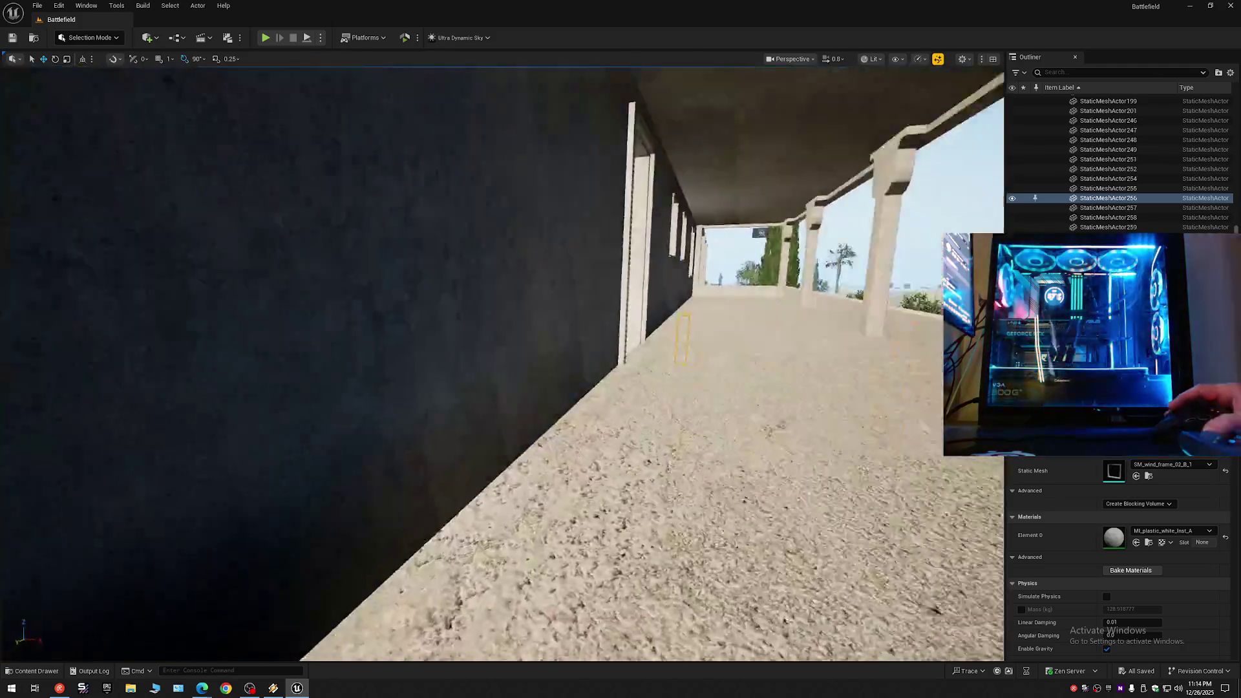
pyautogui.press('w')
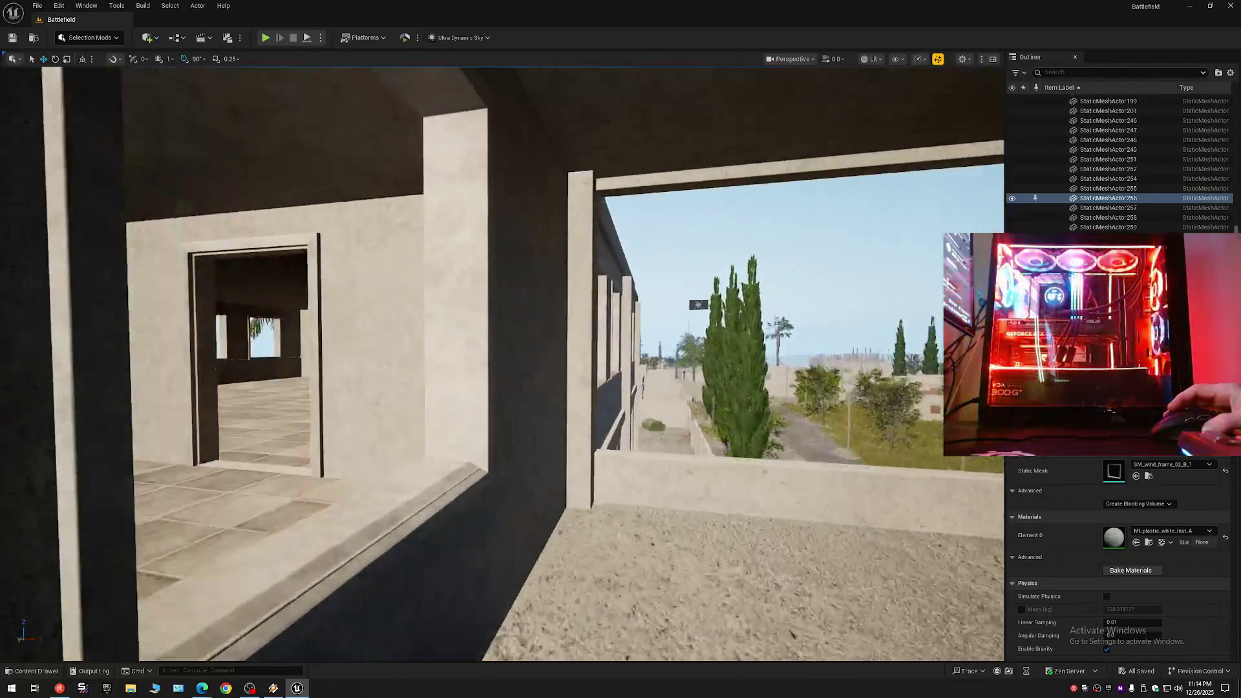
pyautogui.press('w')
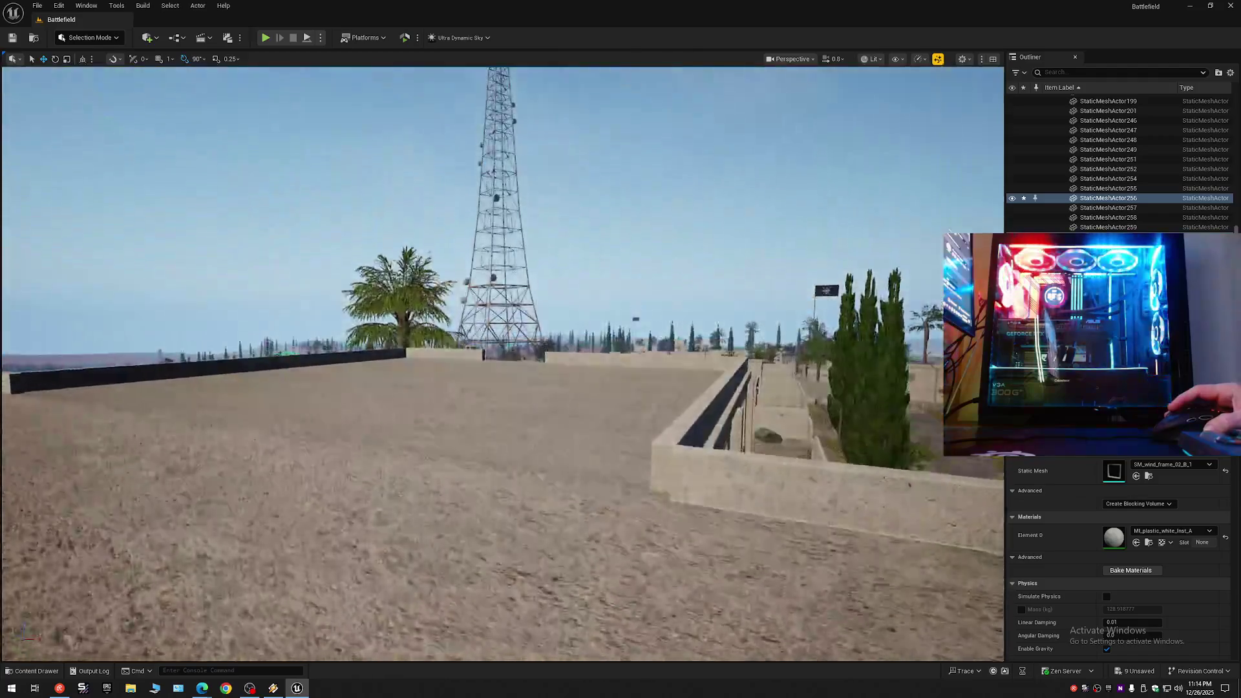
pyautogui.press('w')
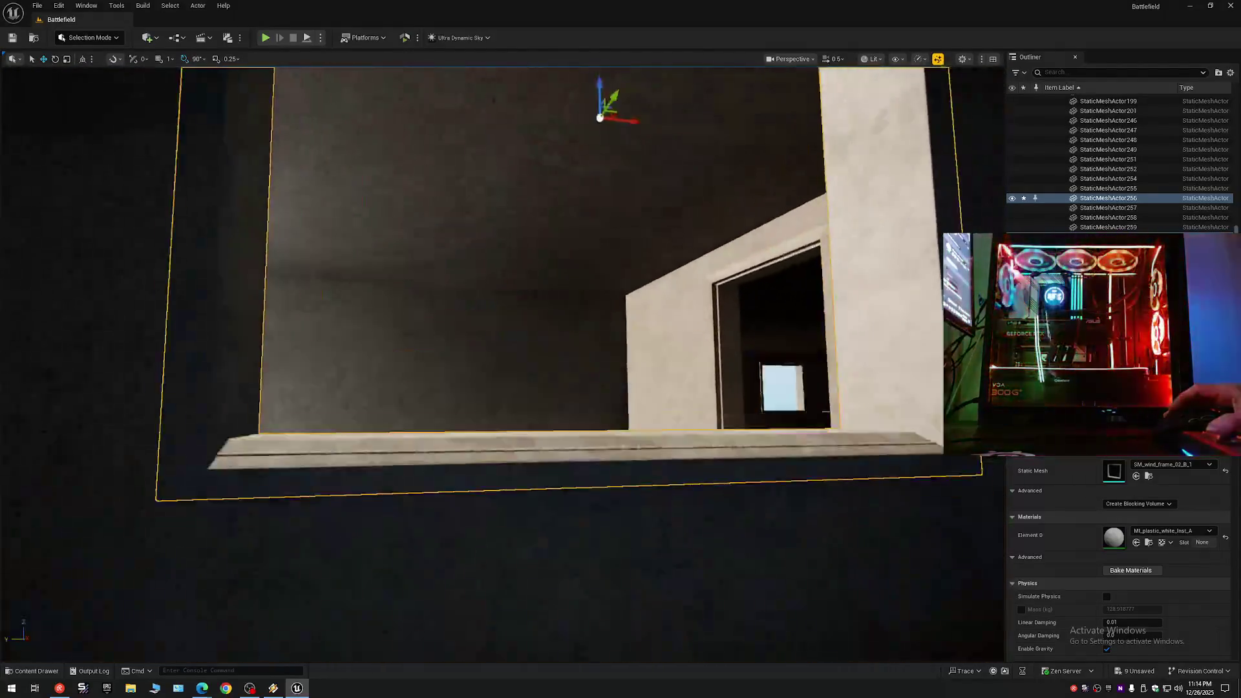
pyautogui.press('s')
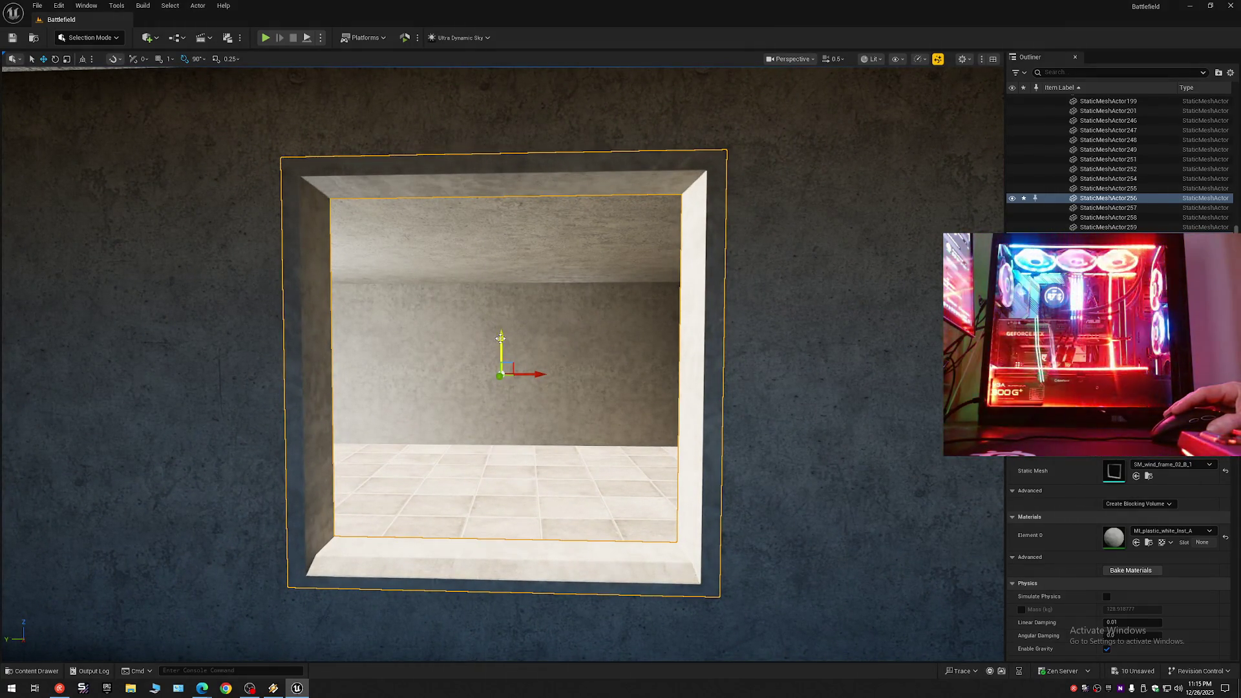
pyautogui.press('w')
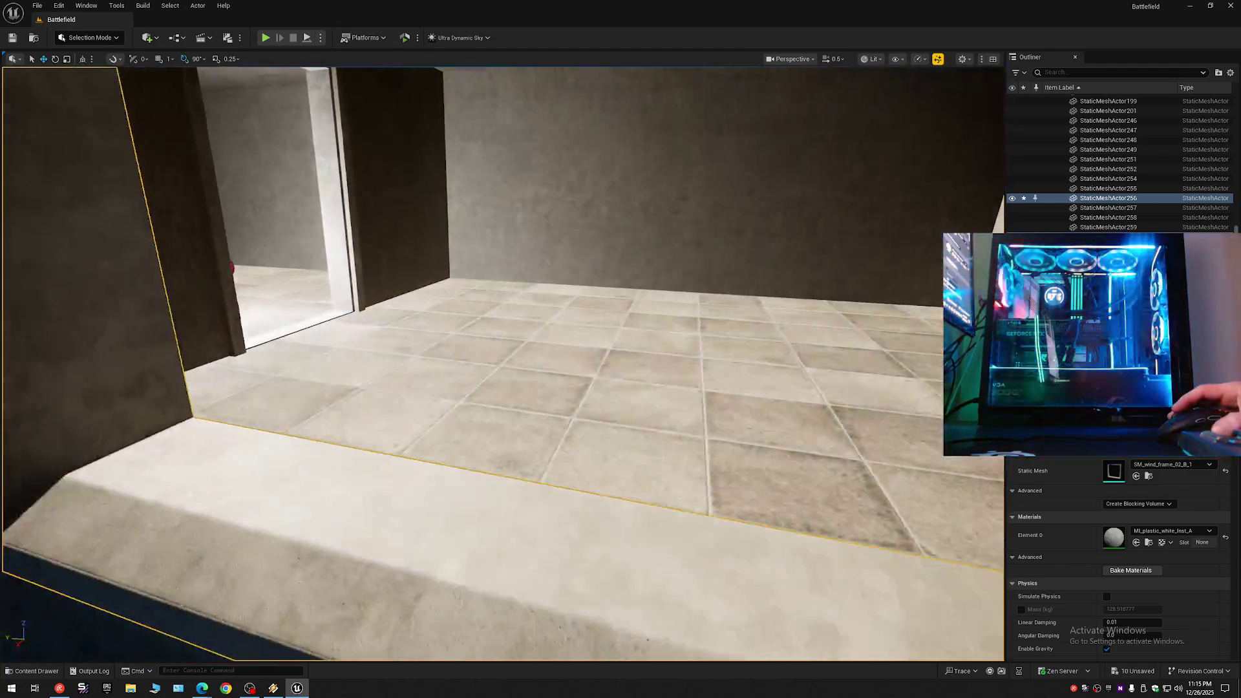
pyautogui.press('f')
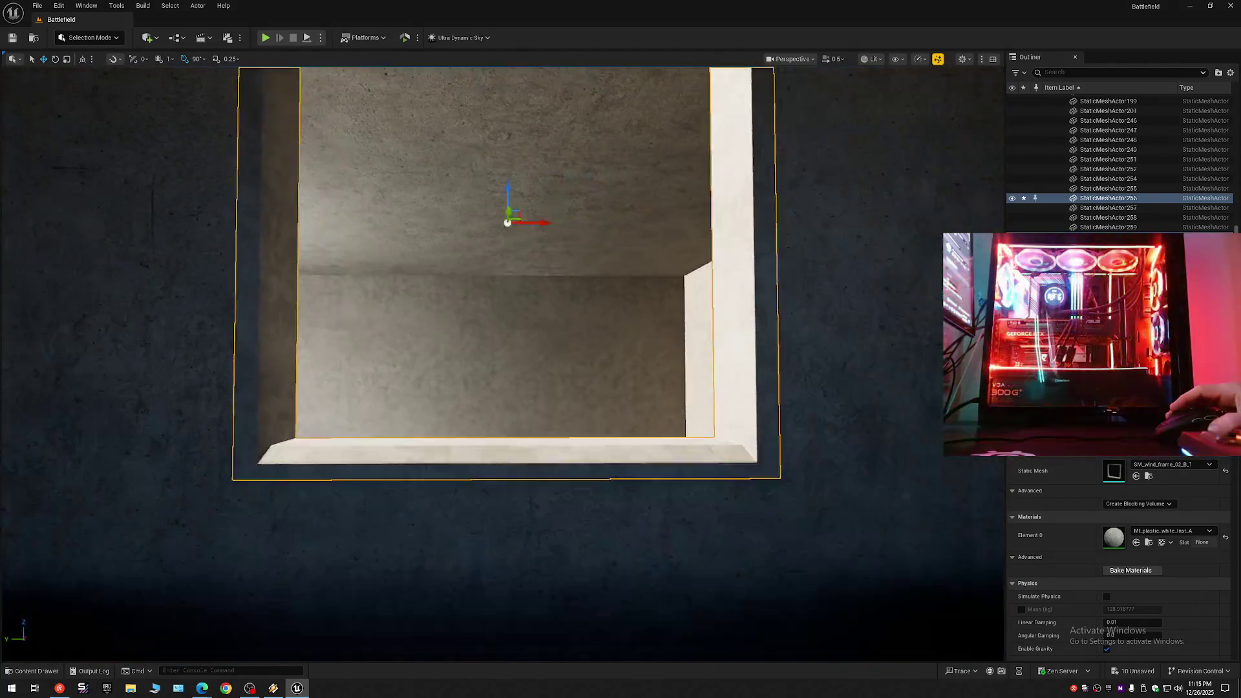
pyautogui.press('s')
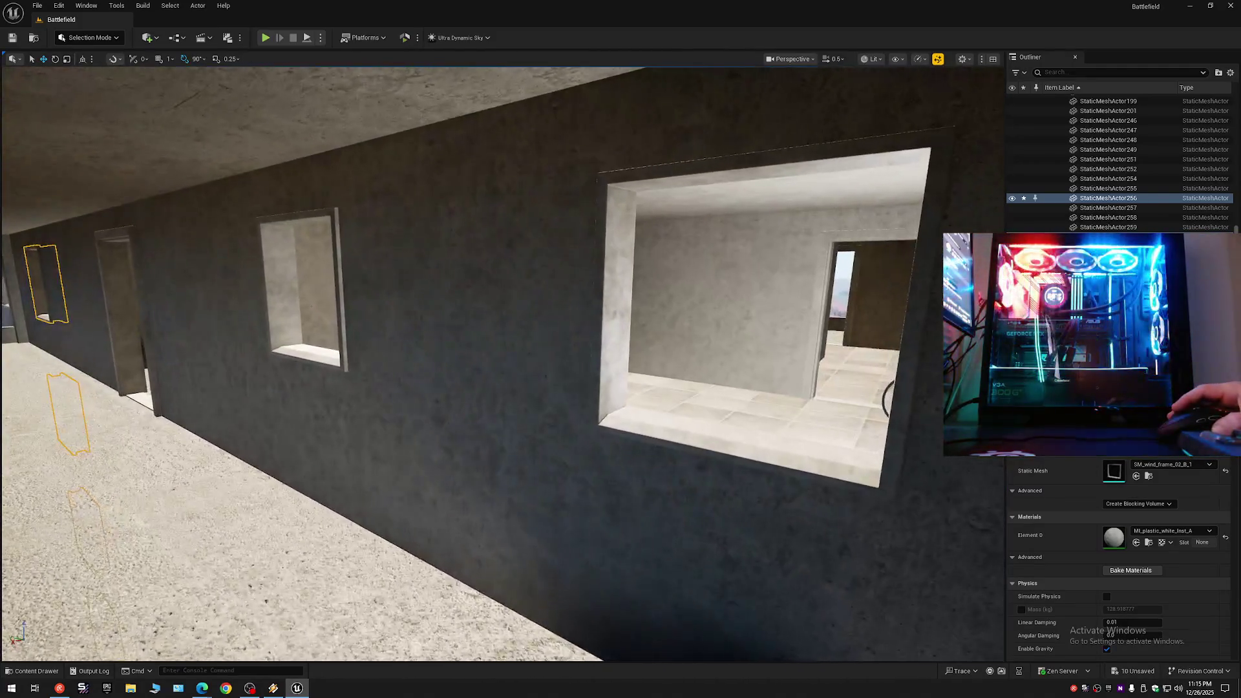
pyautogui.press('w')
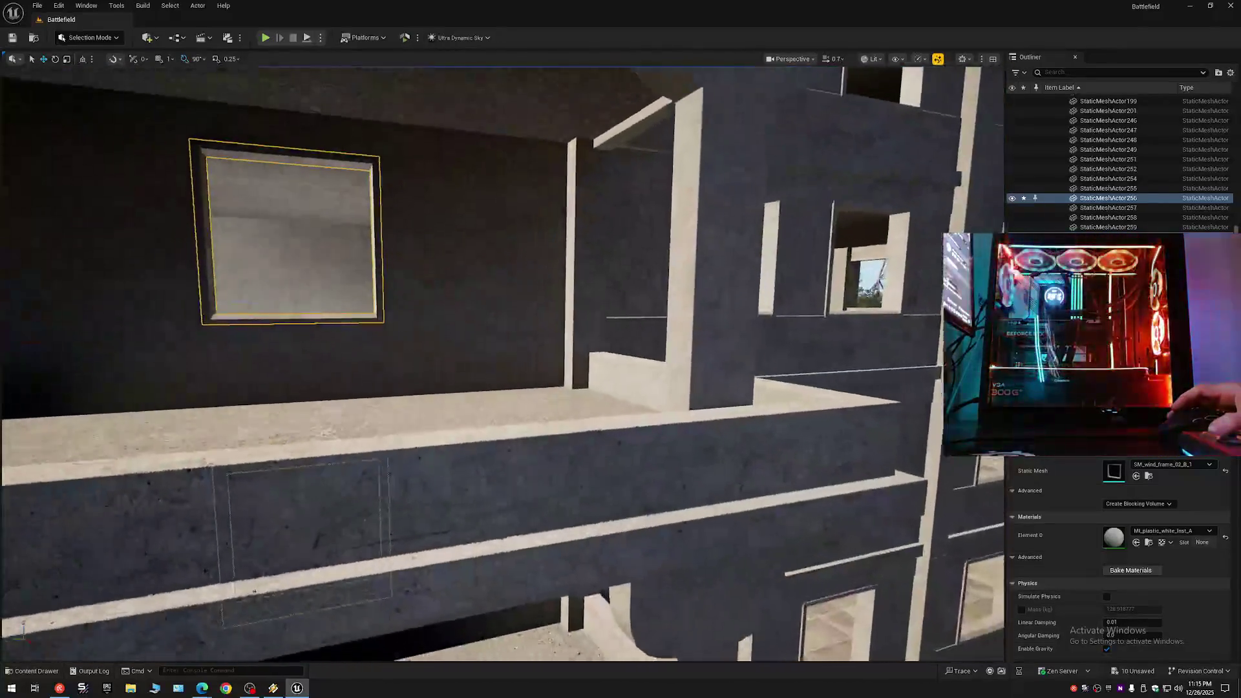
pyautogui.press('a')
pyautogui.click(1231, 72)
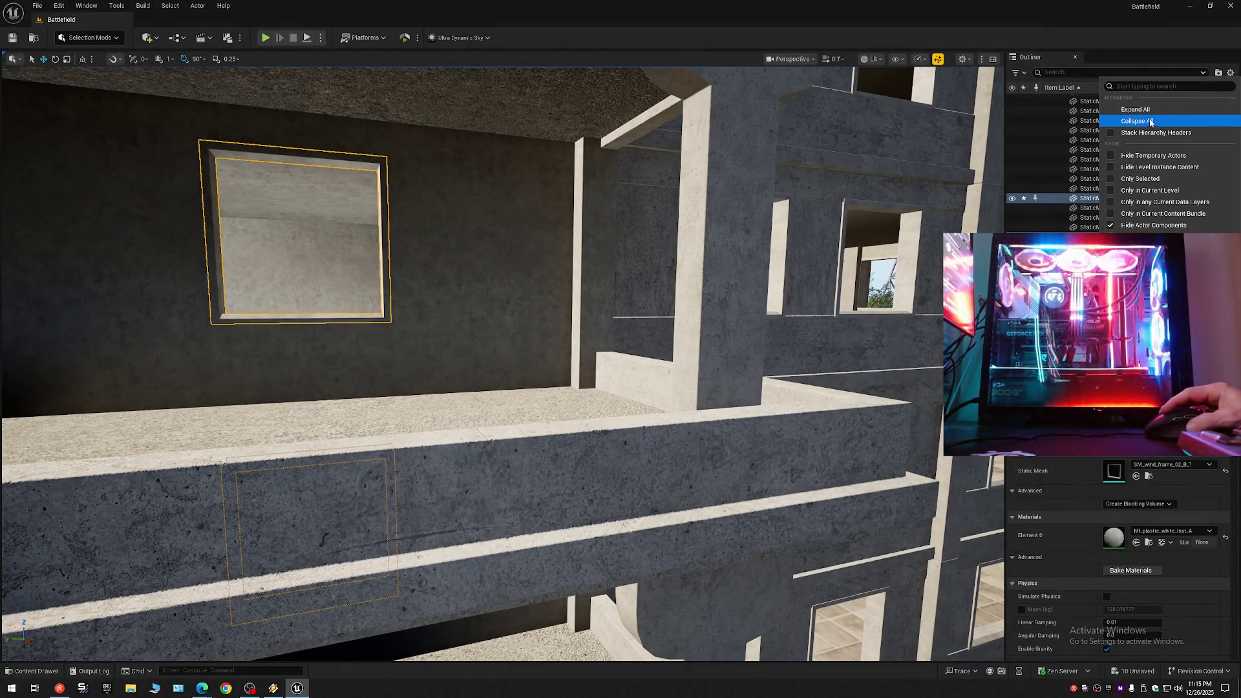
# Choose Collapse All in the Outliner and fly through a window opening into the tiled room.
pyautogui.click(1112, 119)
pyautogui.press('w')
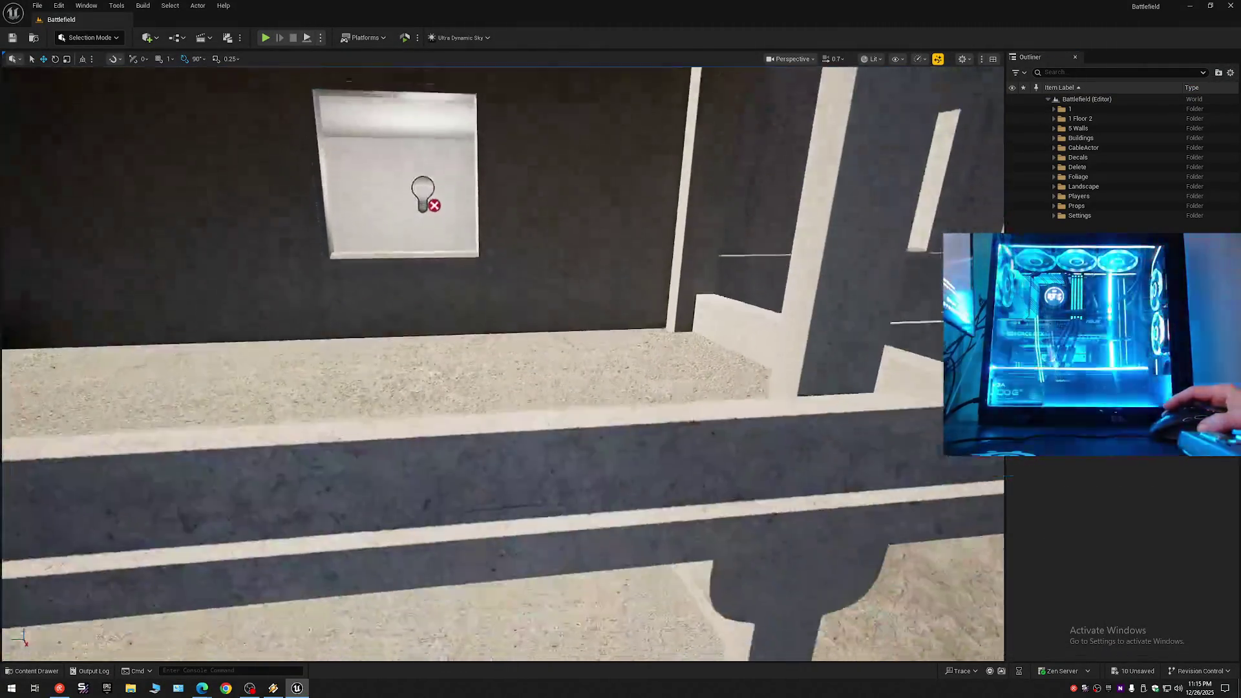
pyautogui.scroll(-2, 502, 363)
pyautogui.press('w')
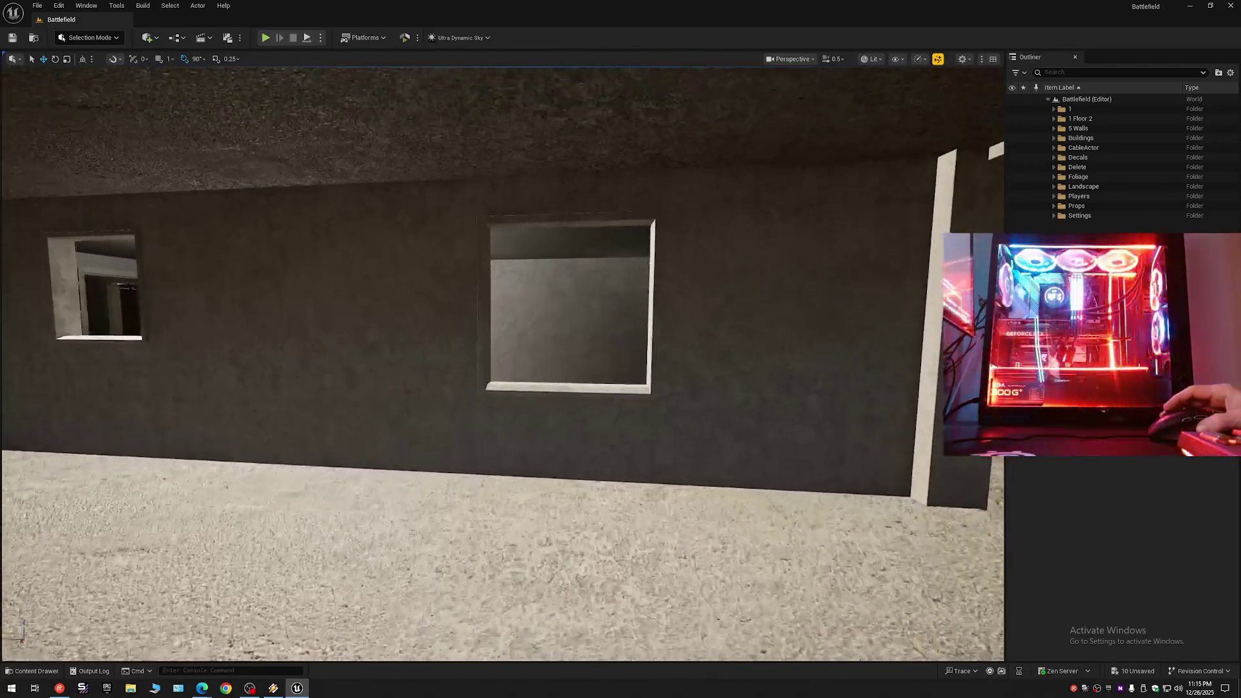
pyautogui.press('s')
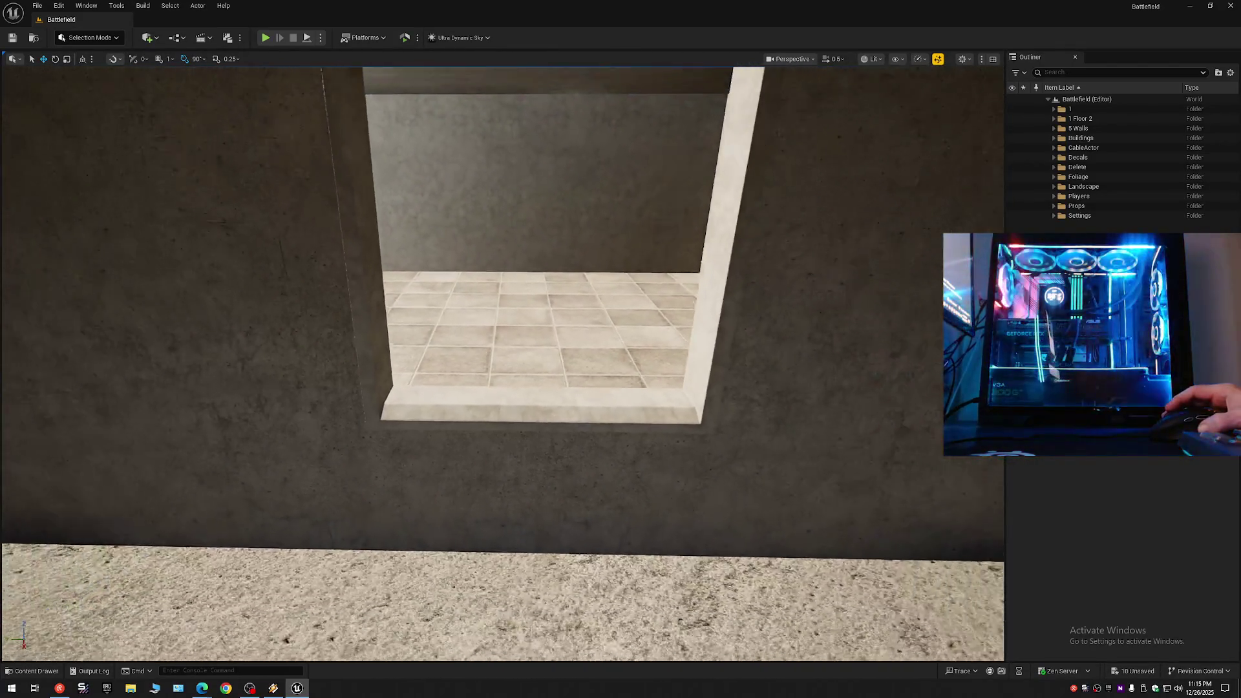
pyautogui.press('w')
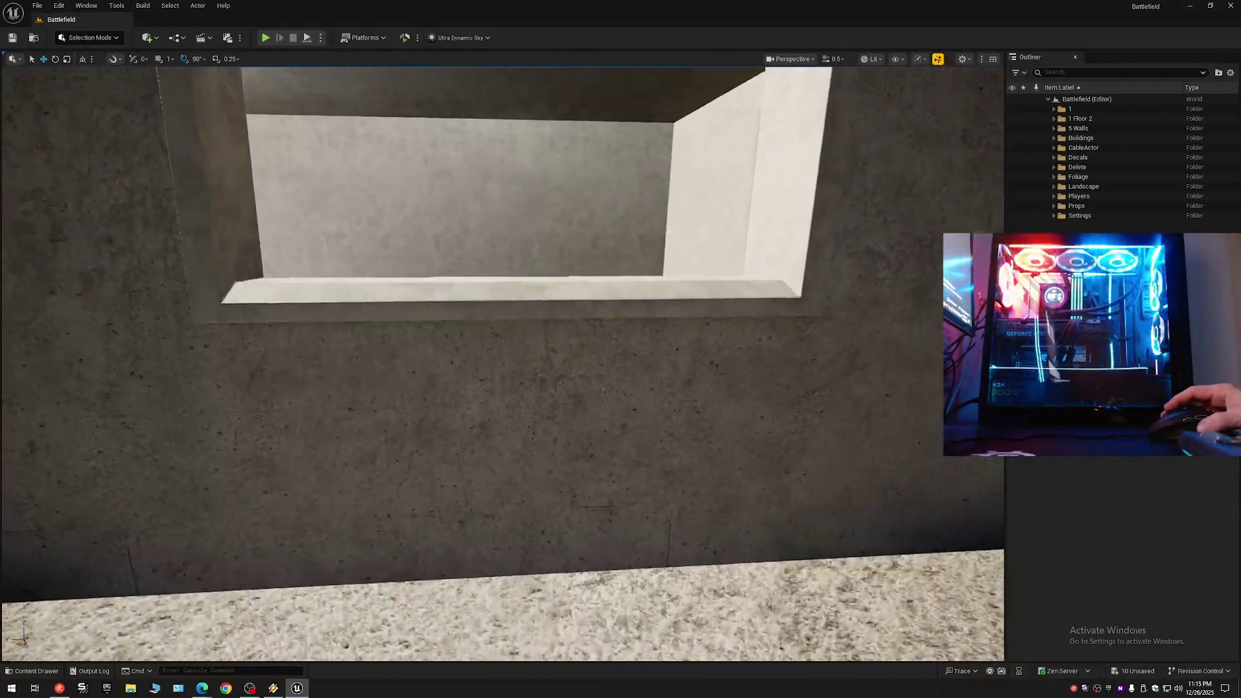
pyautogui.press('w')
pyautogui.press('w')
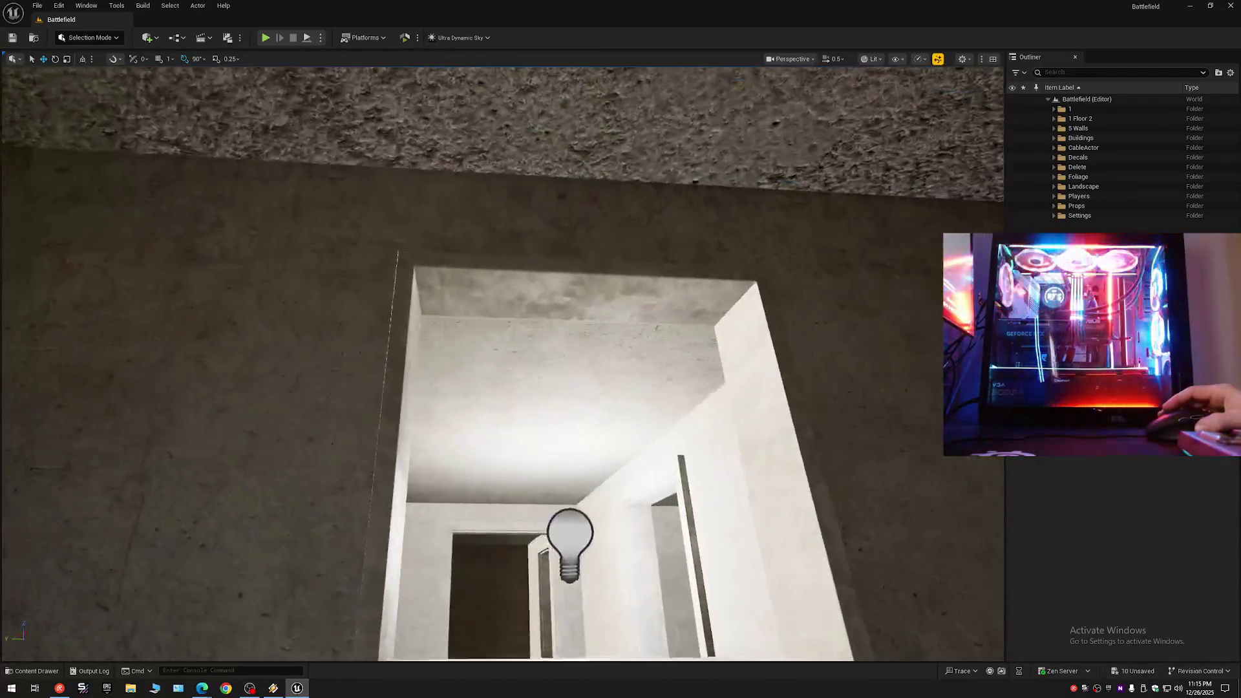
pyautogui.press('w')
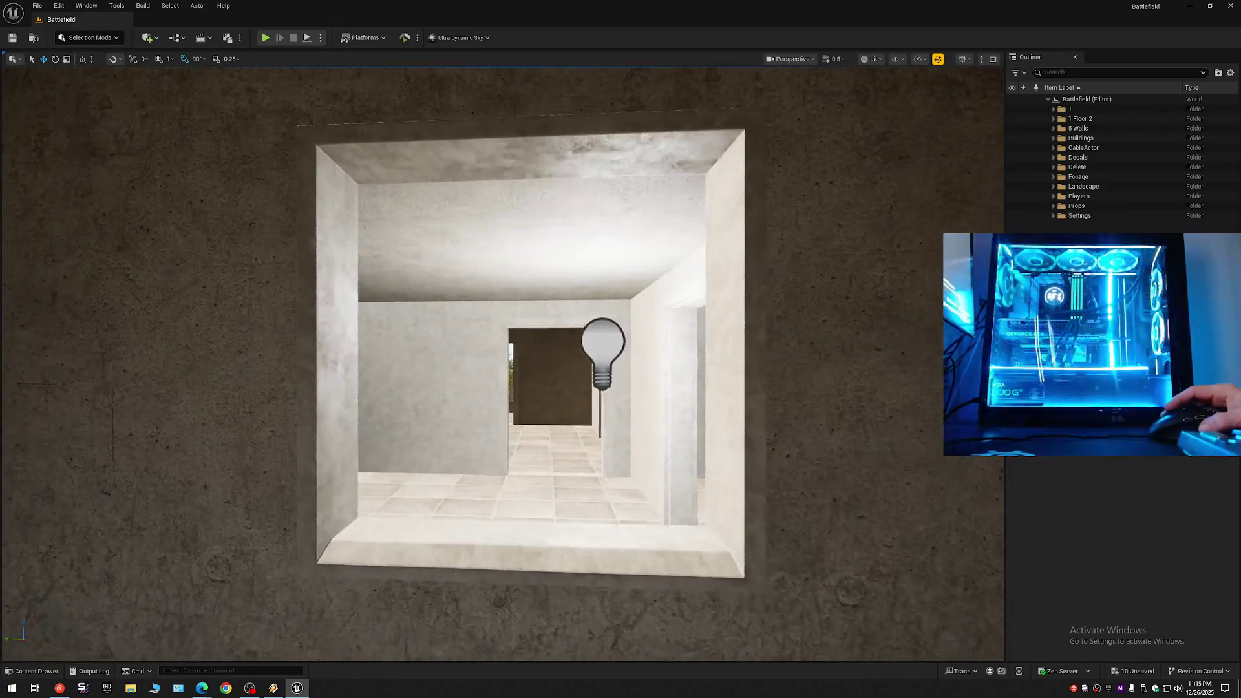
# Fly through the doorways to the lit room and show the Props materials in the Content Browser.
pyautogui.press('w')
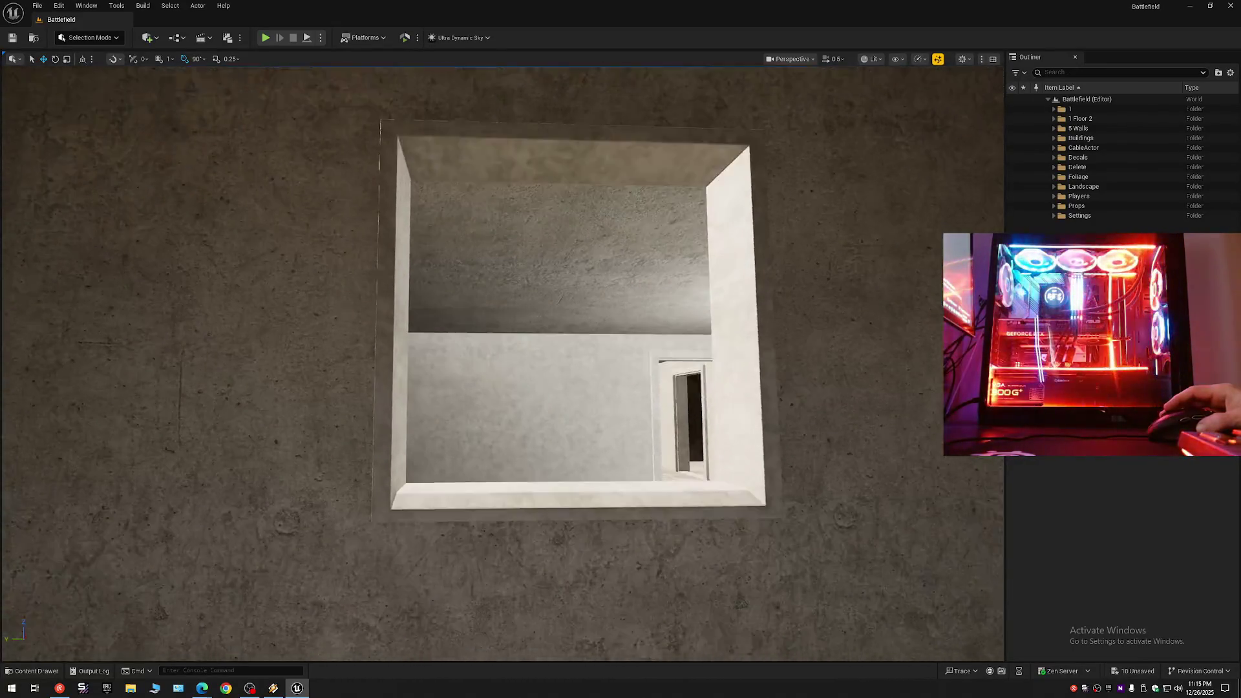
pyautogui.press('w')
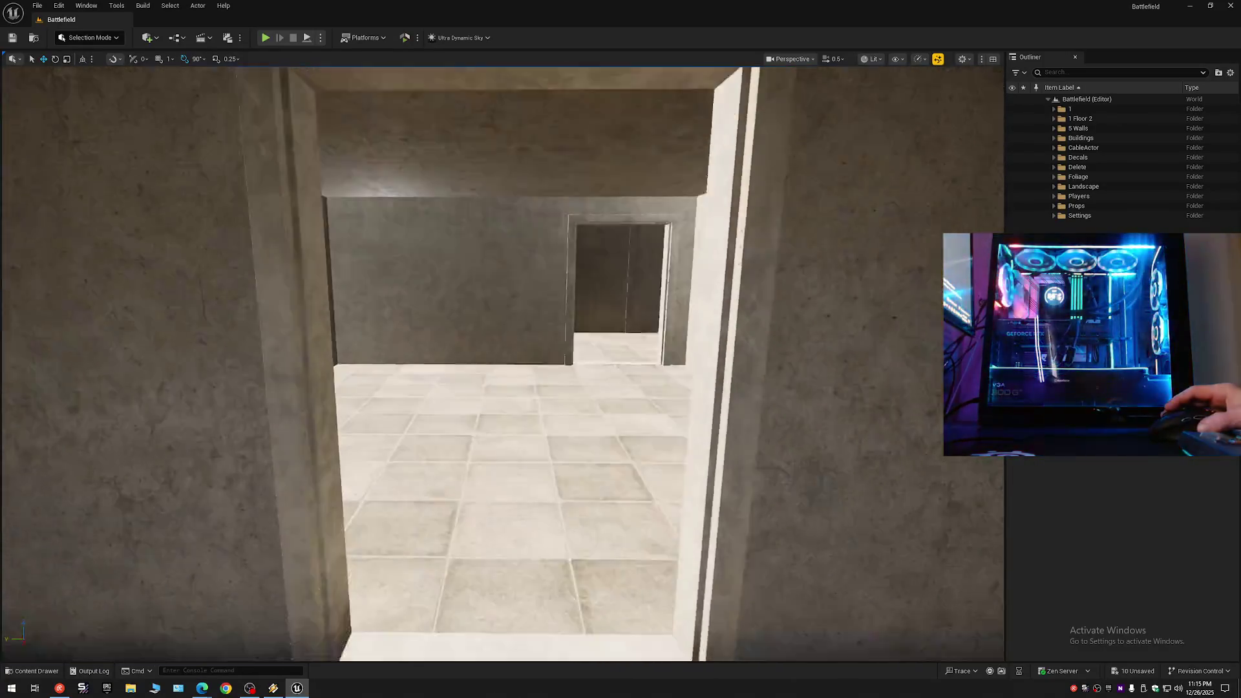
pyautogui.press('w')
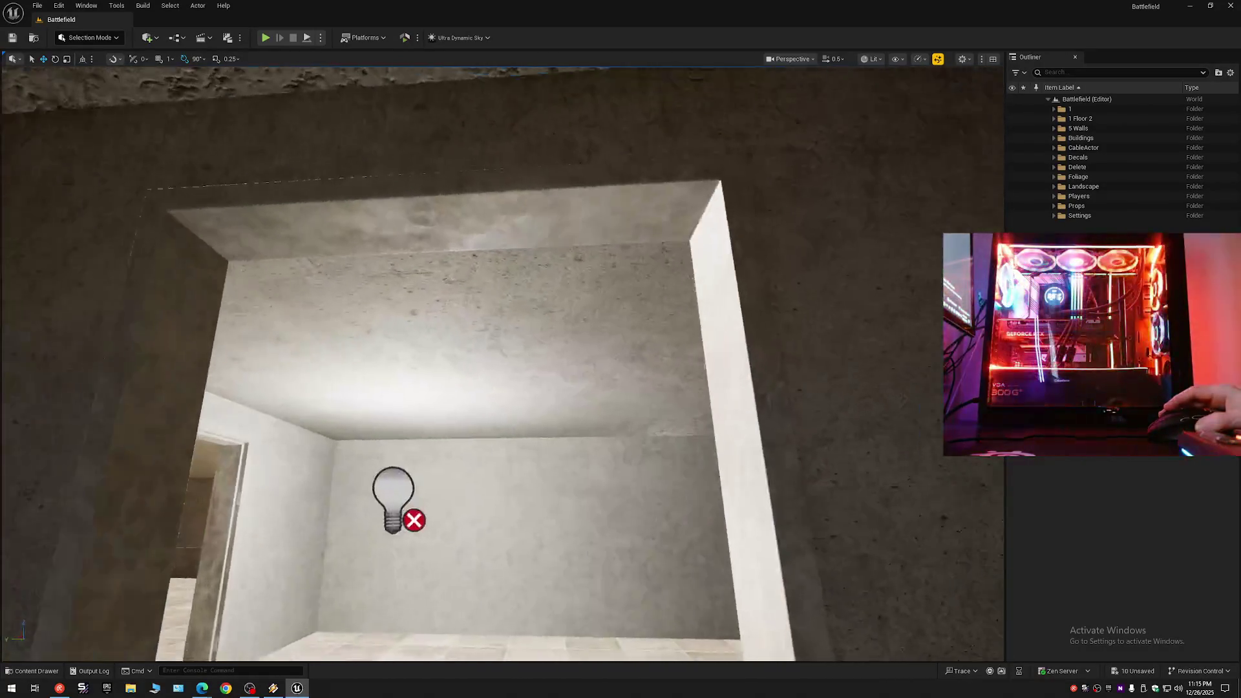
pyautogui.press('w')
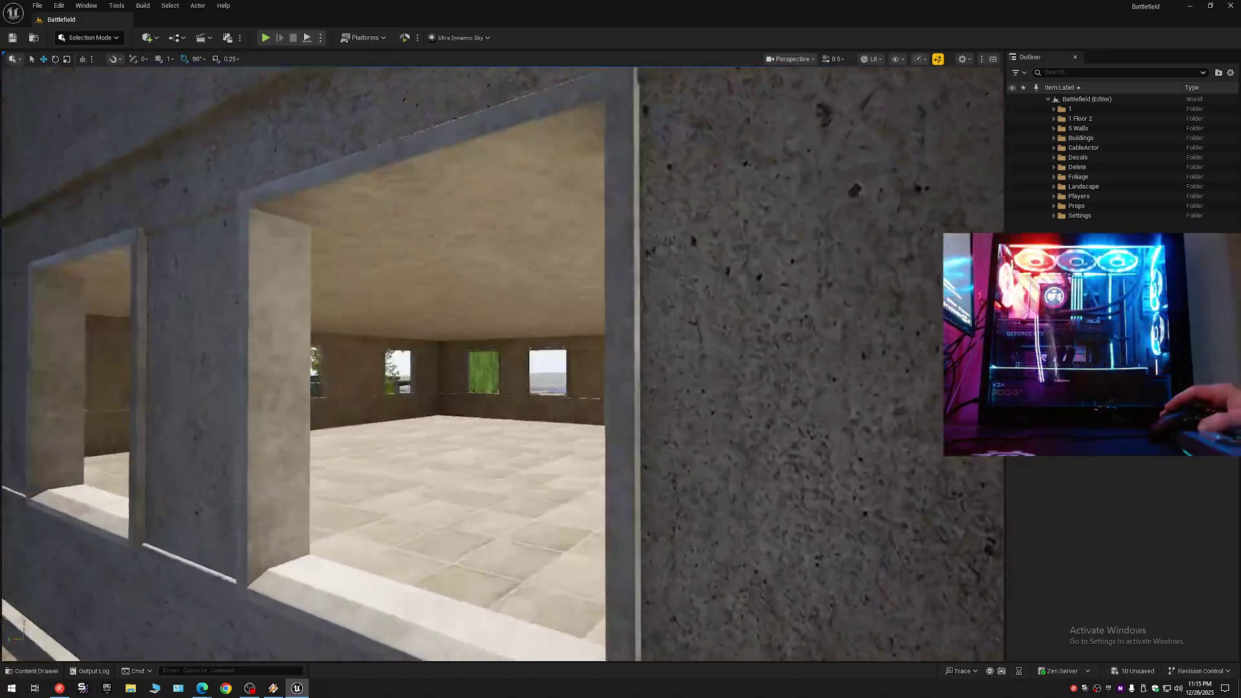
pyautogui.press('w')
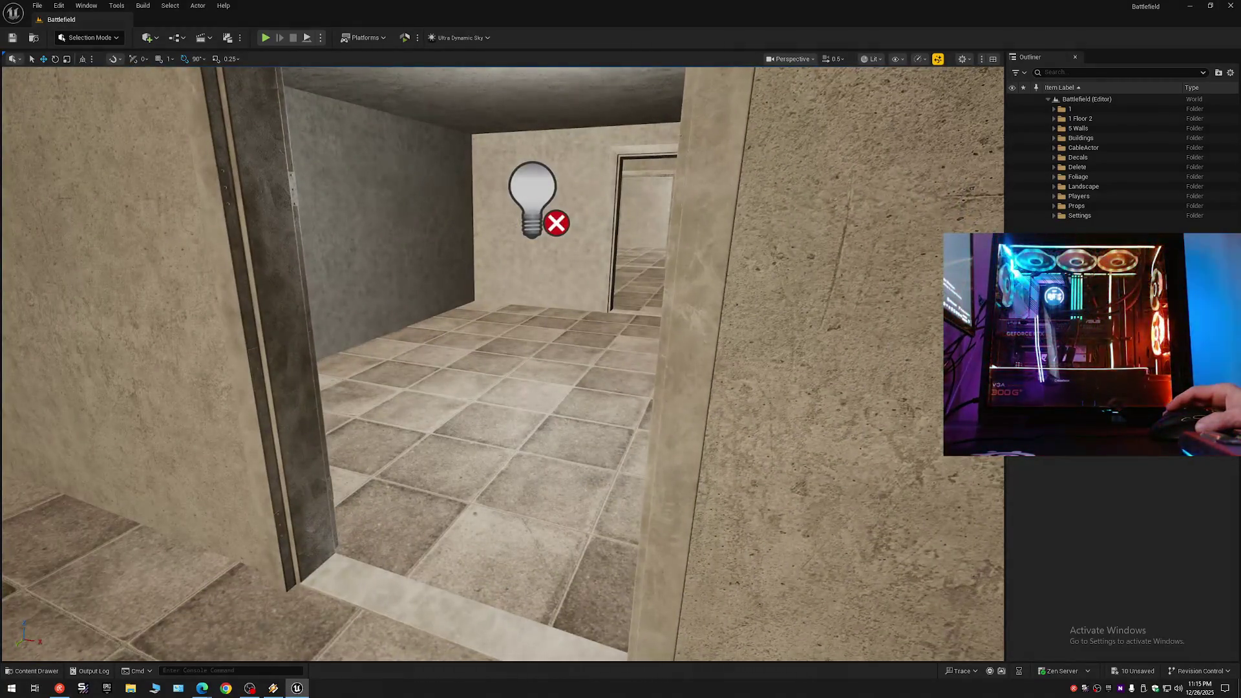
pyautogui.press('w')
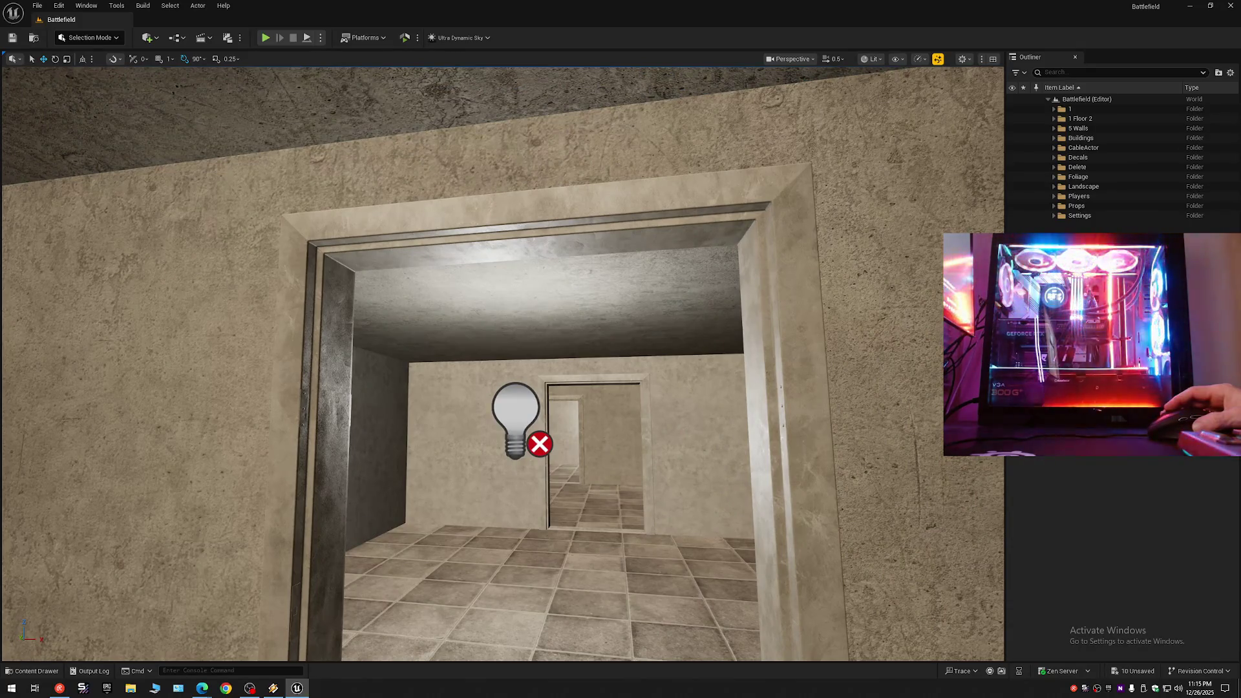
pyautogui.press('w')
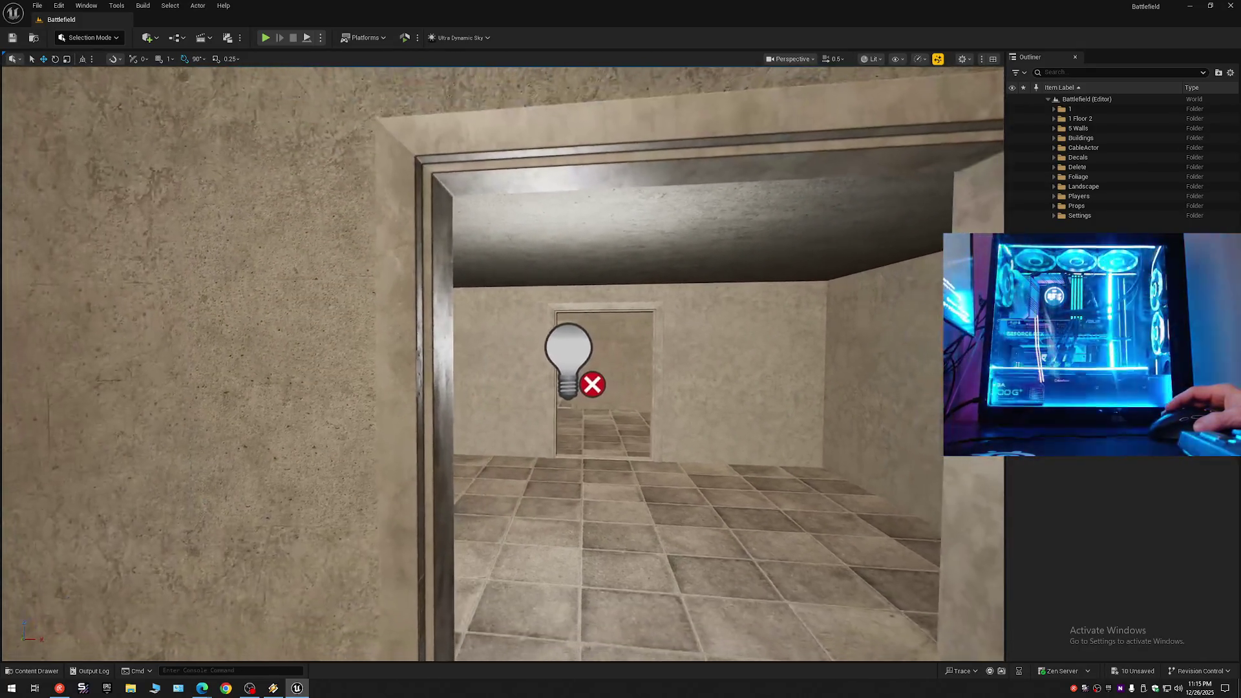
pyautogui.press('w')
pyautogui.click(34, 672)
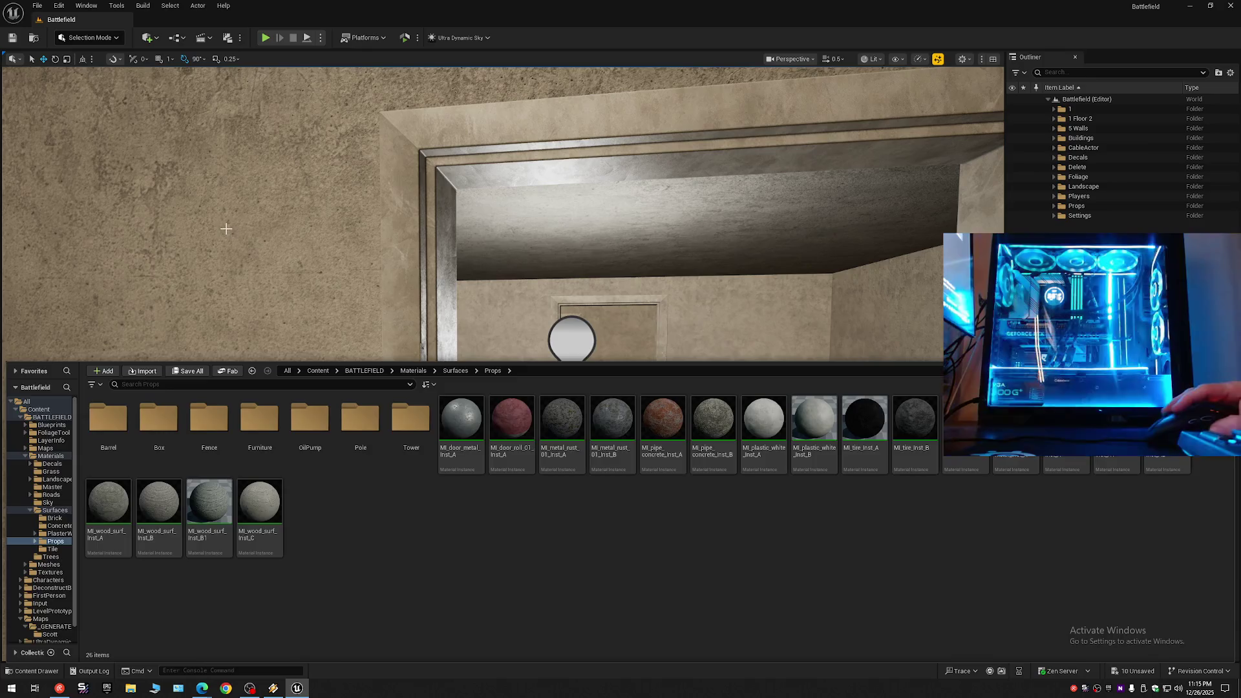
# Apply the wall's plaster material to the door frame with Use Selected Asset.
pyautogui.click(307, 317)
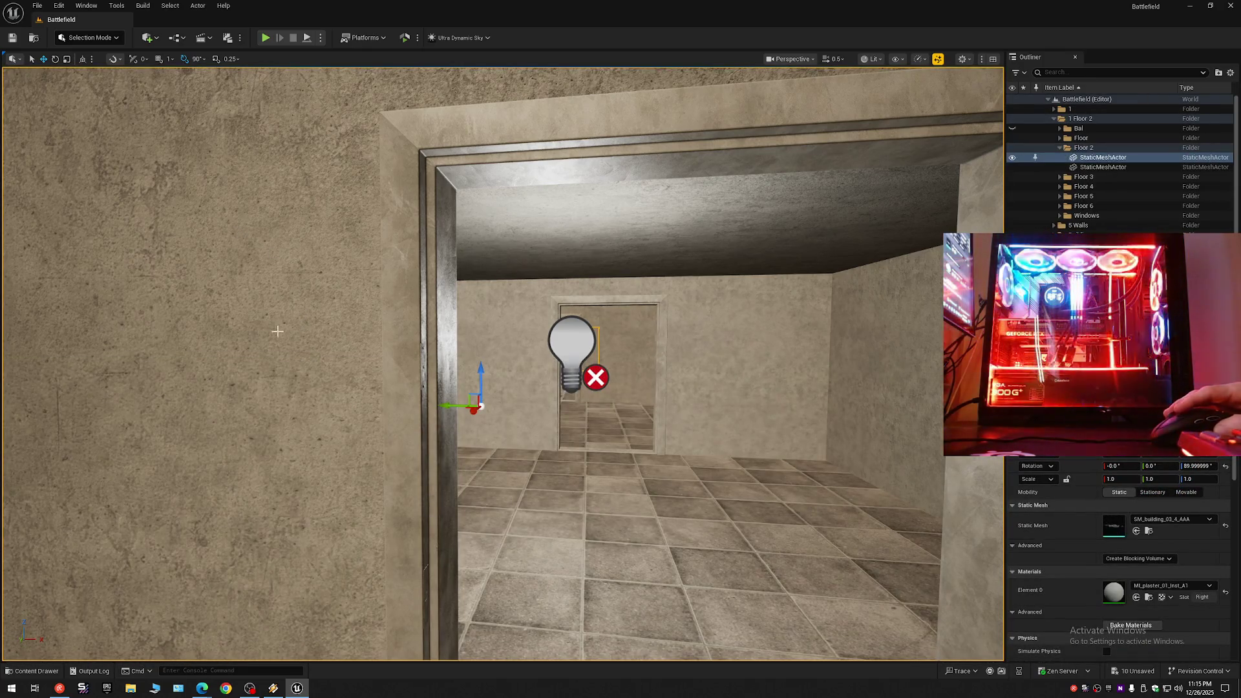
pyautogui.click(1150, 596)
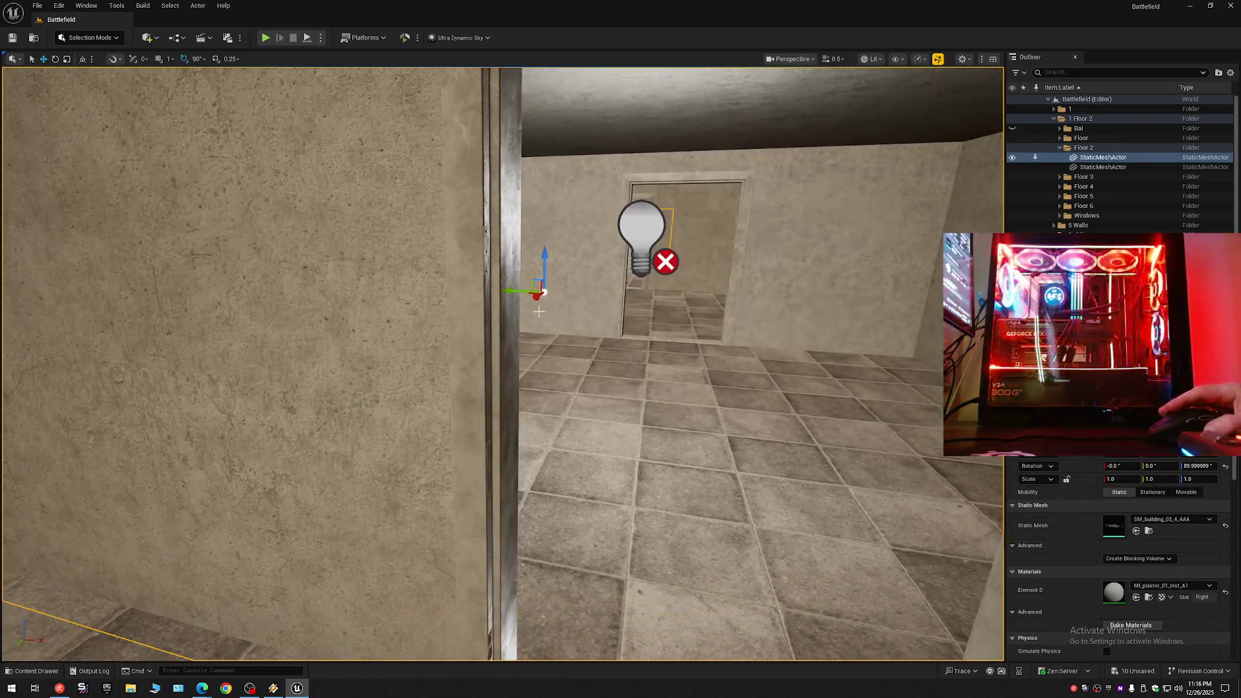
pyautogui.click(988, 459)
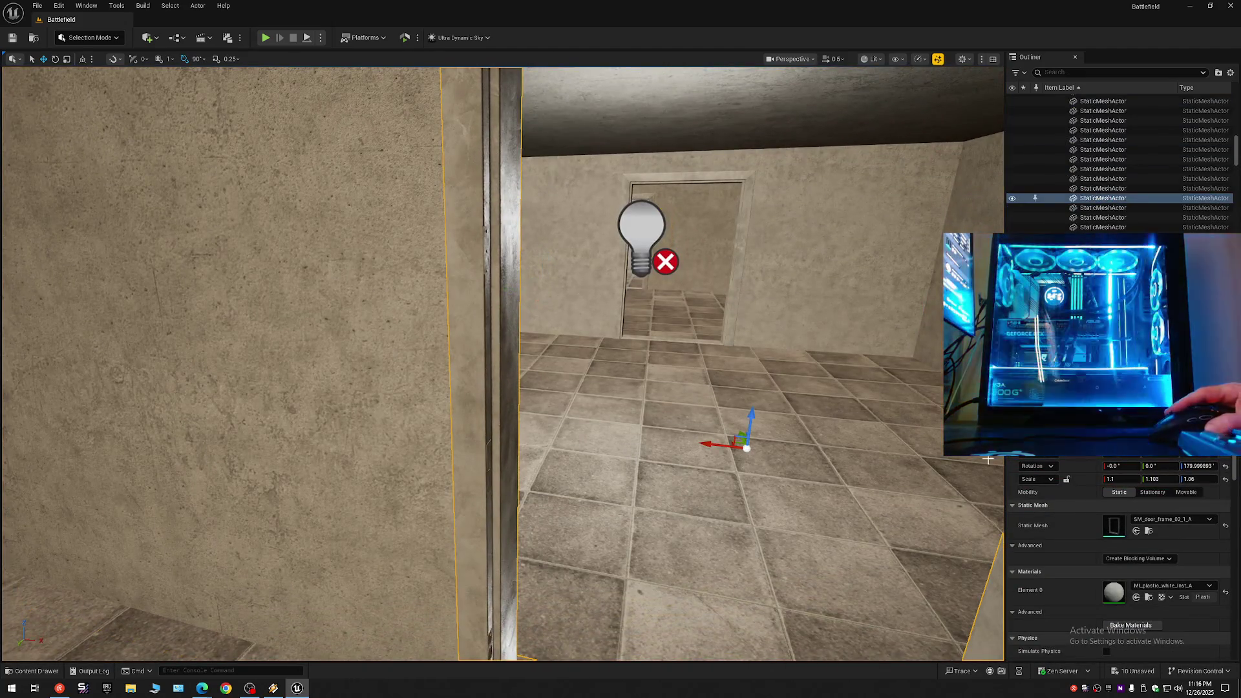
pyautogui.click(1138, 600)
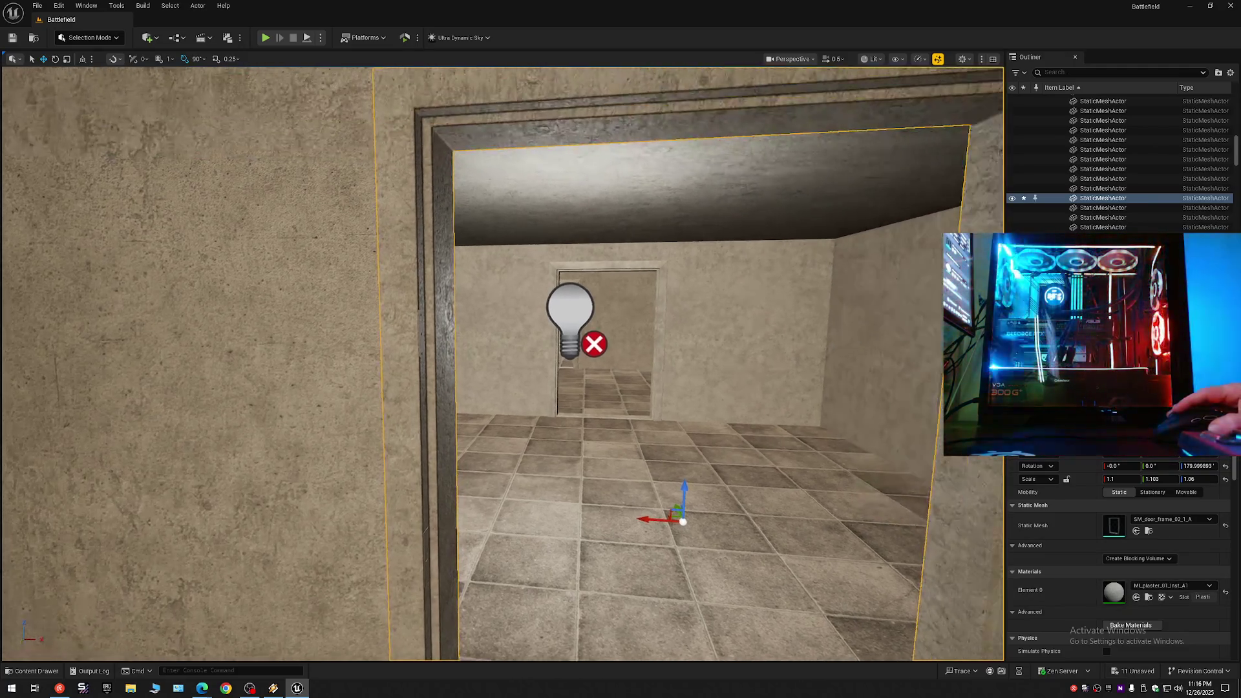
pyautogui.scroll(-2, 503, 364)
pyautogui.press('w')
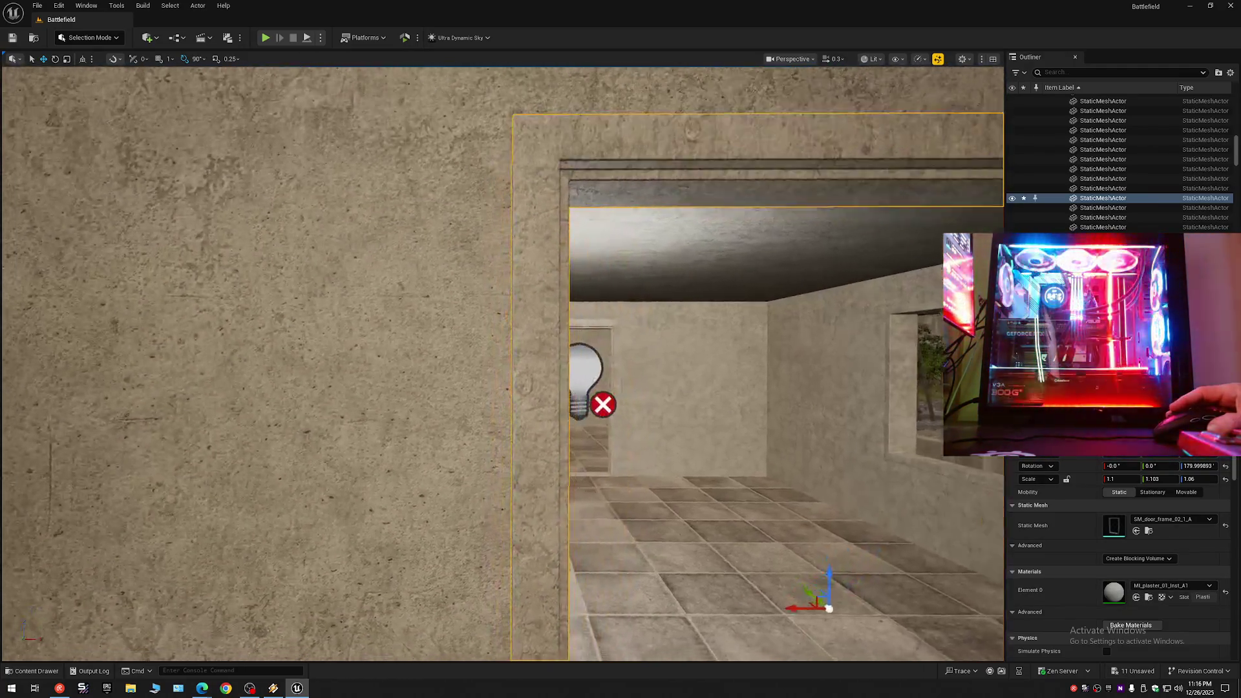
pyautogui.scroll(-1, 503, 363)
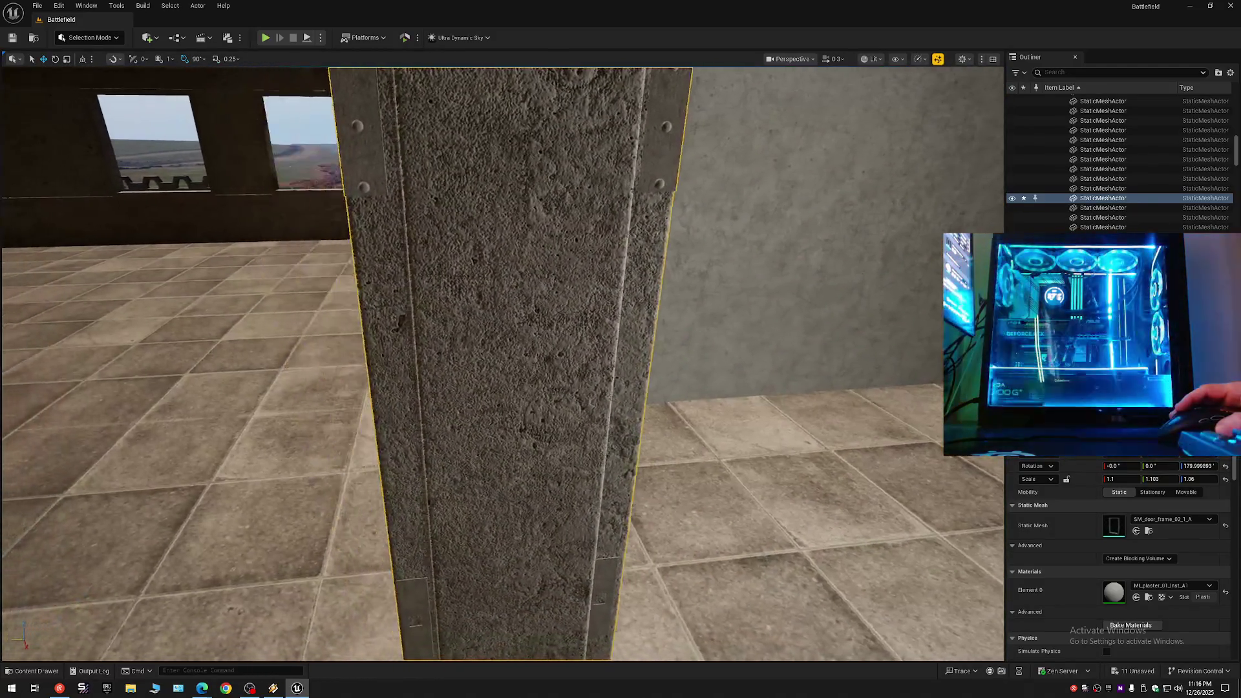
pyautogui.scroll(2, 503, 363)
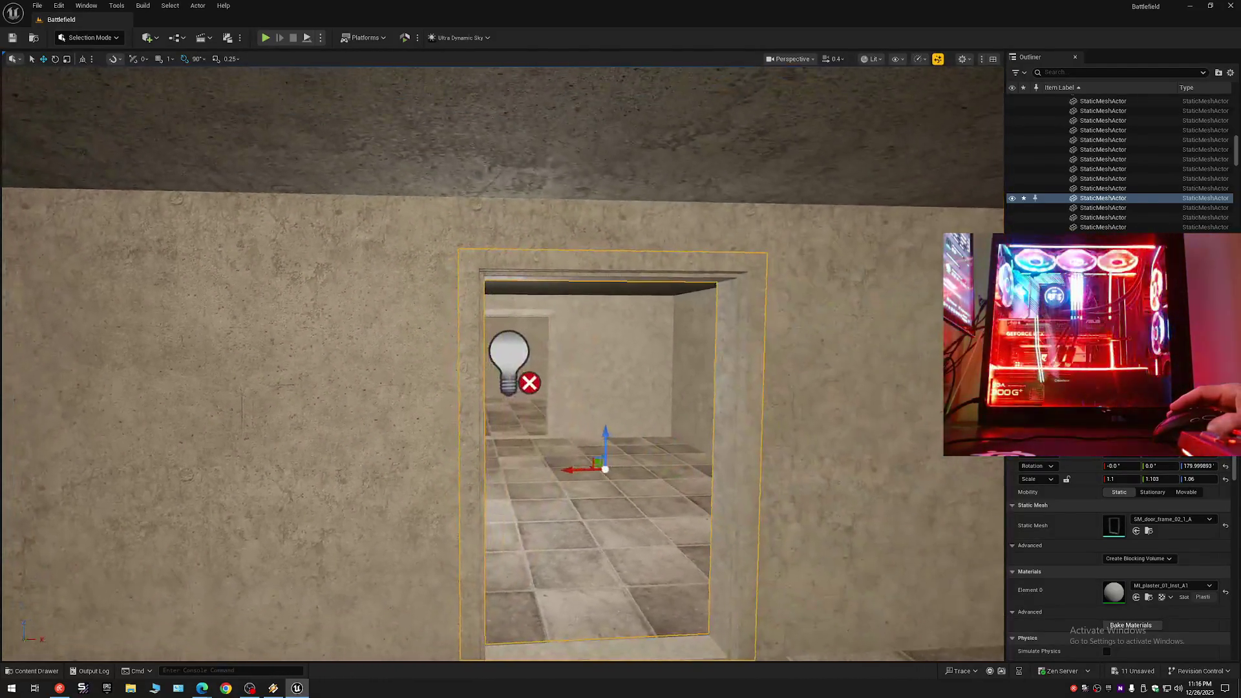
pyautogui.press('w')
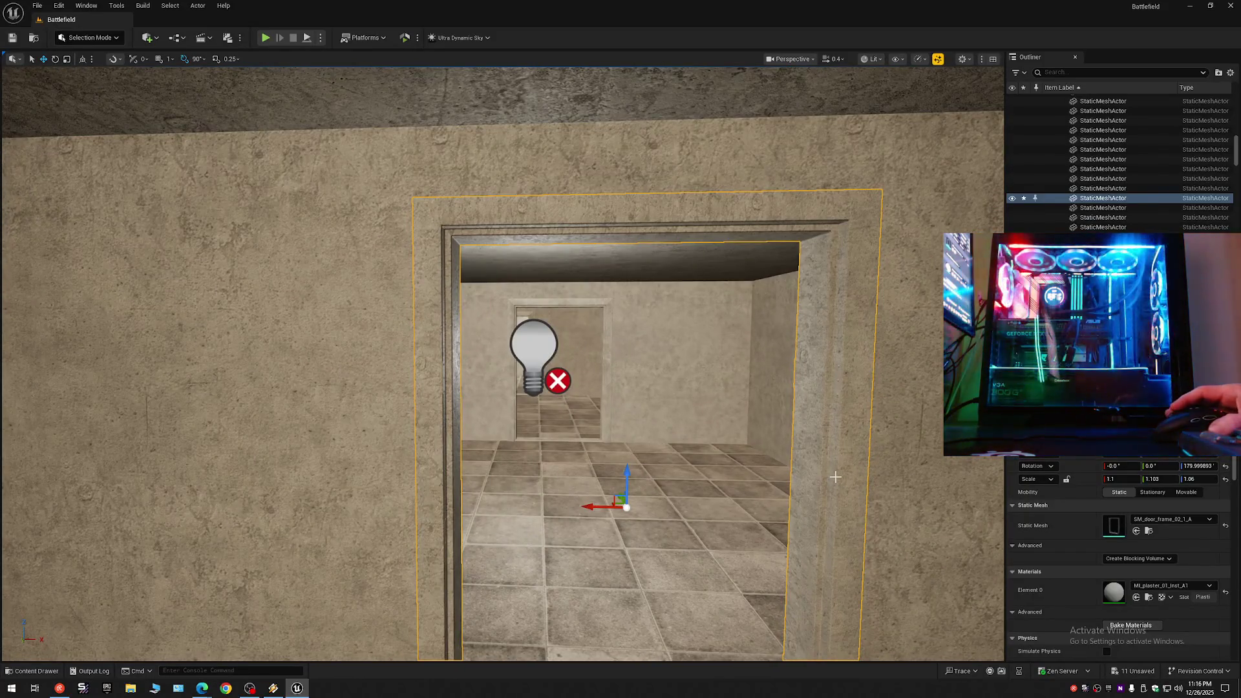
# Undo the plaster, restoring MI_plastic_white_Inst_A on the frame, and collapse the Outliner.
pyautogui.hotkey('ctrl', 'z')
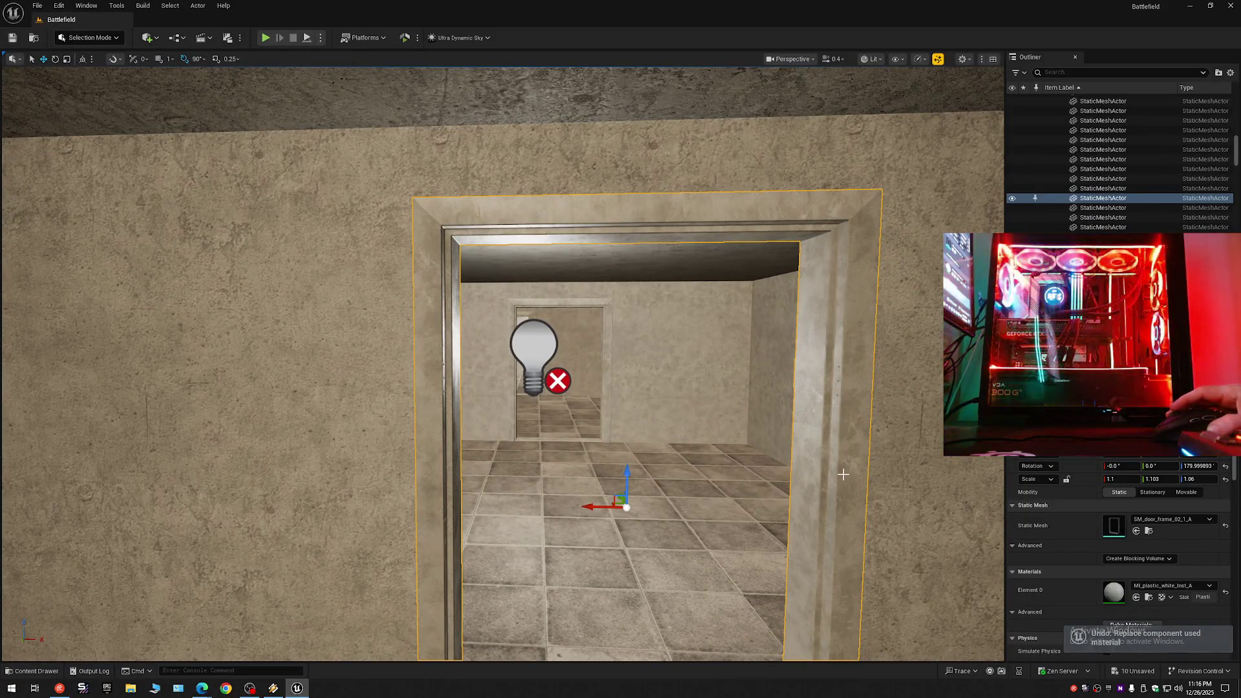
pyautogui.press('w')
pyautogui.press('d')
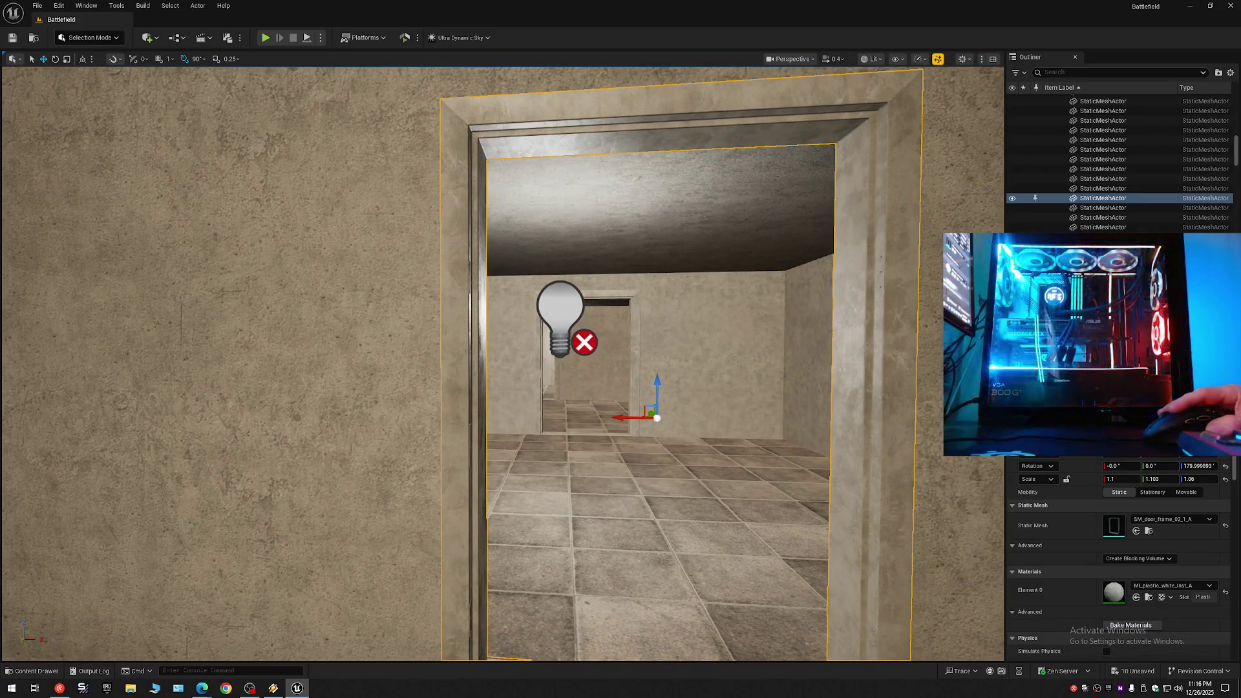
pyautogui.click(633, 298)
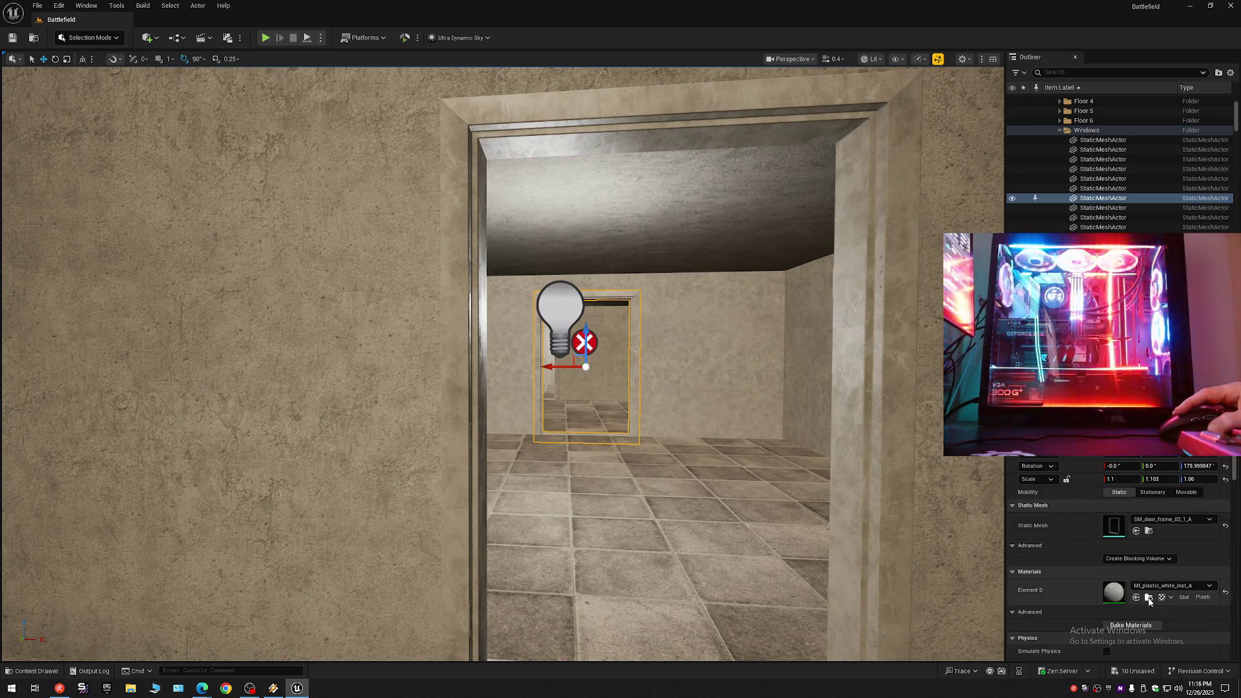
pyautogui.click(1149, 598)
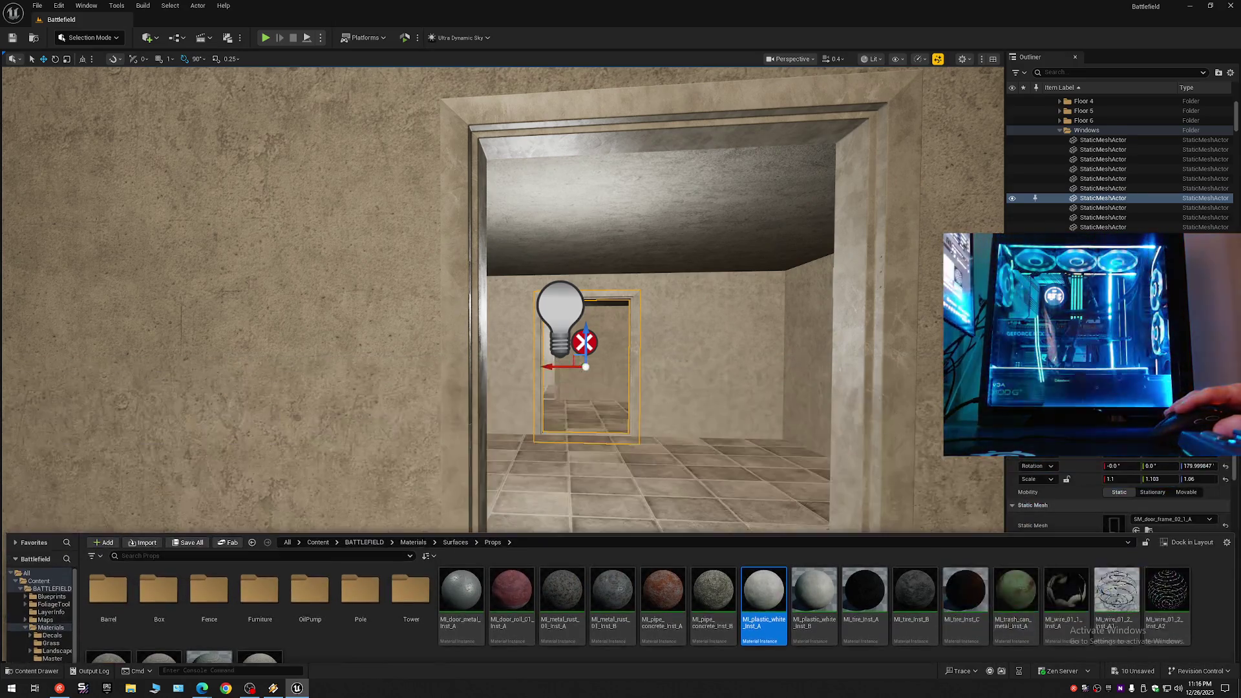
pyautogui.click(874, 495)
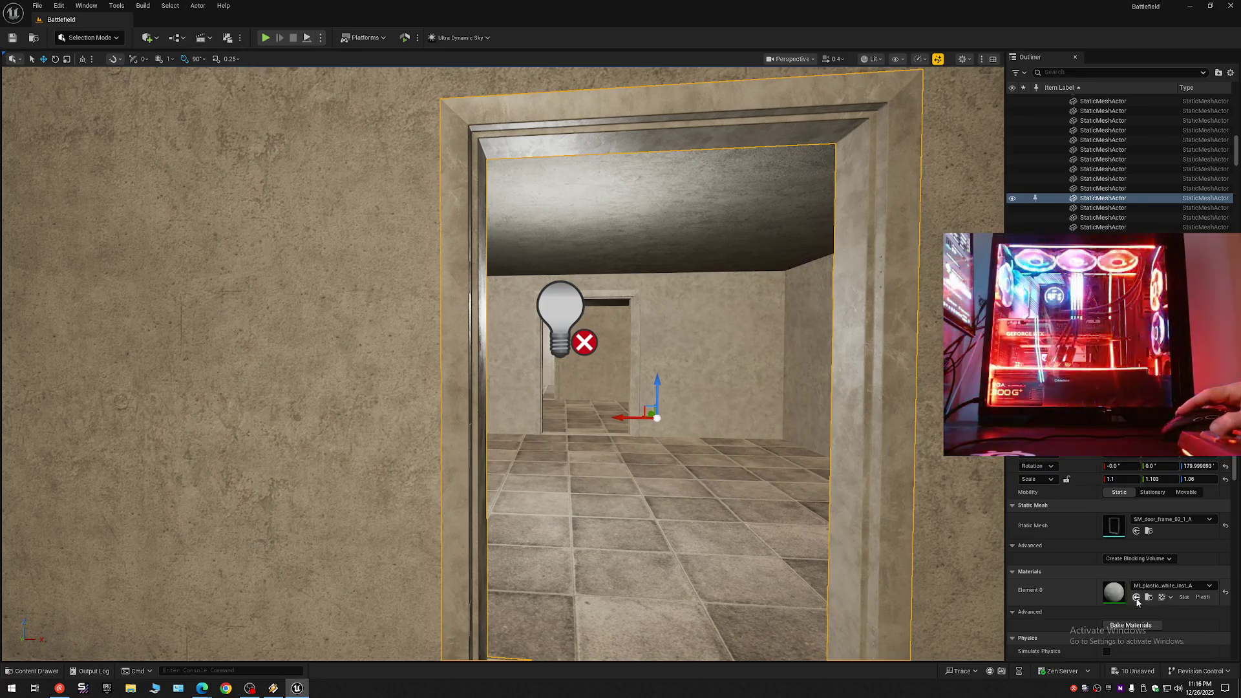
pyautogui.moveTo(712, 517)
pyautogui.mouseDown()
pyautogui.moveTo(646, 530)
pyautogui.moveTo(698, 556)
pyautogui.mouseUp()
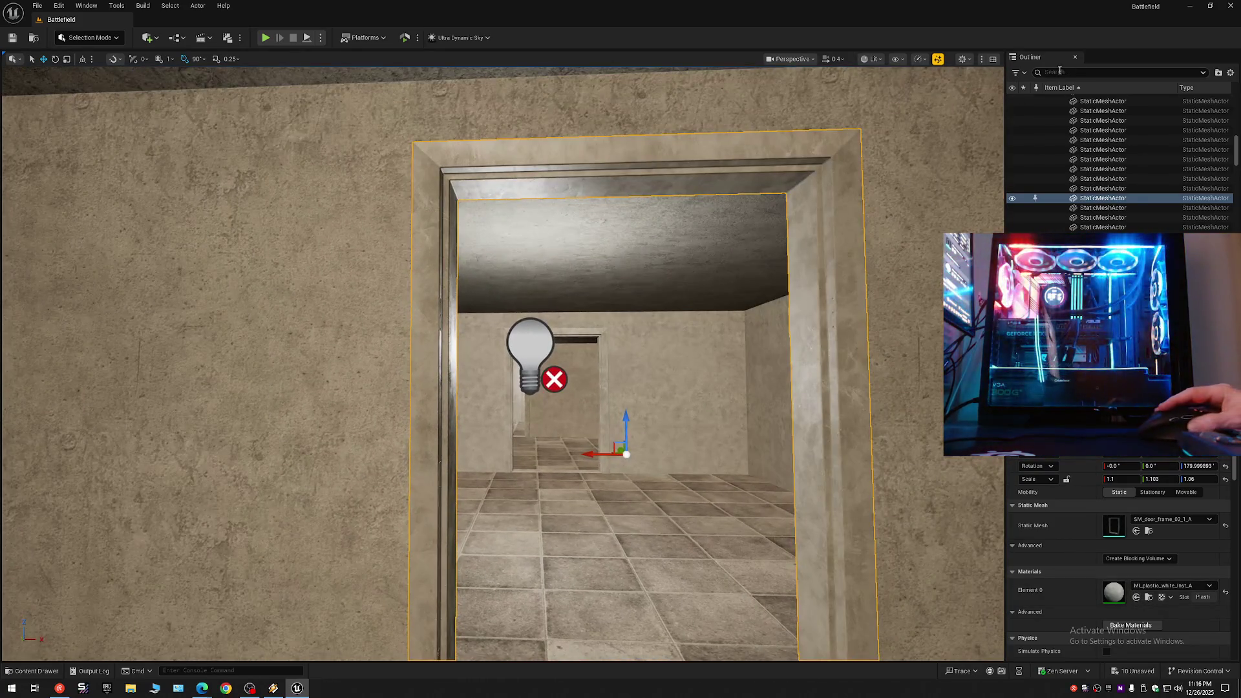
pyautogui.click(1231, 73)
pyautogui.click(1170, 123)
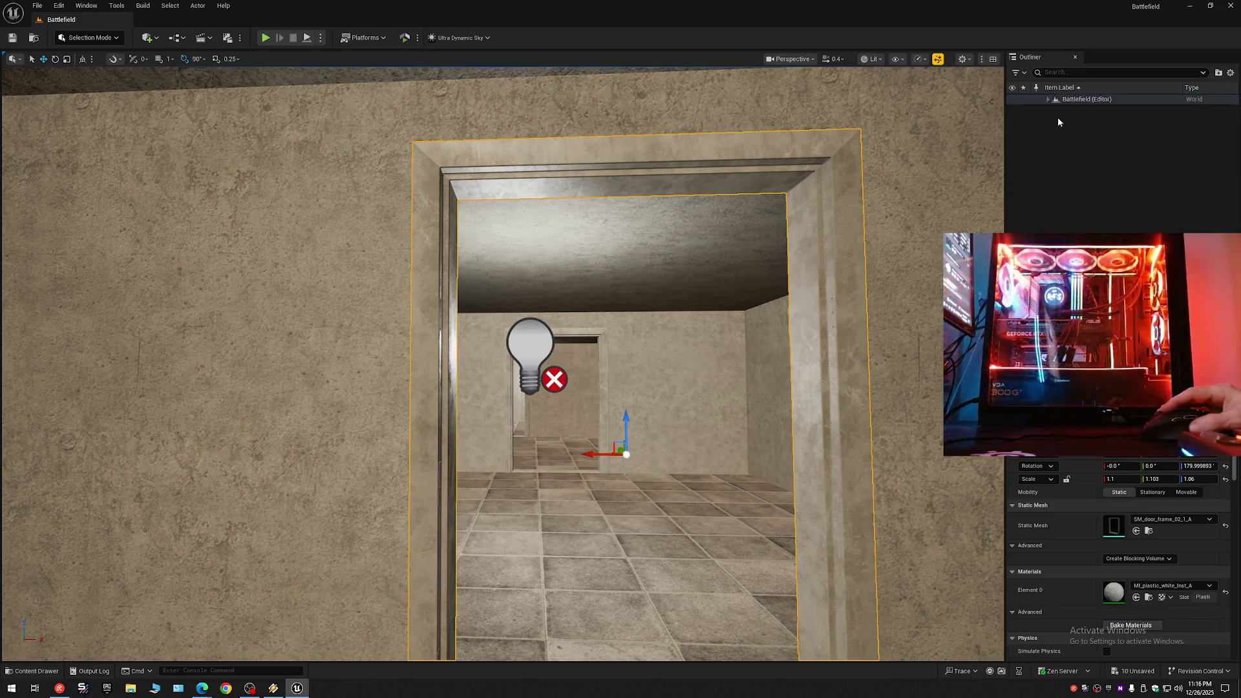
pyautogui.click(1048, 99)
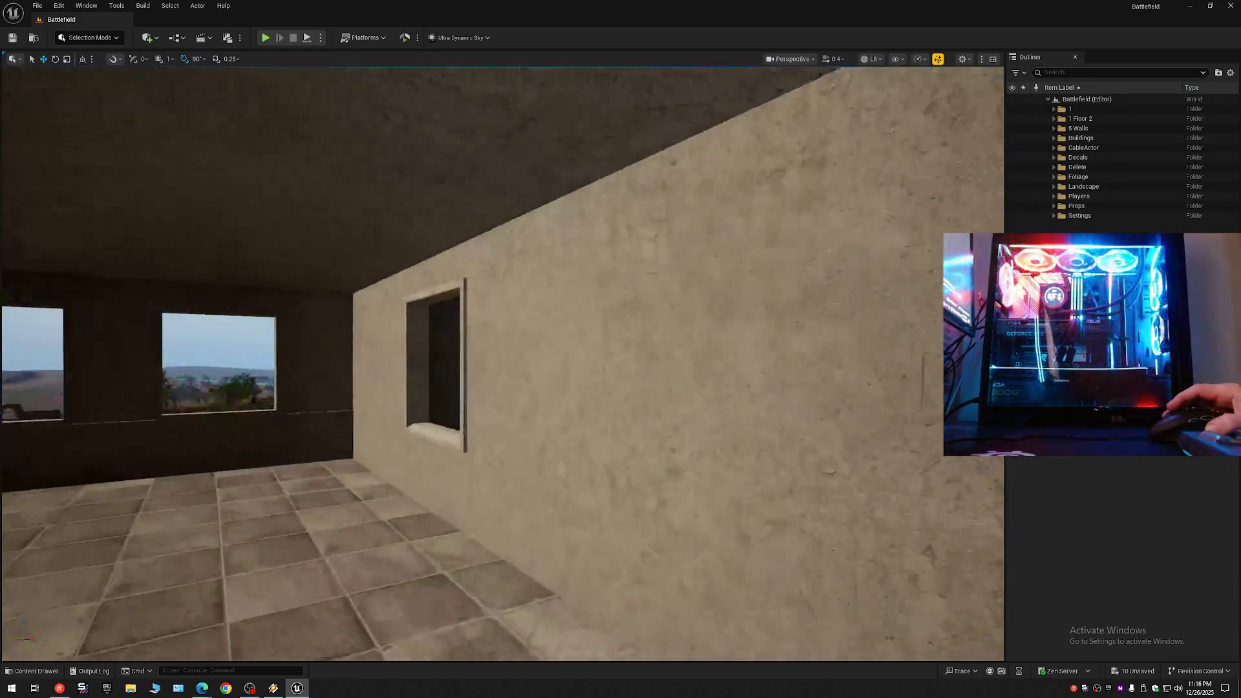
pyautogui.moveTo(504, 362)
pyautogui.mouseDown()
pyautogui.moveTo(527, 278)
pyautogui.moveTo(482, 362)
pyautogui.moveTo(455, 361)
pyautogui.moveTo(498, 333)
pyautogui.moveTo(447, 338)
pyautogui.moveTo(456, 375)
pyautogui.moveTo(453, 323)
pyautogui.mouseUp()
pyautogui.scroll(1, 481, 362)
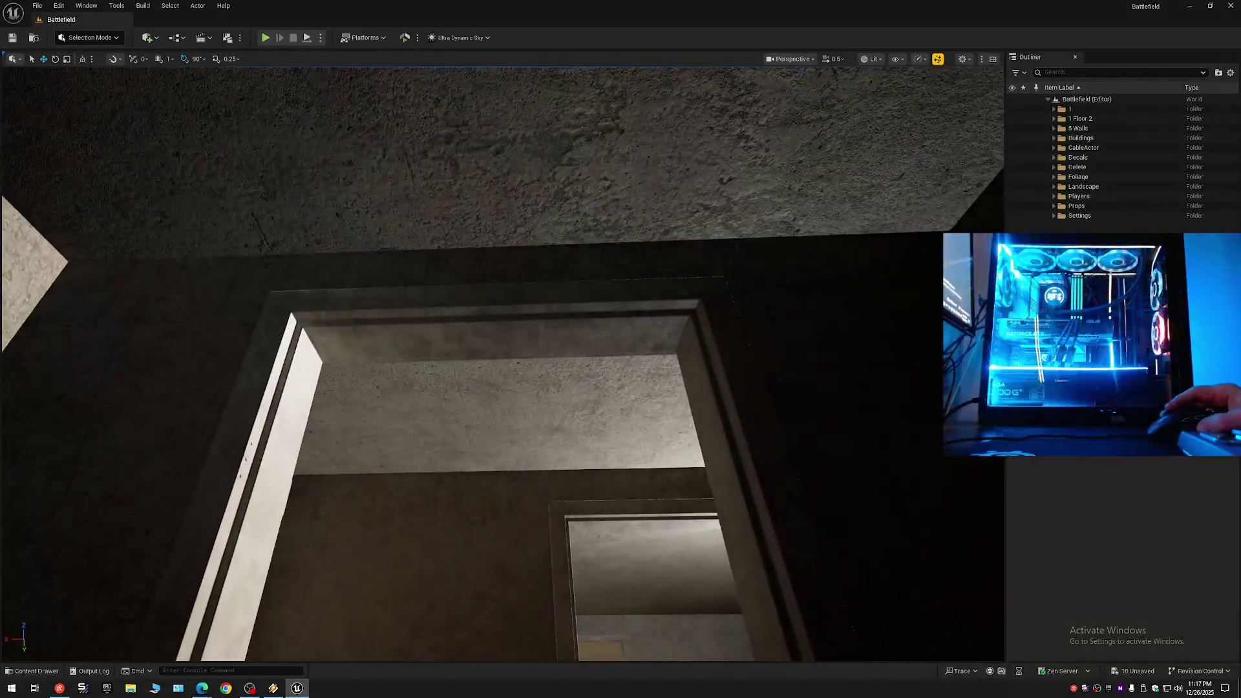
pyautogui.moveTo(453, 323)
pyautogui.mouseDown()
pyautogui.moveTo(453, 362)
pyautogui.moveTo(453, 349)
pyautogui.moveTo(413, 343)
pyautogui.moveTo(426, 311)
pyautogui.moveTo(427, 362)
pyautogui.moveTo(426, 240)
pyautogui.moveTo(465, 240)
pyautogui.moveTo(530, 271)
pyautogui.moveTo(530, 304)
pyautogui.moveTo(476, 303)
pyautogui.moveTo(491, 306)
pyautogui.moveTo(478, 304)
pyautogui.moveTo(491, 292)
pyautogui.mouseUp()
pyautogui.scroll(-1, 530, 271)
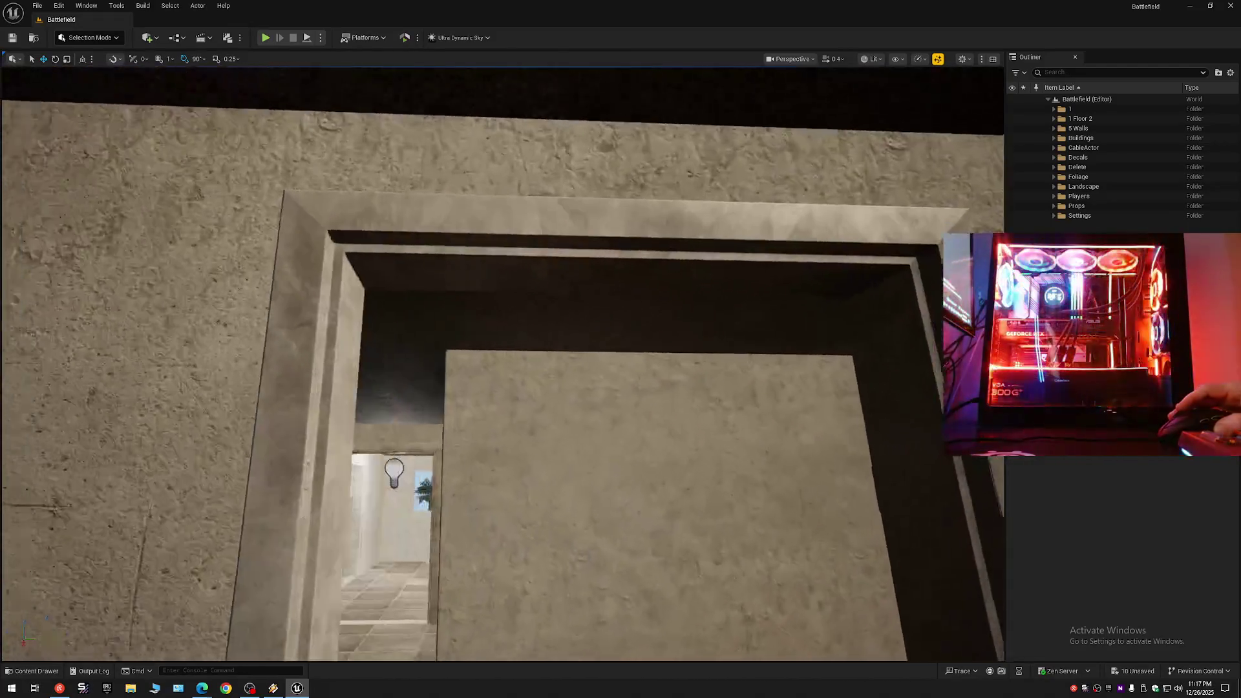
pyautogui.moveTo(491, 291); pyautogui.dragTo(506, 315)
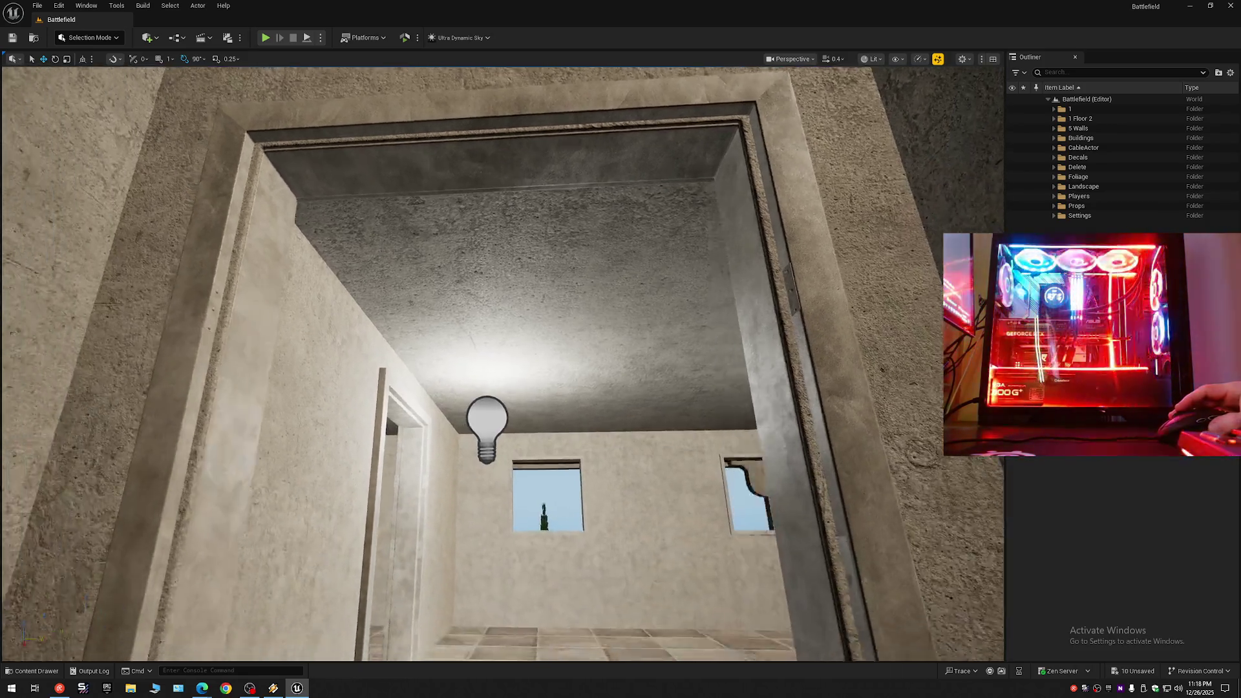
pyautogui.moveTo(506, 315); pyautogui.dragTo(507, 317)
pyautogui.scroll(-1, 506, 317)
pyautogui.scroll(2, 506, 318)
pyautogui.moveTo(790, 277); pyautogui.dragTo(790, 277)
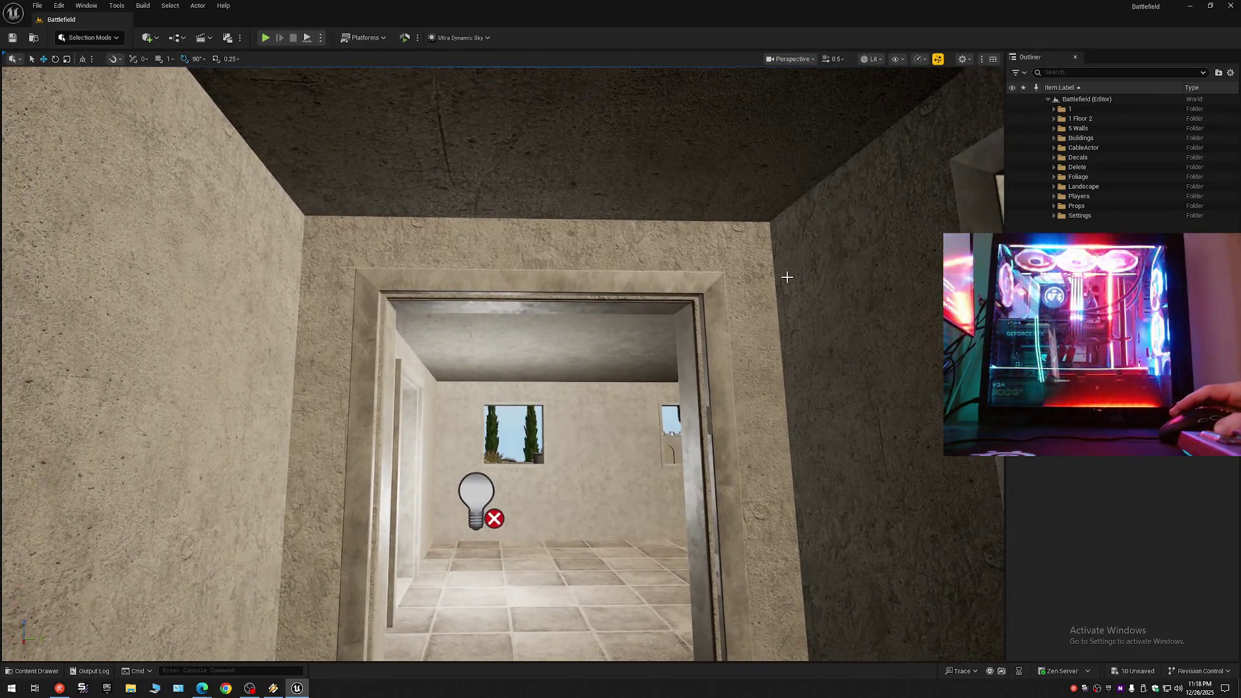
pyautogui.click(592, 282)
# Focus on the left doorway's frame and raise it slightly along Z.
pyautogui.moveTo(591, 282); pyautogui.dragTo(592, 282)
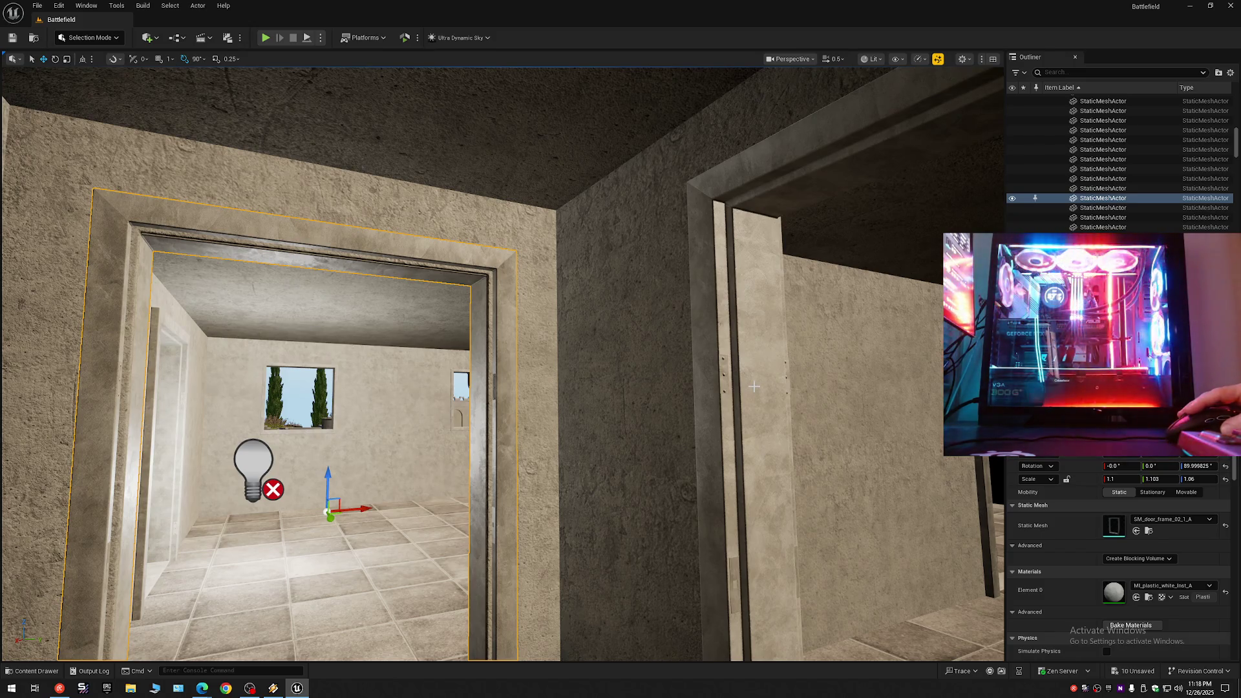
pyautogui.hotkey('ctrl', 'z')
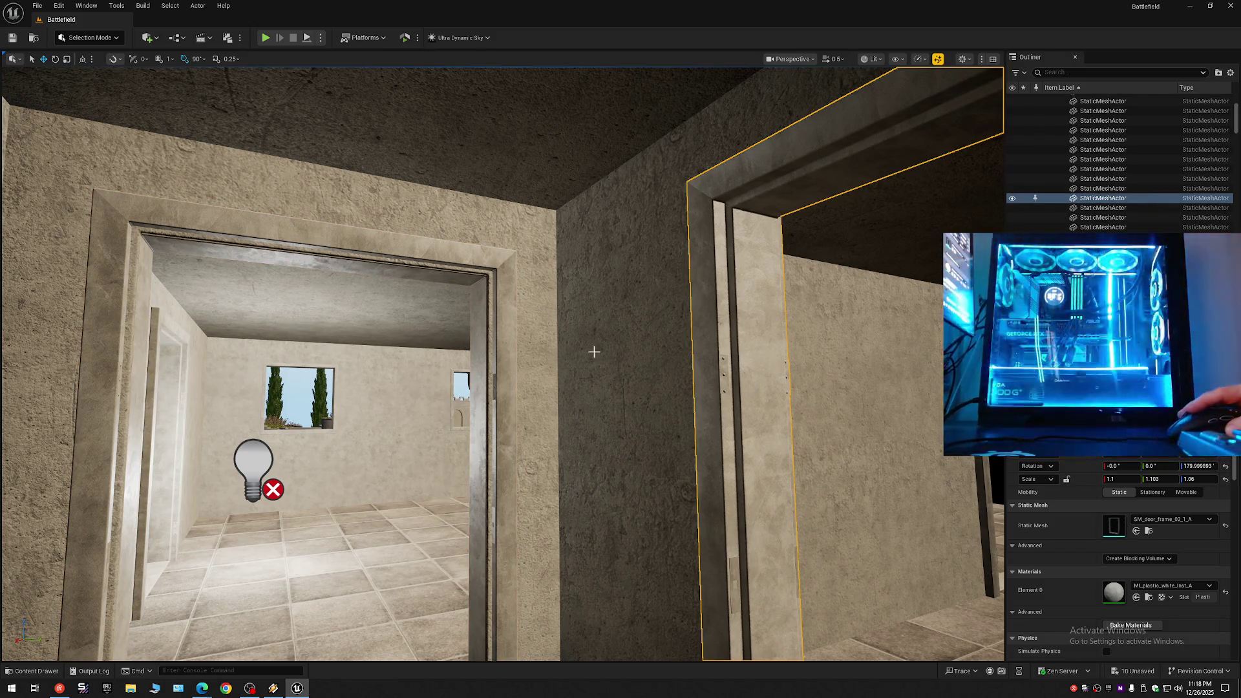
pyautogui.hotkey('ctrl', 'y')
pyautogui.press('f')
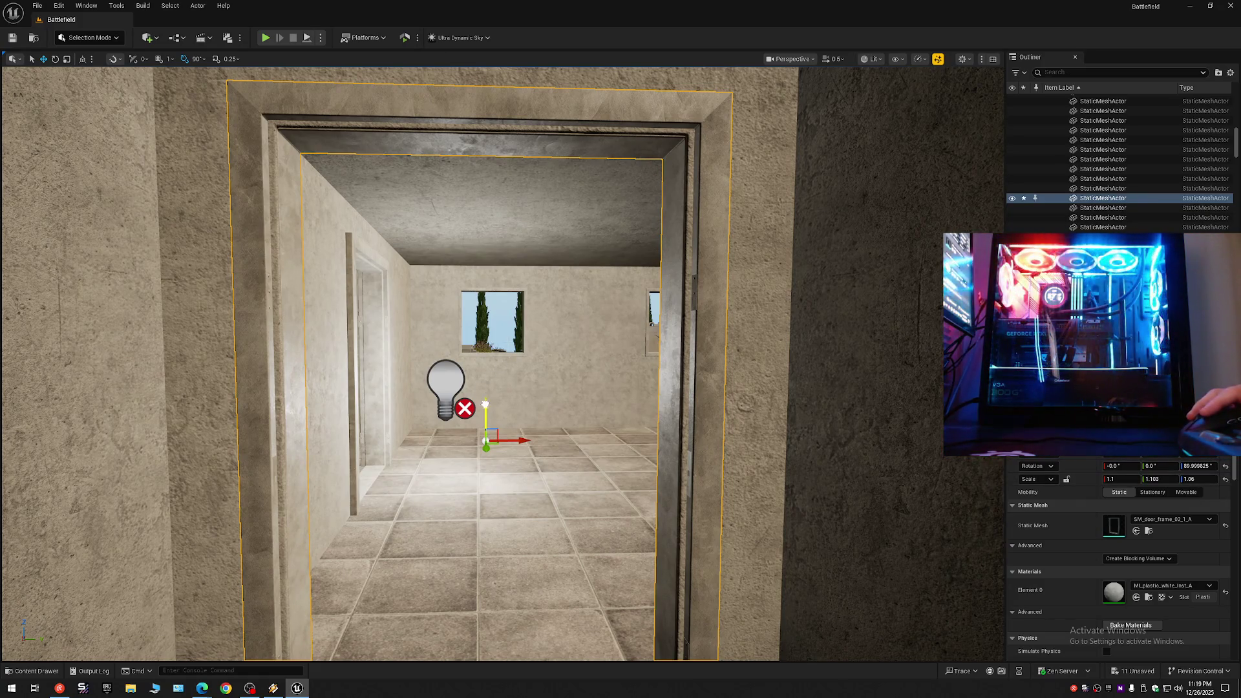
pyautogui.moveTo(485, 404); pyautogui.dragTo(486, 402)
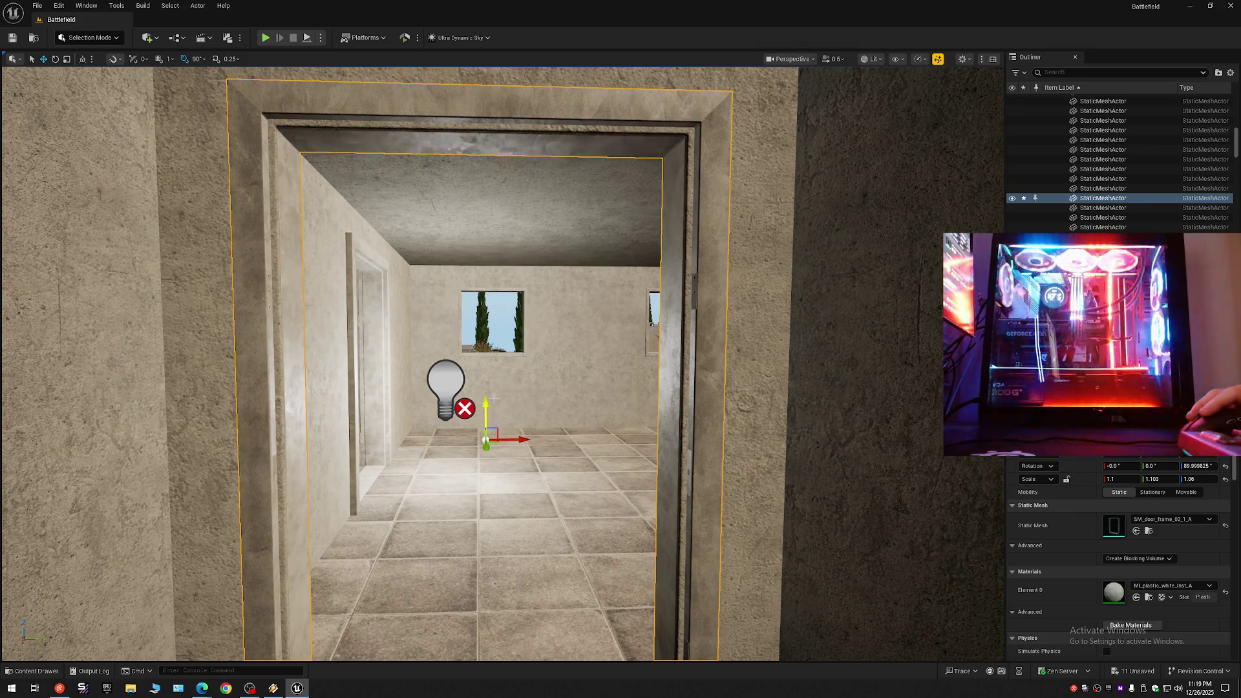
# Raise the other corridor's door frame, undo that move, and reselect the doorway frame.
pyautogui.press('w')
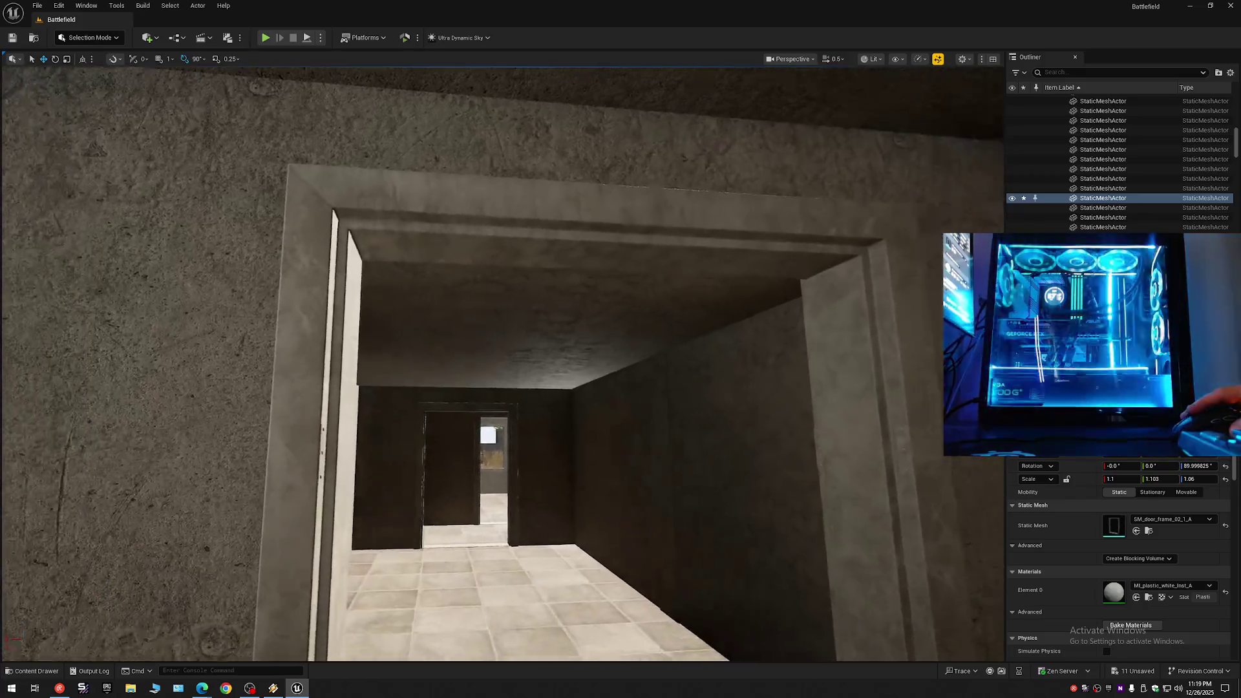
pyautogui.press('w')
pyautogui.click(611, 251)
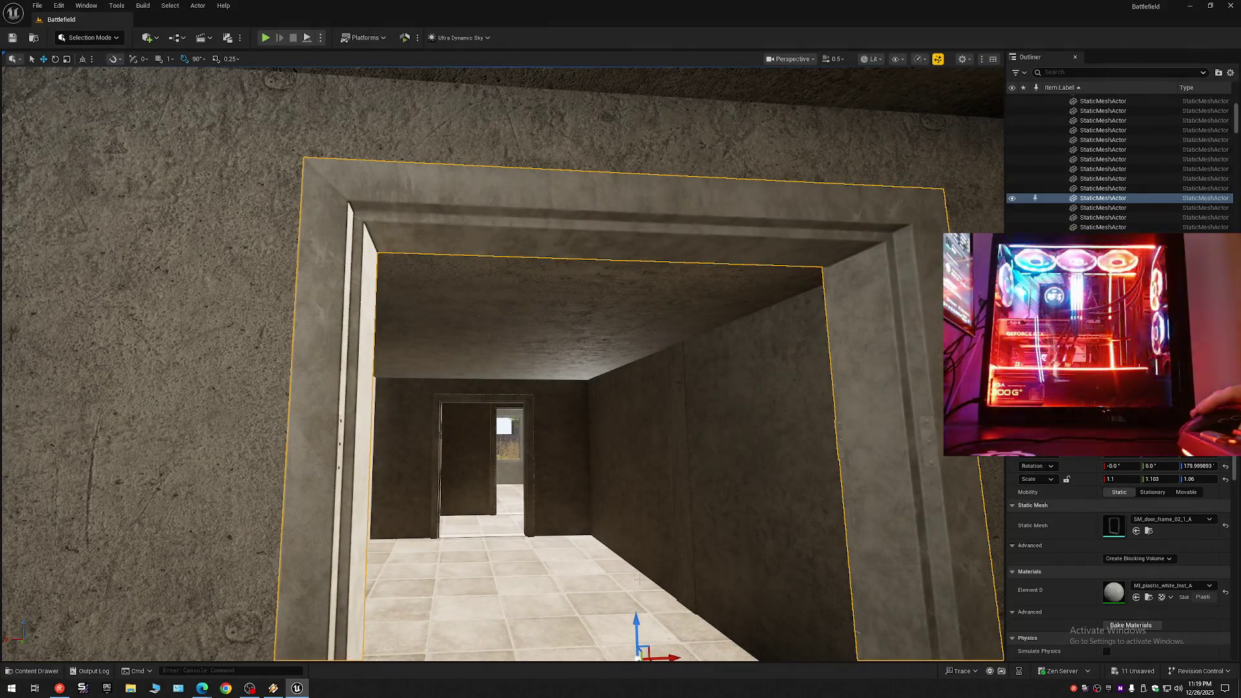
pyautogui.moveTo(636, 619)
pyautogui.mouseDown()
pyautogui.moveTo(639, 602)
pyautogui.moveTo(634, 640)
pyautogui.moveTo(614, 633)
pyautogui.mouseUp()
pyautogui.hotkey('ctrl', 'z')
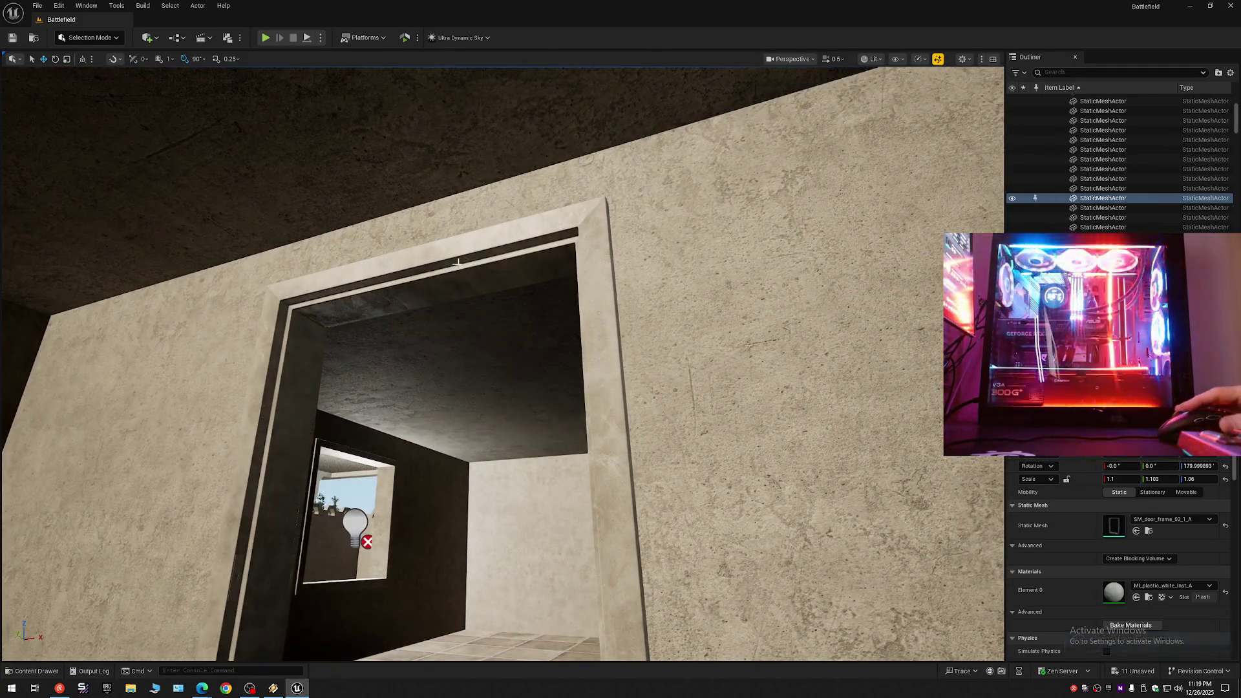
pyautogui.press('f')
pyautogui.scroll(2, 502, 362)
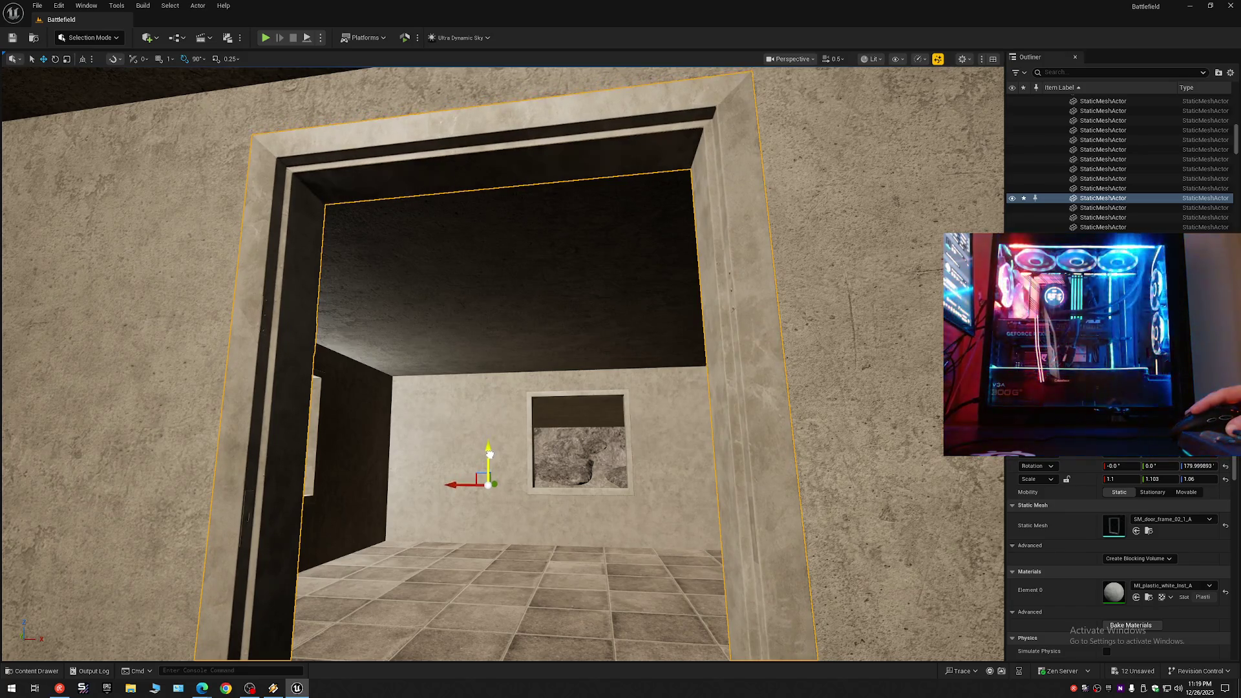
pyautogui.moveTo(542, 444); pyautogui.dragTo(542, 444)
pyautogui.moveTo(540, 217); pyautogui.dragTo(541, 216)
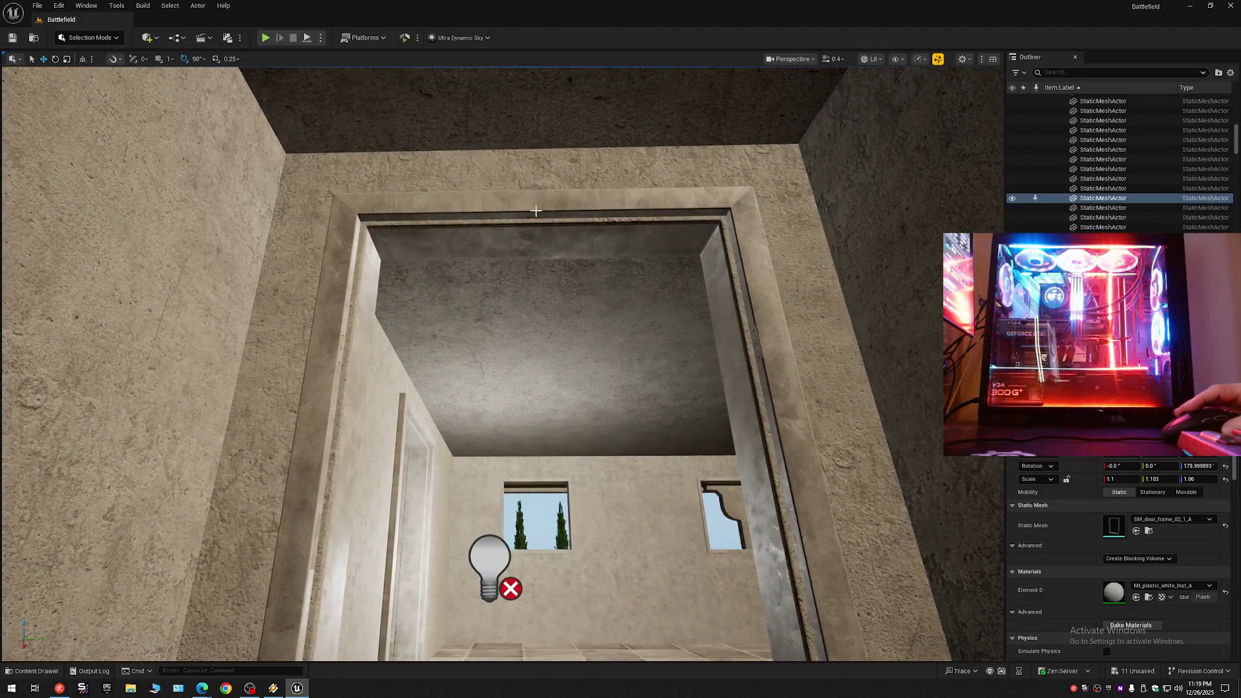
pyautogui.click(530, 203)
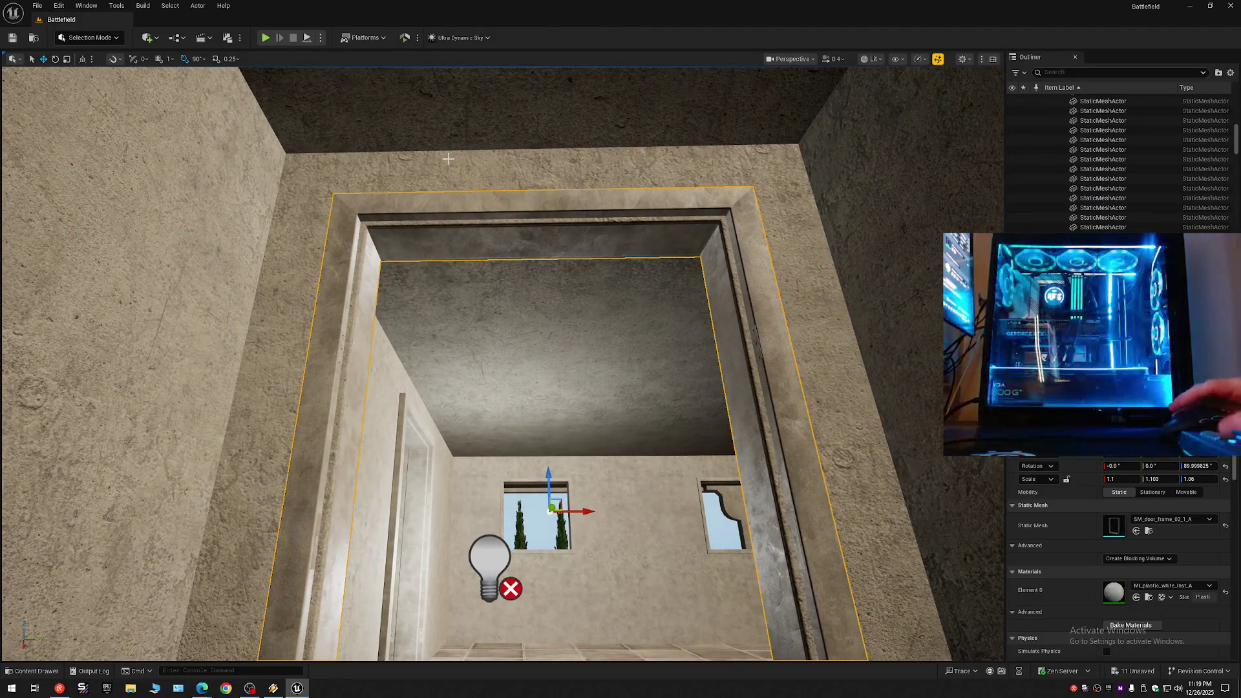
# Hide the door frame to check the bare opening, then unhide it and select the middle frame.
pyautogui.press('h')
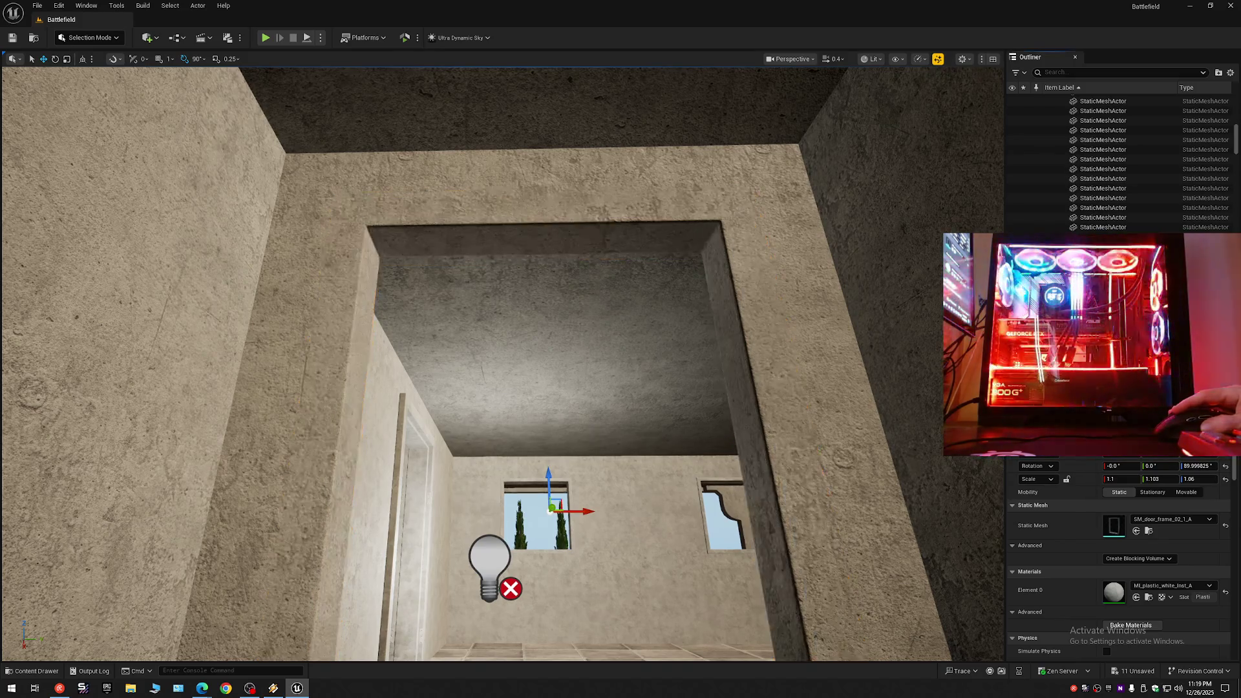
pyautogui.moveTo(504, 362); pyautogui.dragTo(503, 362)
pyautogui.hotkey('ctrl', 'h')
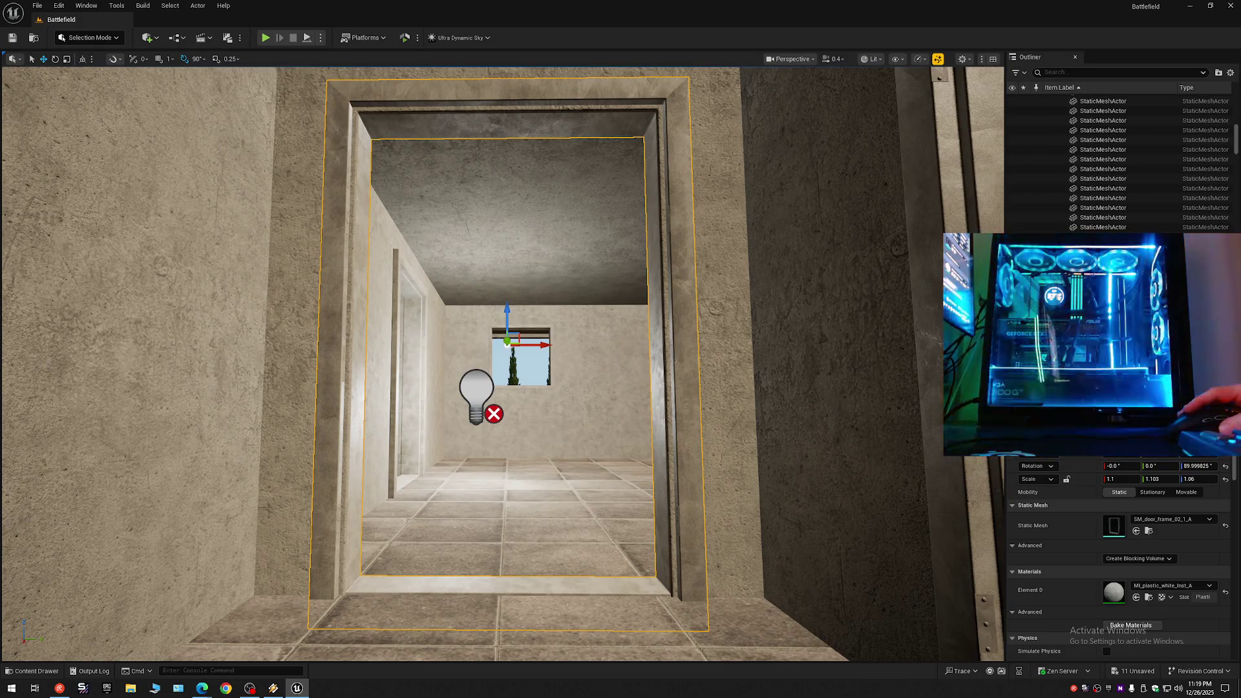
pyautogui.moveTo(800, 402); pyautogui.dragTo(800, 402)
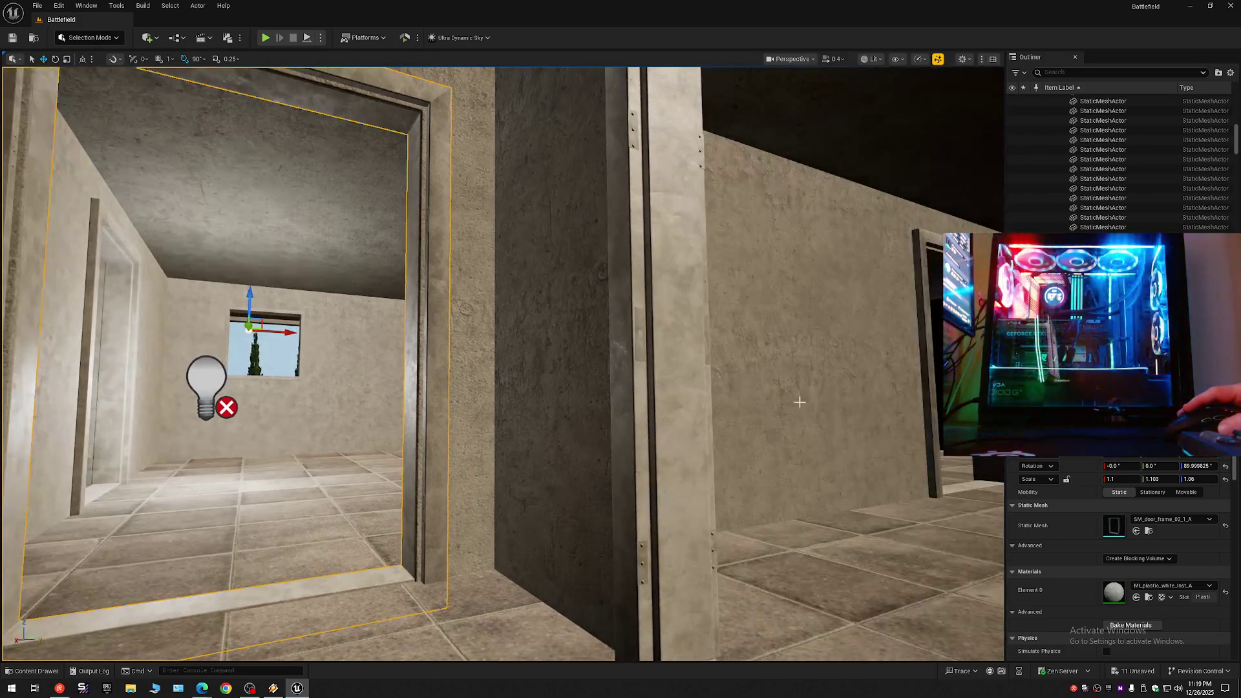
pyautogui.click(673, 386)
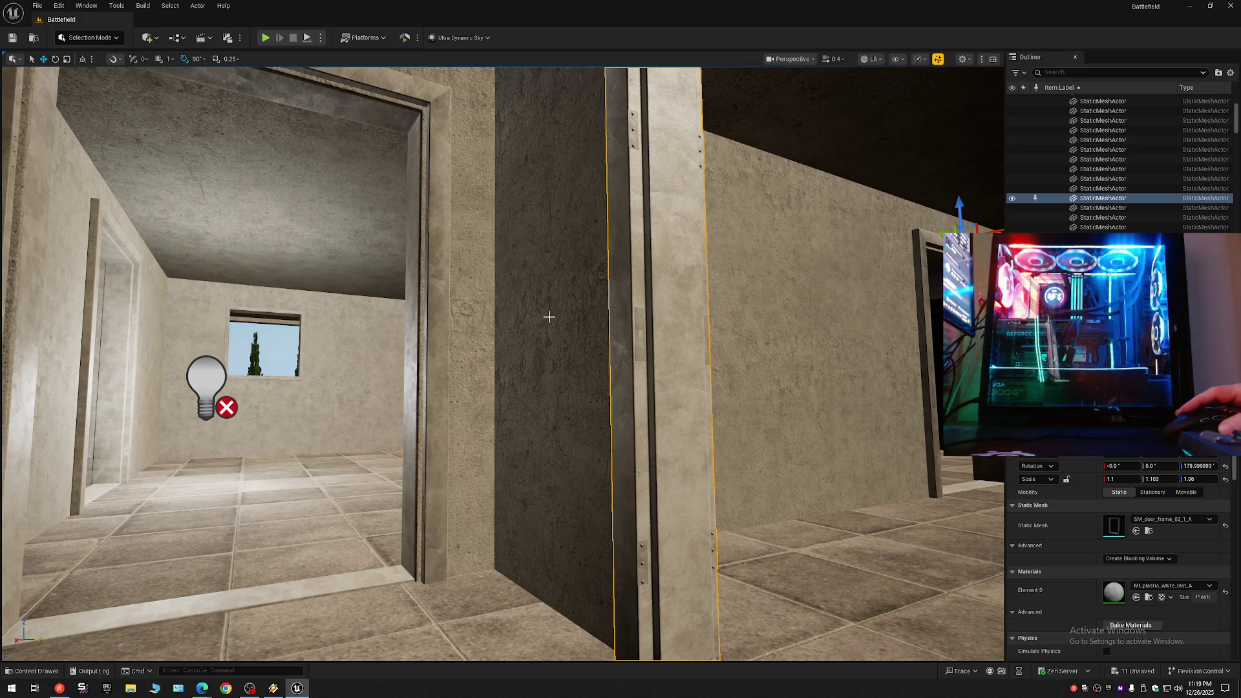
# Focus the left door frame, lower it slightly along Z, then select the right frame.
pyautogui.click(434, 212)
pyautogui.press('f')
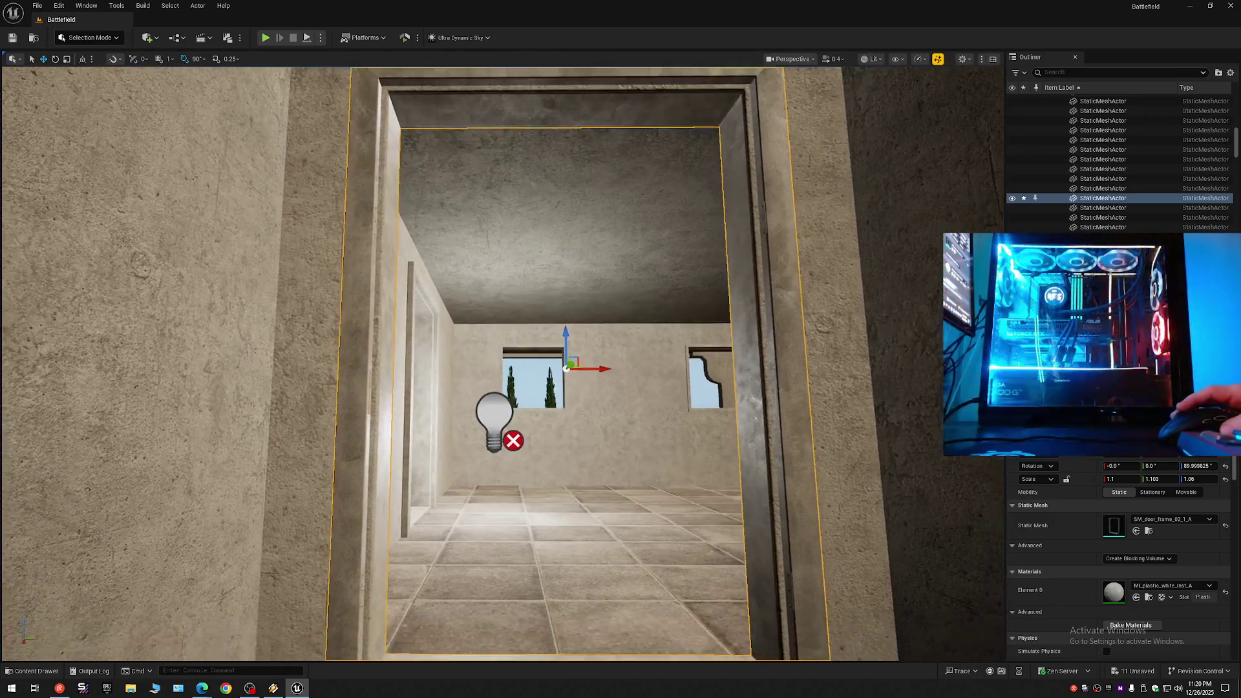
pyautogui.scroll(-3, 394, 237)
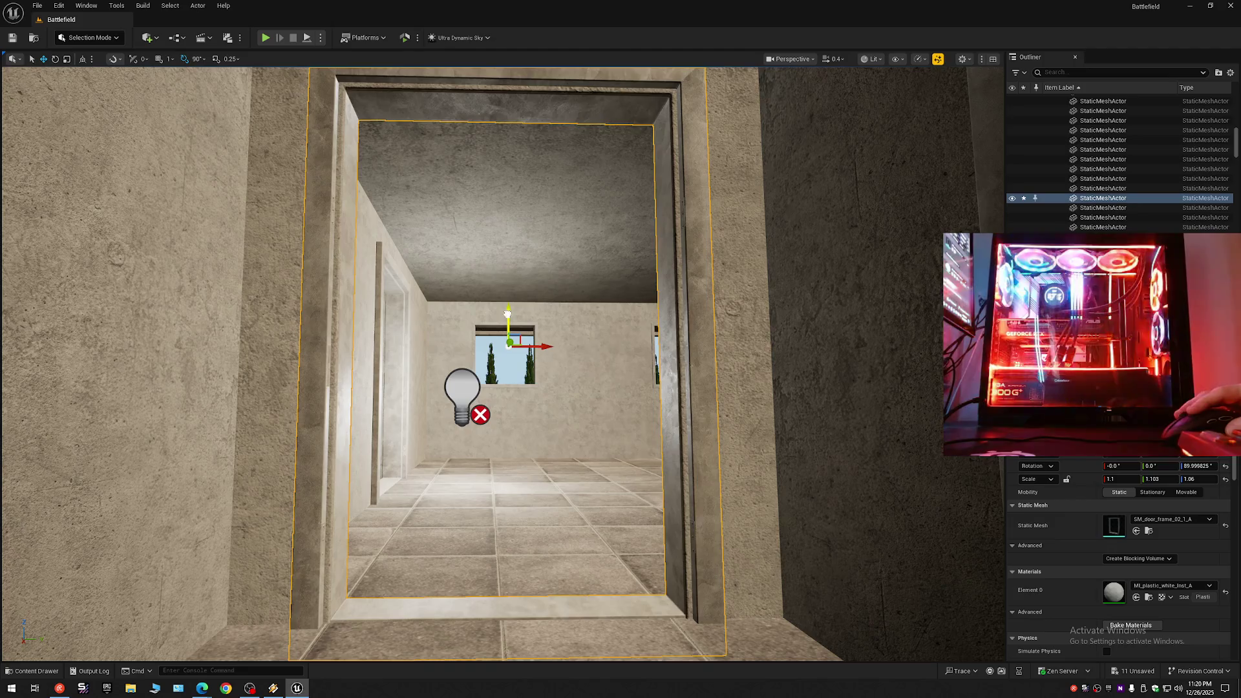
pyautogui.moveTo(513, 313)
pyautogui.mouseDown()
pyautogui.moveTo(518, 284)
pyautogui.moveTo(440, 220)
pyautogui.mouseUp()
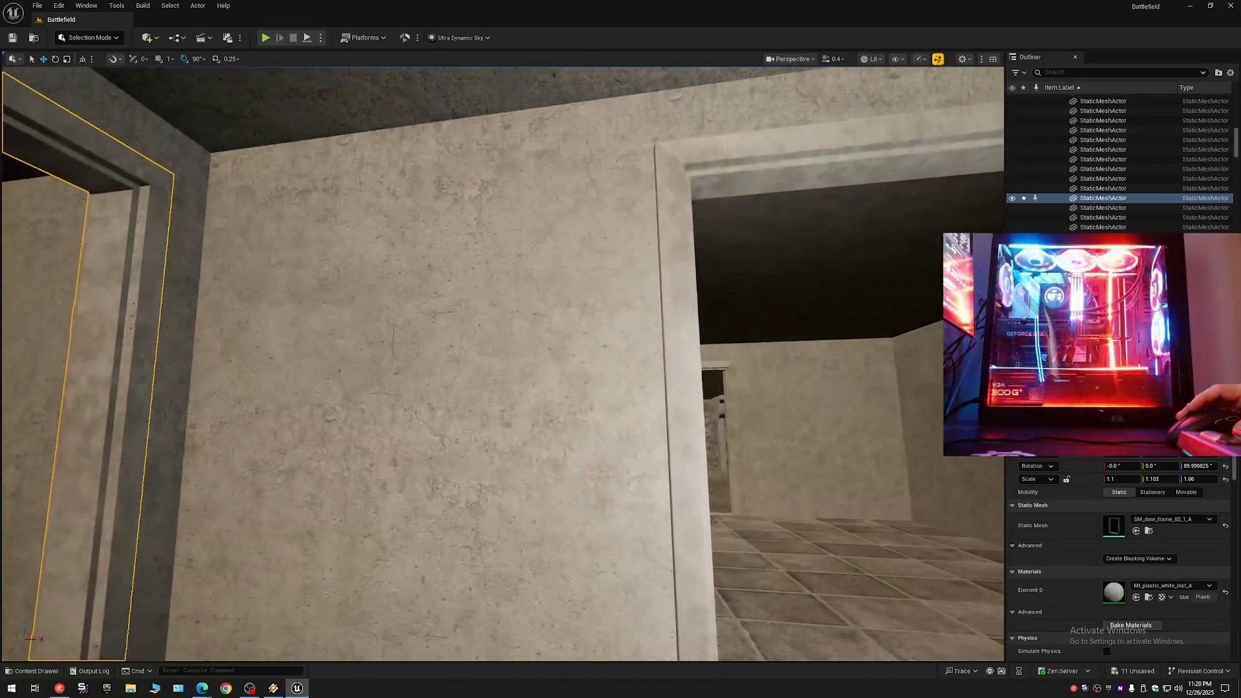
pyautogui.click(767, 161)
pyautogui.moveTo(830, 317)
pyautogui.mouseDown()
pyautogui.moveTo(860, 342)
pyautogui.moveTo(845, 239)
pyautogui.mouseUp()
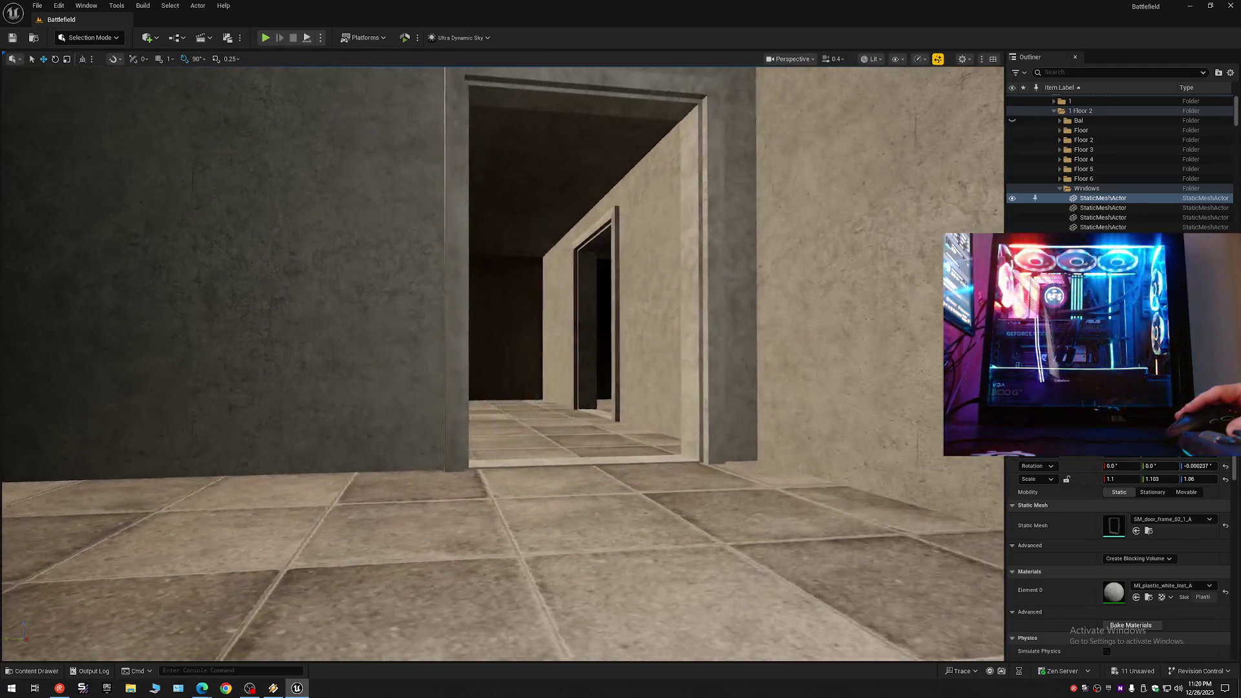
# Multi-select the two door frames in the doorway and hide them in the Outliner.
pyautogui.moveTo(546, 295); pyautogui.dragTo(545, 316)
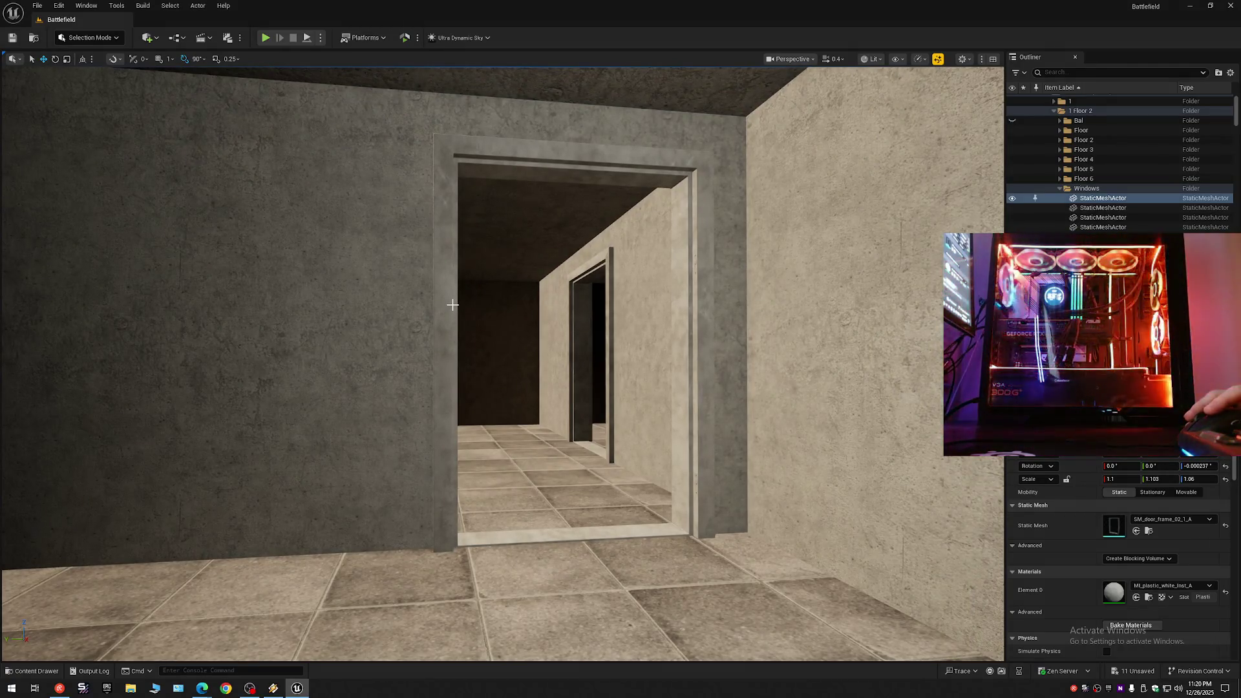
pyautogui.moveTo(117, 362)
pyautogui.mouseDown()
pyautogui.moveTo(117, 336)
pyautogui.moveTo(149, 324)
pyautogui.moveTo(117, 362)
pyautogui.mouseUp()
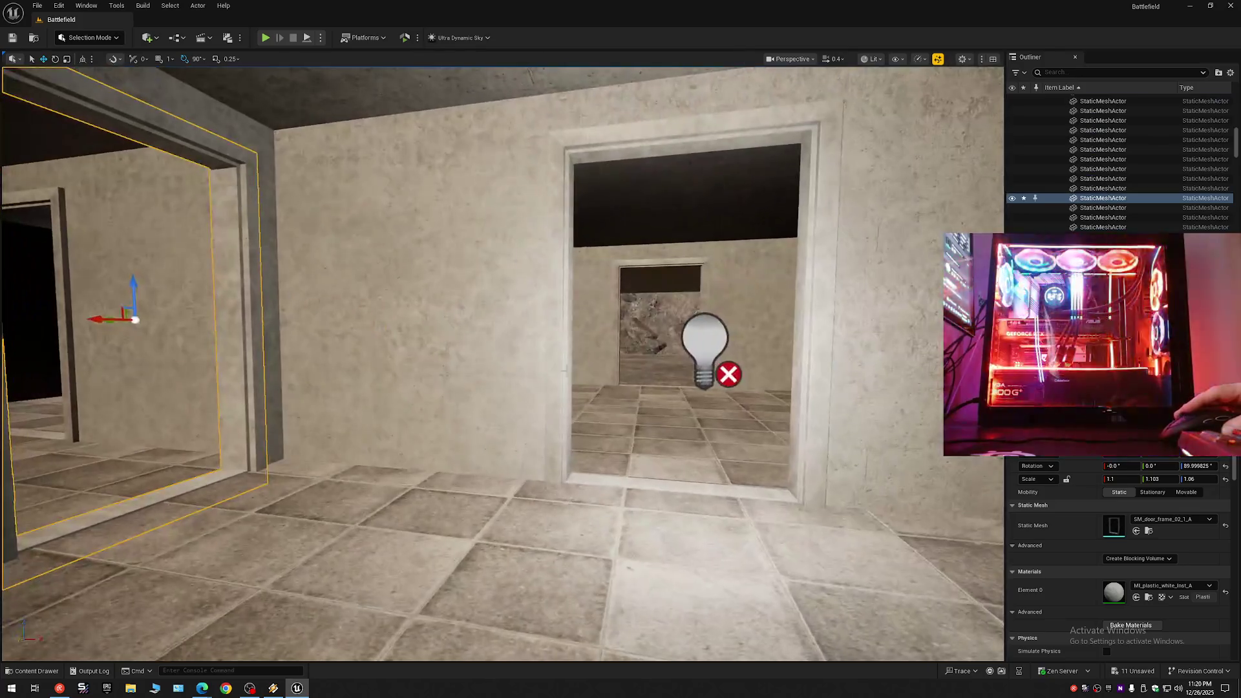
pyautogui.keyDown('ctrl'); pyautogui.click(63, 360); pyautogui.keyUp('ctrl')
pyautogui.keyDown('ctrl'); pyautogui.click(559, 331); pyautogui.keyUp('ctrl')
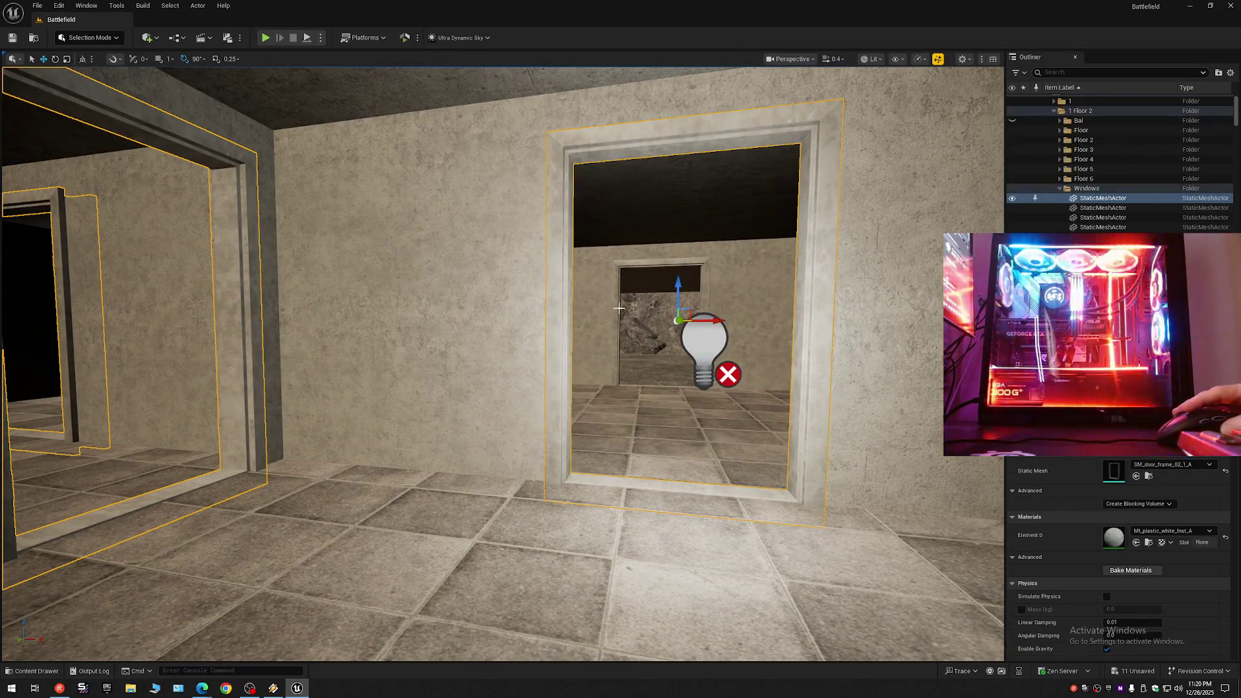
pyautogui.moveTo(620, 302); pyautogui.dragTo(600, 327)
pyautogui.keyDown('ctrl'); pyautogui.click(627, 271); pyautogui.keyUp('ctrl')
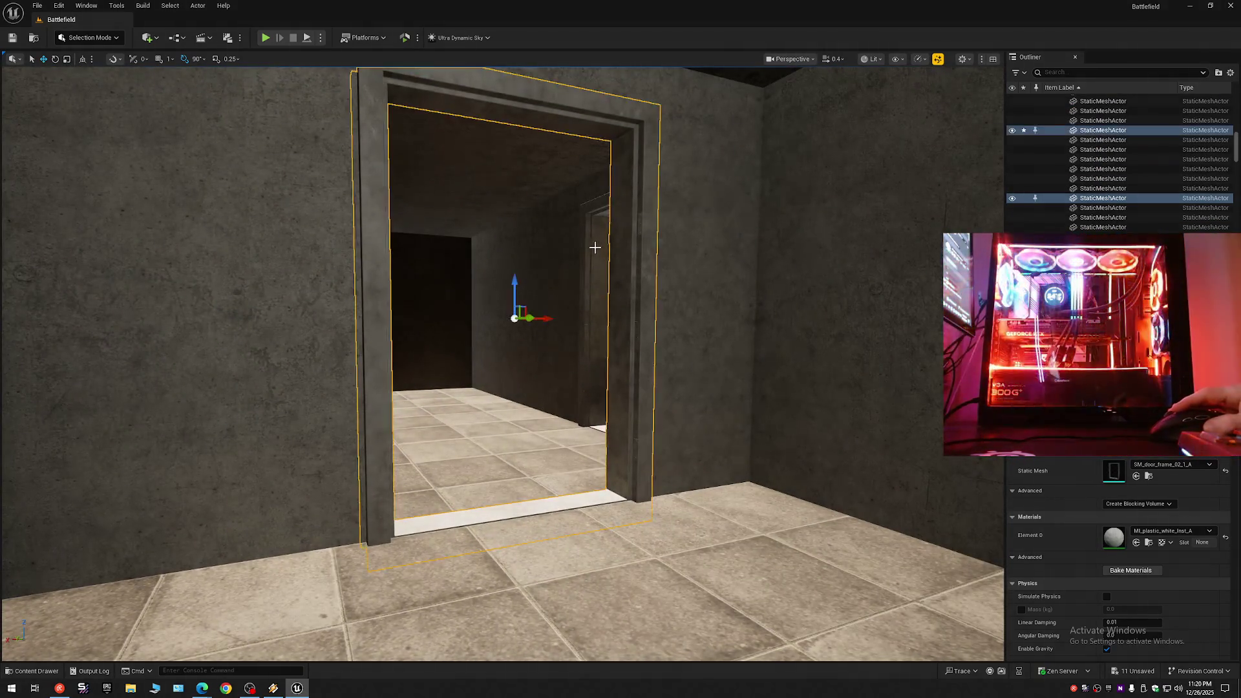
pyautogui.keyDown('ctrl'); pyautogui.click(596, 259); pyautogui.keyUp('ctrl')
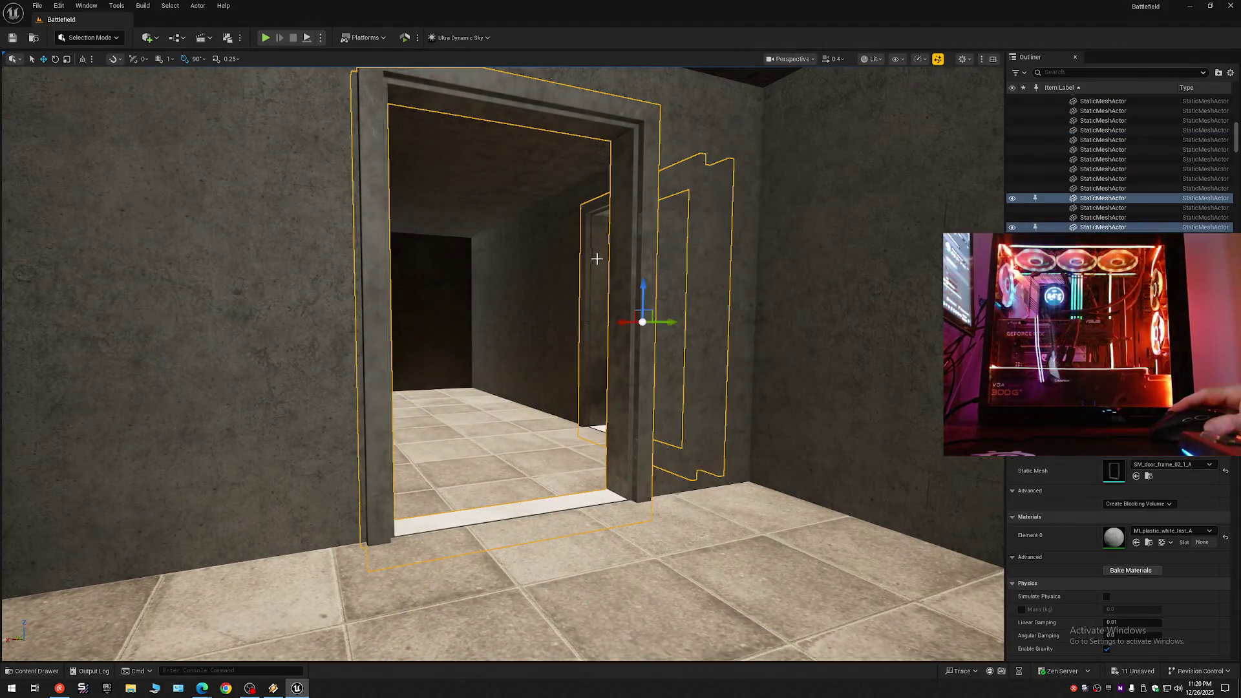
pyautogui.click(1012, 198)
# Fly through the doorway to check the passage, then unhide the two frames.
pyautogui.moveTo(603, 336)
pyautogui.mouseDown()
pyautogui.moveTo(619, 321)
pyautogui.moveTo(589, 324)
pyautogui.moveTo(753, 335)
pyautogui.mouseUp()
pyautogui.scroll(1, 608, 322)
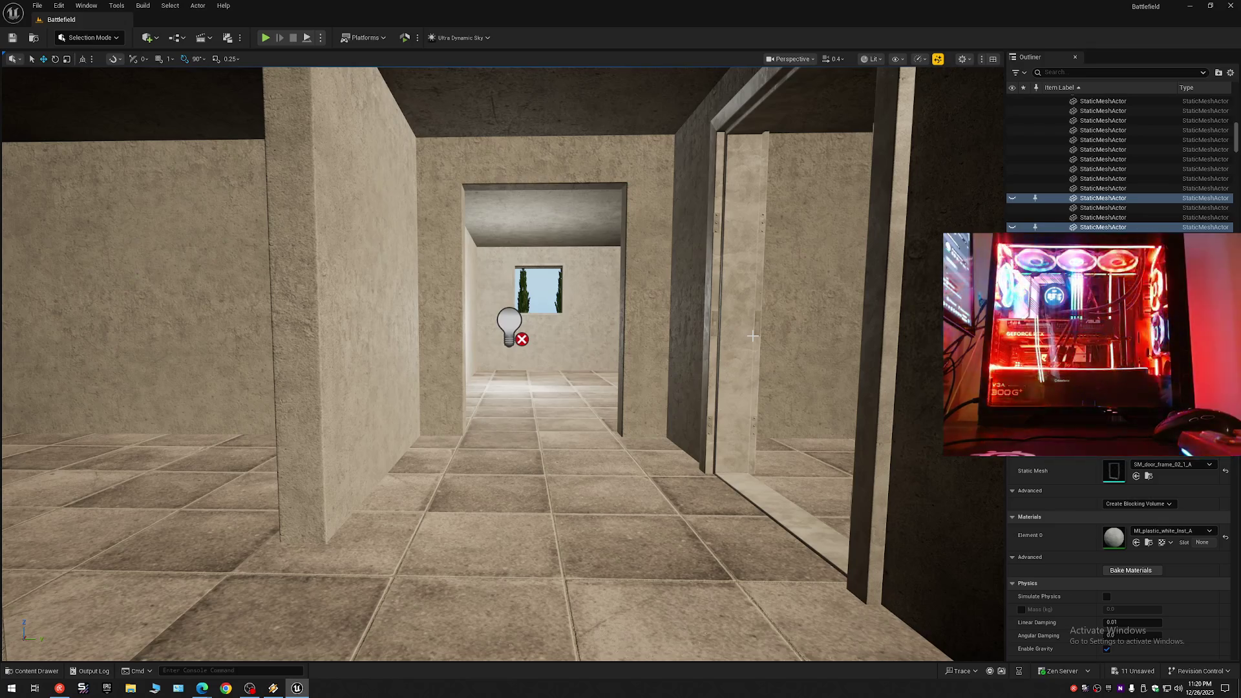
pyautogui.click(1013, 197)
# Select the extra door frame, slide it toward the left doorway, then nudge it back right.
pyautogui.moveTo(633, 366)
pyautogui.mouseDown()
pyautogui.moveTo(621, 310)
pyautogui.moveTo(737, 291)
pyautogui.moveTo(497, 384)
pyautogui.mouseUp()
pyautogui.click(497, 383)
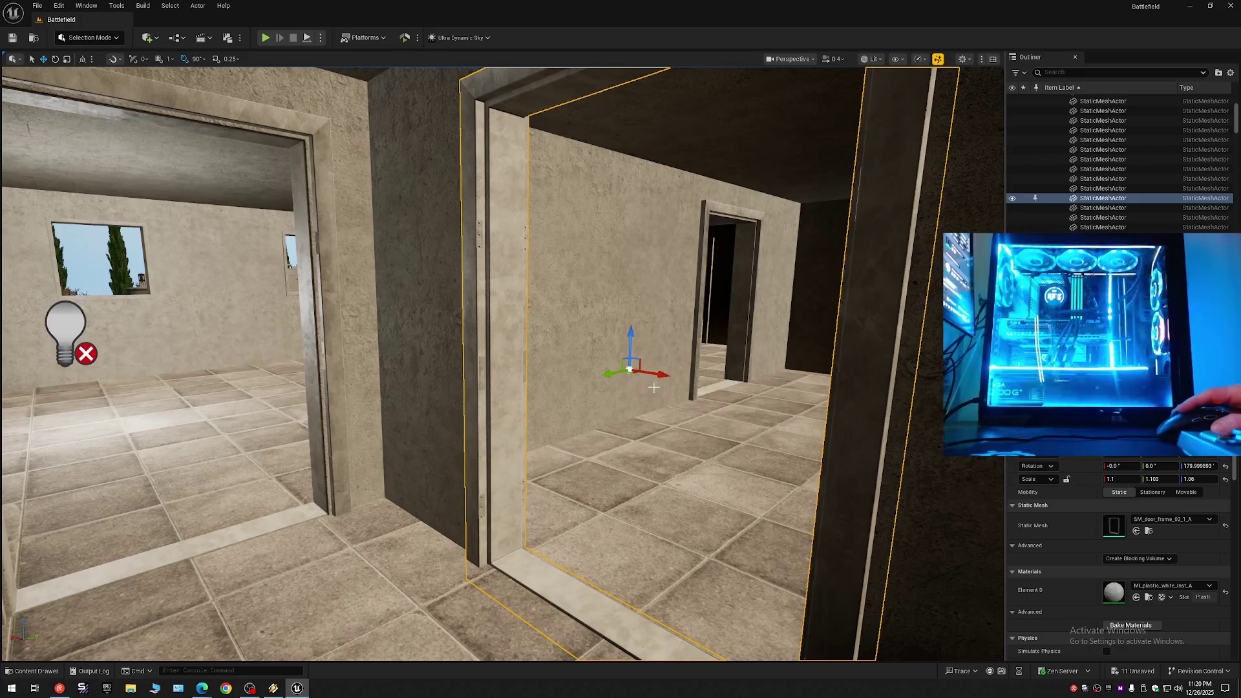
pyautogui.moveTo(658, 375)
pyautogui.mouseDown()
pyautogui.moveTo(453, 370)
pyautogui.moveTo(398, 341)
pyautogui.moveTo(415, 333)
pyautogui.moveTo(194, 349)
pyautogui.moveTo(235, 351)
pyautogui.moveTo(181, 360)
pyautogui.mouseUp()
pyautogui.press('e')
pyautogui.moveTo(411, 468)
pyautogui.mouseDown()
pyautogui.moveTo(380, 442)
pyautogui.moveTo(320, 443)
pyautogui.moveTo(297, 388)
pyautogui.moveTo(265, 386)
pyautogui.mouseUp()
pyautogui.moveTo(383, 558)
pyautogui.mouseDown()
pyautogui.moveTo(394, 561)
pyautogui.moveTo(413, 511)
pyautogui.moveTo(414, 532)
pyautogui.mouseUp()
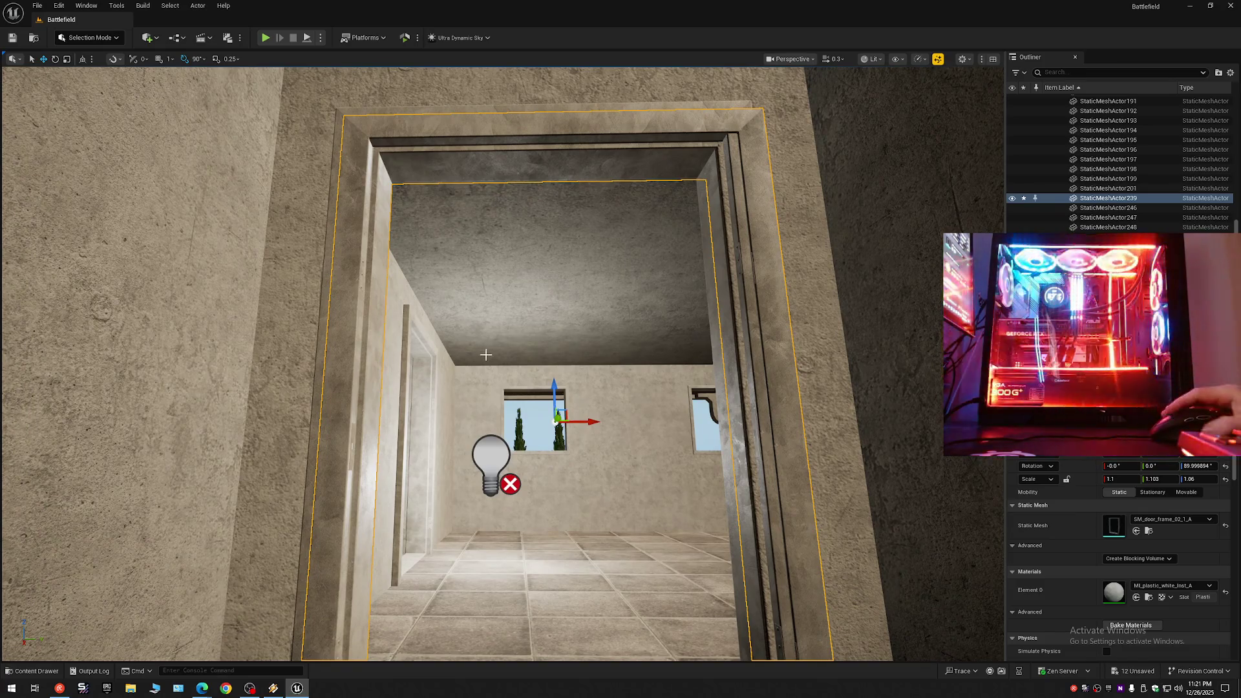
# Delete the extra door frame, then restore it with Ctrl+Z.
pyautogui.press('Delete')
pyautogui.hotkey('ctrl', 'z')
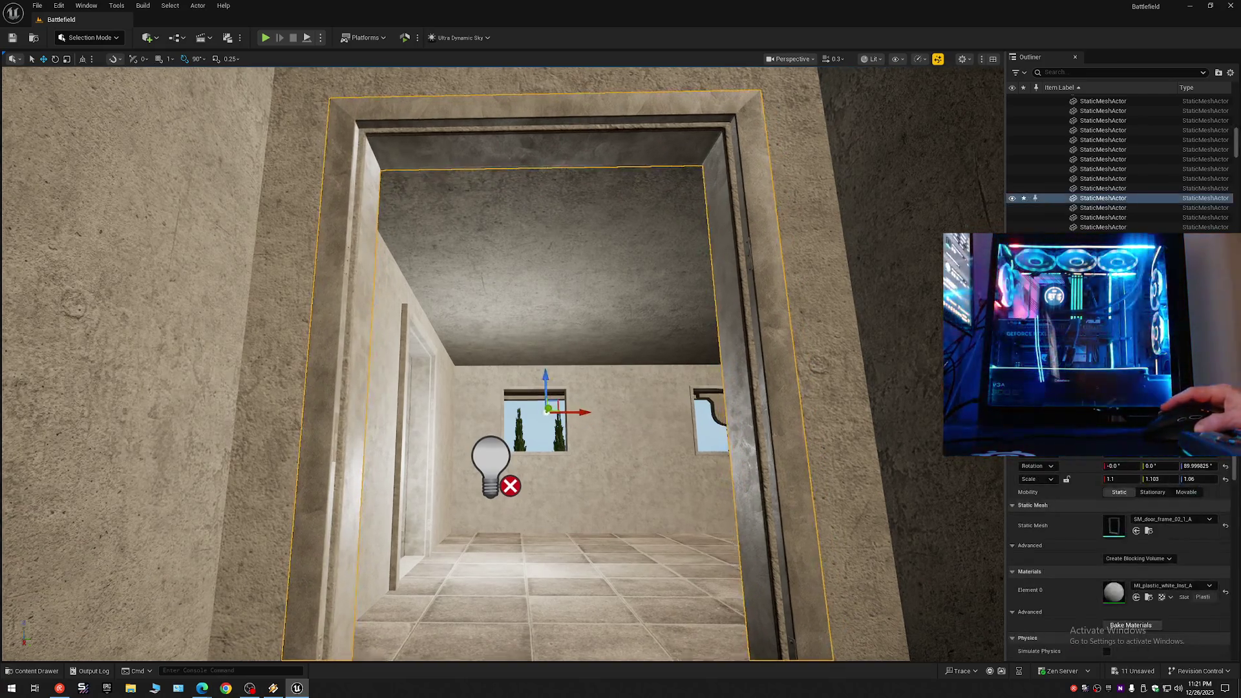
pyautogui.scroll(5, 578, 330)
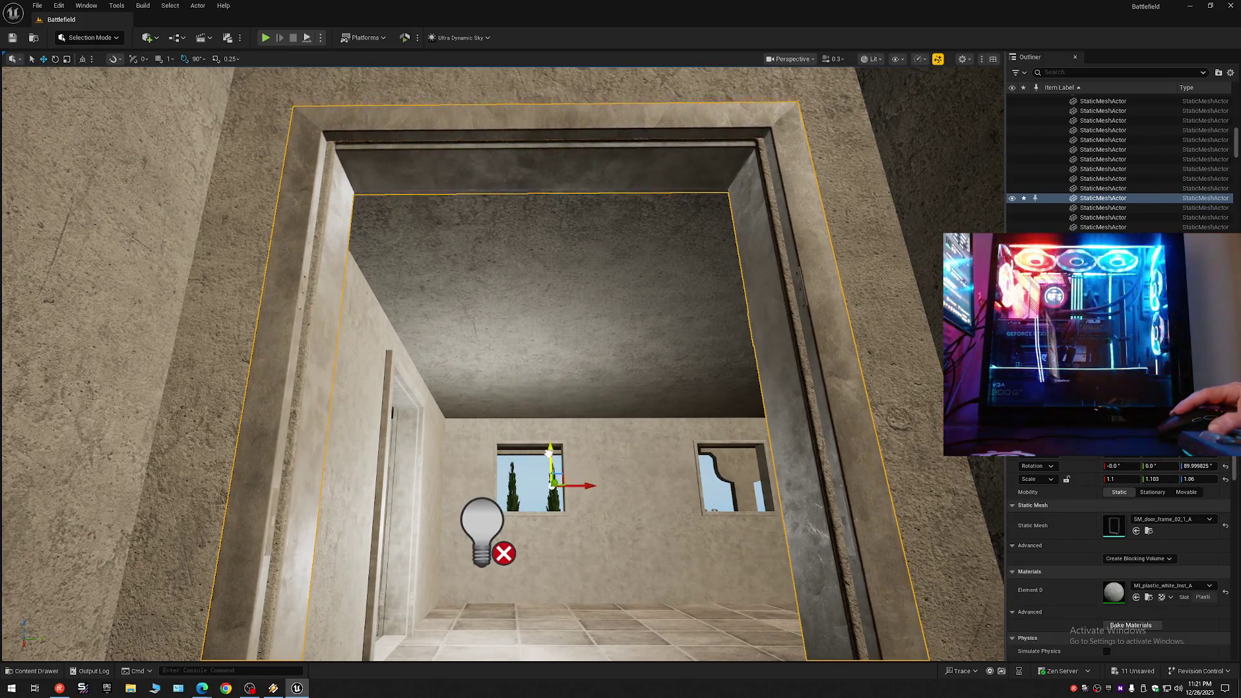
# Raise and lower the door frame until its top meets the concrete ceiling, then nudge the jamb sideways.
pyautogui.moveTo(548, 455); pyautogui.dragTo(554, 442)
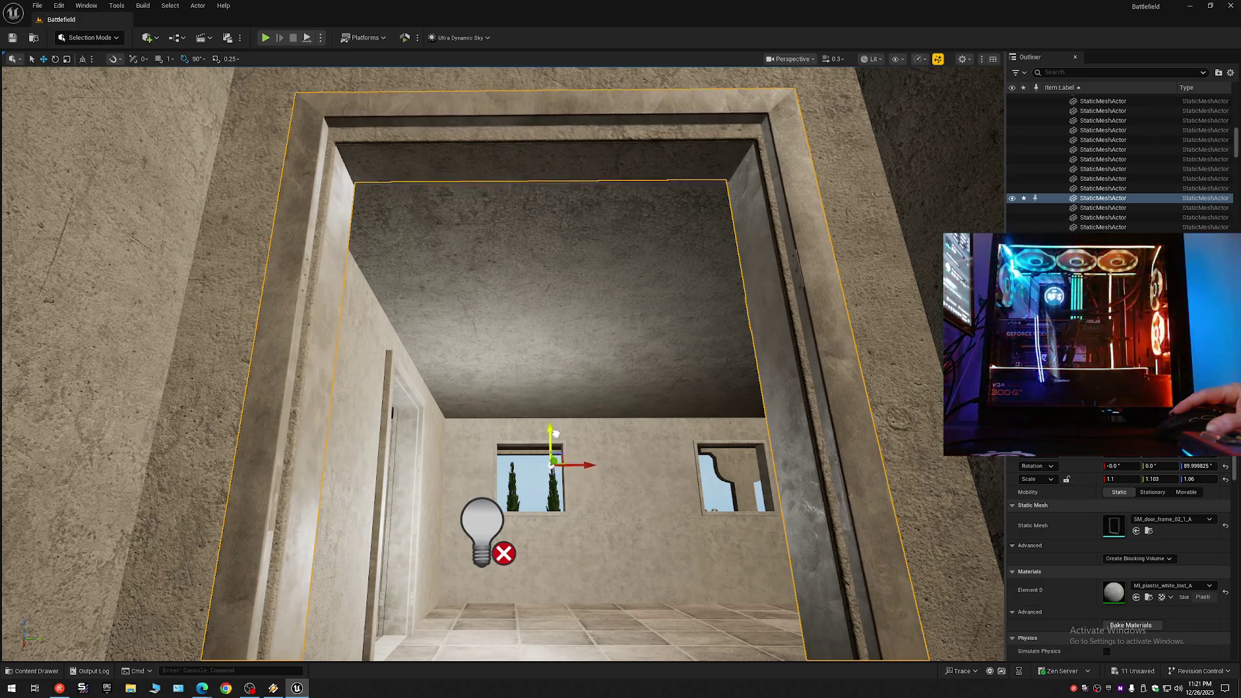
pyautogui.scroll(8, 555, 433)
pyautogui.scroll(-8, 566, 428)
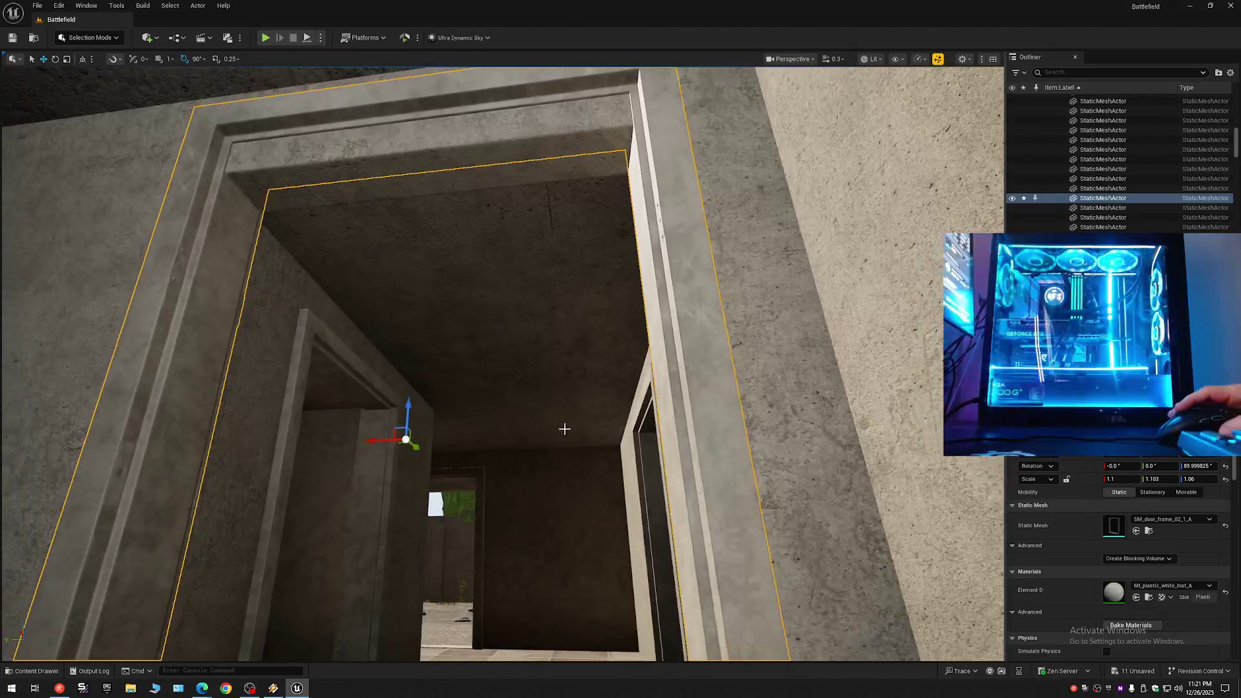
pyautogui.moveTo(409, 408); pyautogui.dragTo(409, 442)
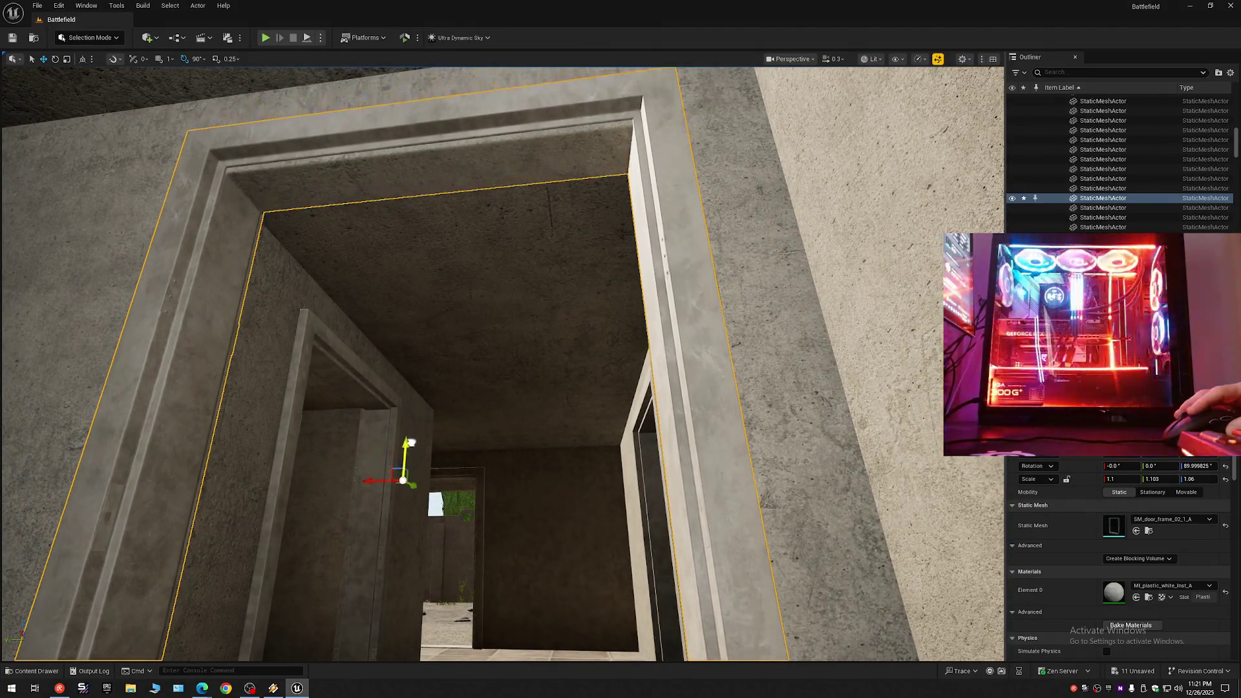
pyautogui.moveTo(507, 421); pyautogui.dragTo(507, 421)
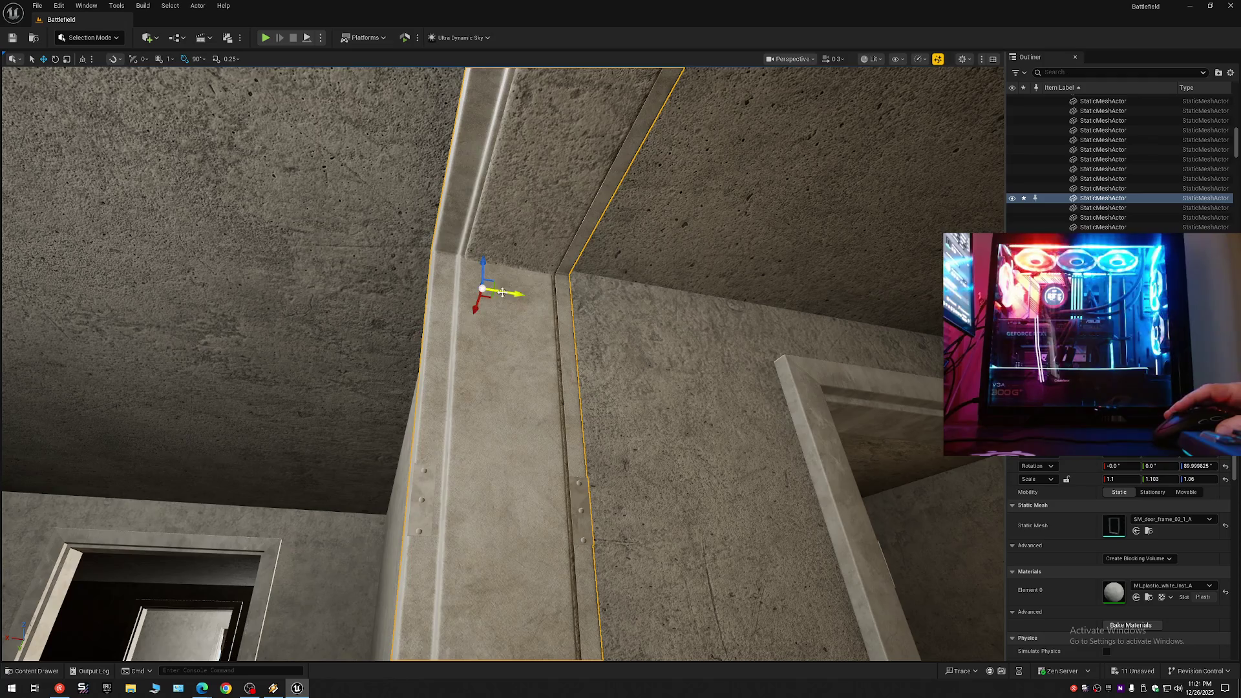
pyautogui.moveTo(516, 293); pyautogui.dragTo(518, 293)
# Inspect the room beyond, then slide SM_door_frame_02_1_A sideways until its jamb is flush with the wall.
pyautogui.moveTo(549, 241); pyautogui.dragTo(551, 242)
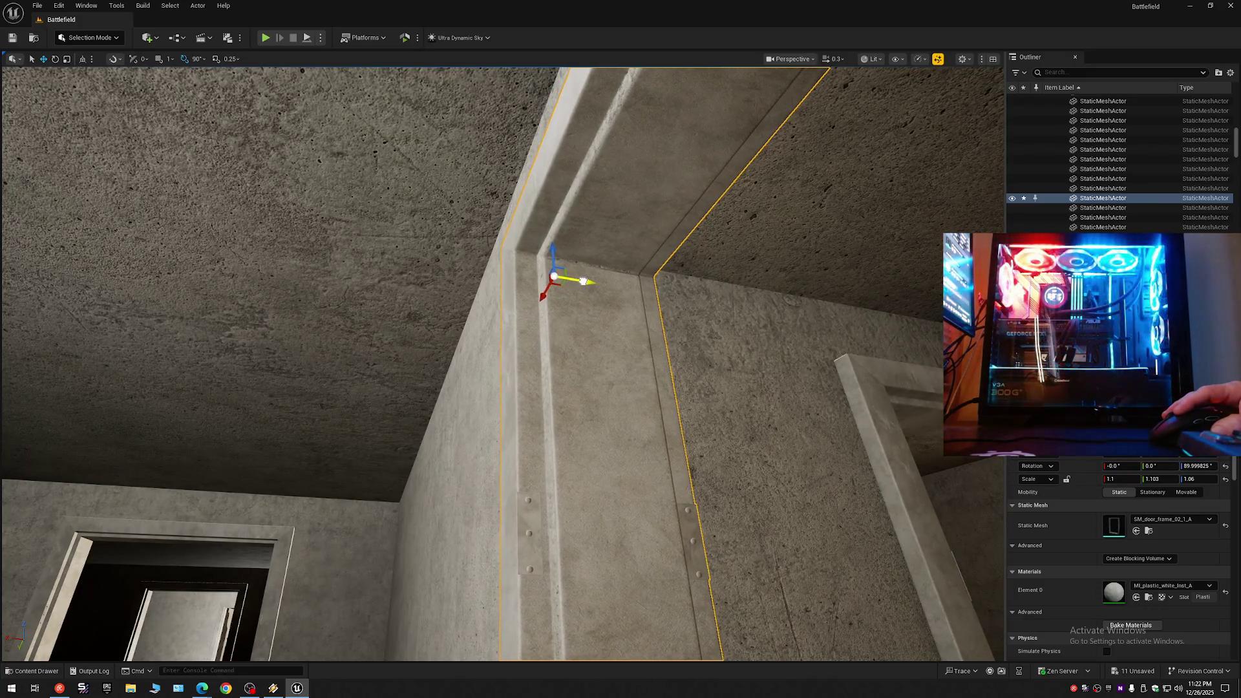
pyautogui.moveTo(583, 281)
pyautogui.mouseDown()
pyautogui.moveTo(543, 207)
pyautogui.moveTo(546, 240)
pyautogui.moveTo(546, 213)
pyautogui.moveTo(547, 236)
pyautogui.moveTo(514, 210)
pyautogui.moveTo(537, 210)
pyautogui.moveTo(520, 203)
pyautogui.moveTo(520, 123)
pyautogui.moveTo(511, 227)
pyautogui.moveTo(511, 215)
pyautogui.moveTo(645, 286)
pyautogui.mouseUp()
pyautogui.moveTo(450, 228)
pyautogui.mouseDown()
pyautogui.moveTo(444, 301)
pyautogui.moveTo(445, 194)
pyautogui.moveTo(440, 362)
pyautogui.moveTo(414, 291)
pyautogui.moveTo(389, 355)
pyautogui.moveTo(389, 459)
pyautogui.mouseUp()
pyautogui.moveTo(422, 301); pyautogui.dragTo(423, 252)
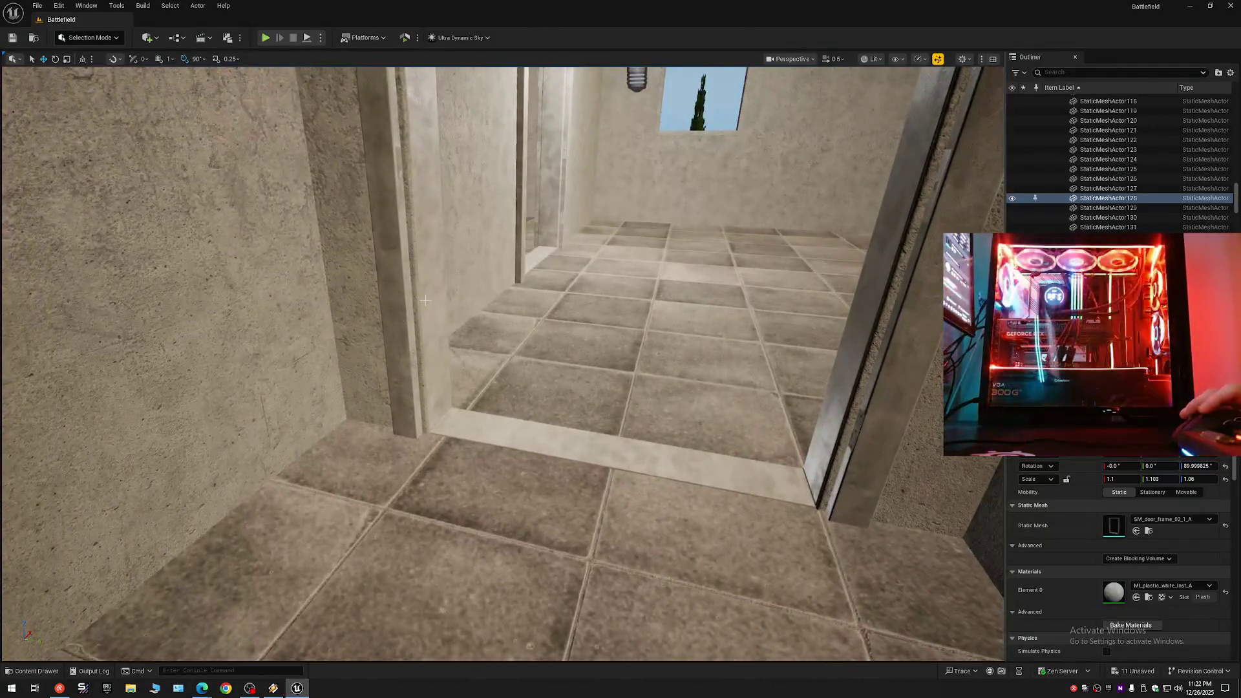
pyautogui.moveTo(495, 333)
pyautogui.mouseDown()
pyautogui.moveTo(495, 362)
pyautogui.moveTo(439, 333)
pyautogui.moveTo(450, 294)
pyautogui.moveTo(502, 355)
pyautogui.moveTo(444, 333)
pyautogui.moveTo(445, 320)
pyautogui.moveTo(433, 375)
pyautogui.moveTo(432, 297)
pyautogui.mouseUp()
pyautogui.moveTo(513, 382); pyautogui.dragTo(513, 368)
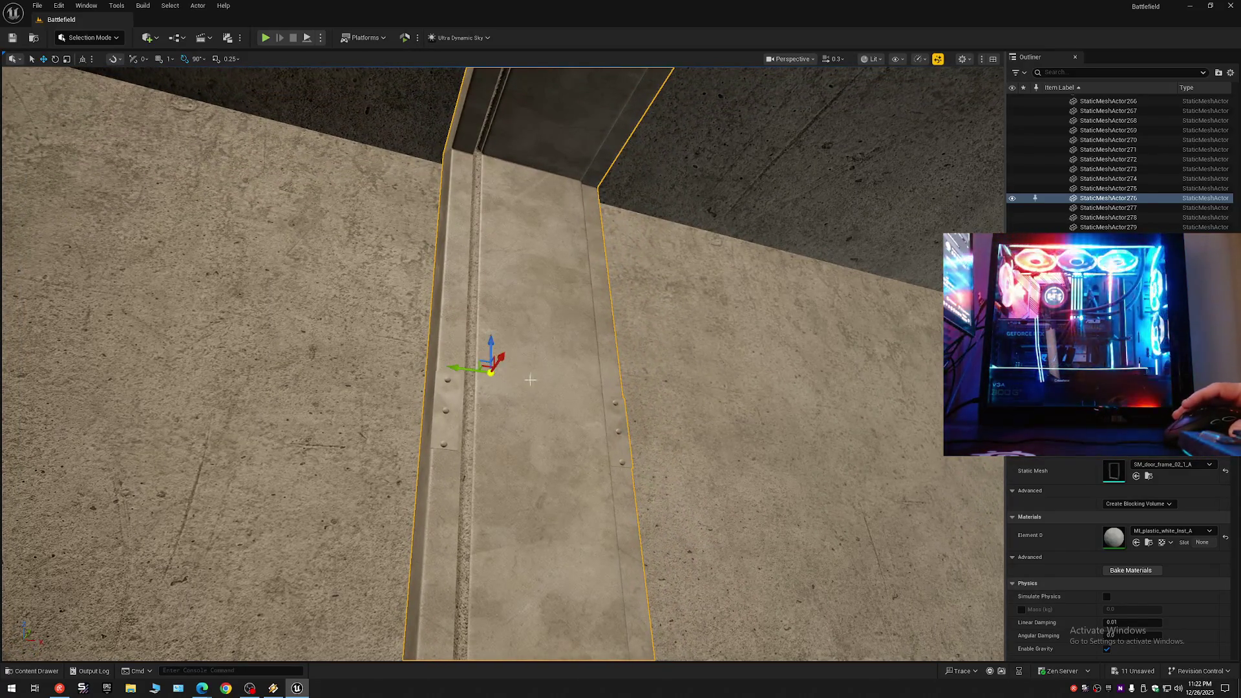
pyautogui.scroll(-5, 527, 378)
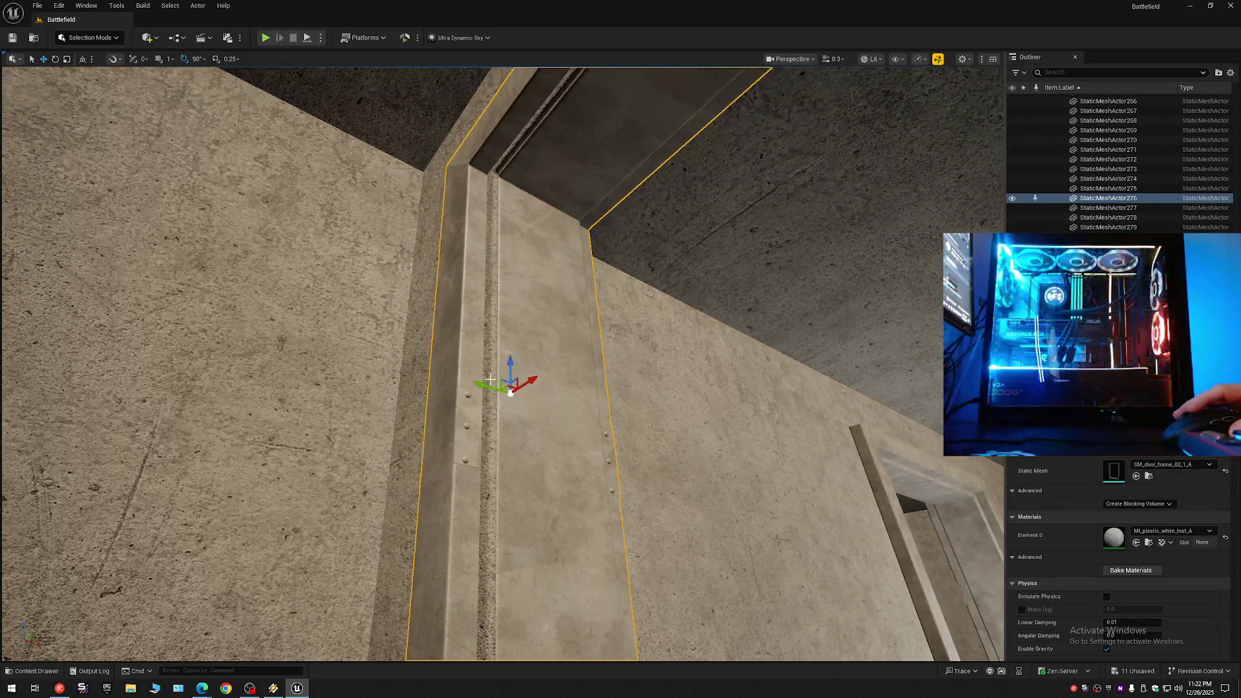
pyautogui.moveTo(482, 384)
pyautogui.mouseDown()
pyautogui.moveTo(446, 291)
pyautogui.moveTo(442, 356)
pyautogui.moveTo(613, 387)
pyautogui.mouseUp()
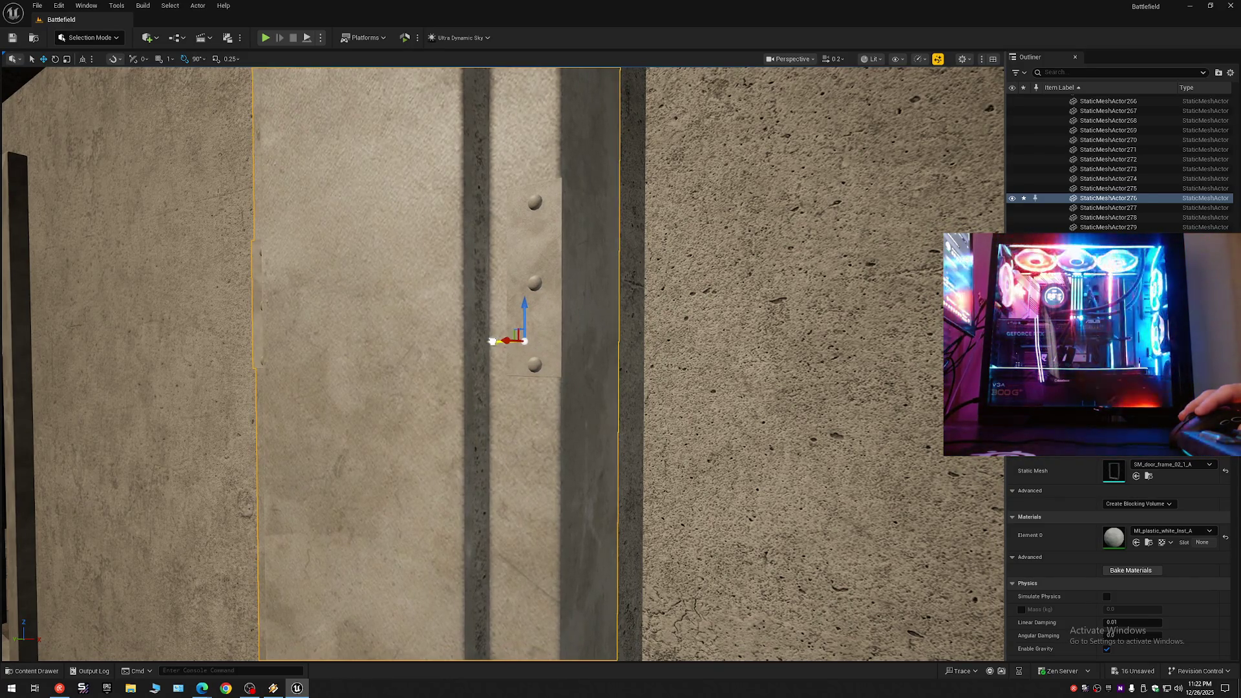
# Revert the door frame's last sideways move with Ctrl+Z.
pyautogui.moveTo(527, 382)
pyautogui.mouseDown()
pyautogui.moveTo(476, 382)
pyautogui.moveTo(472, 336)
pyautogui.moveTo(472, 363)
pyautogui.mouseUp()
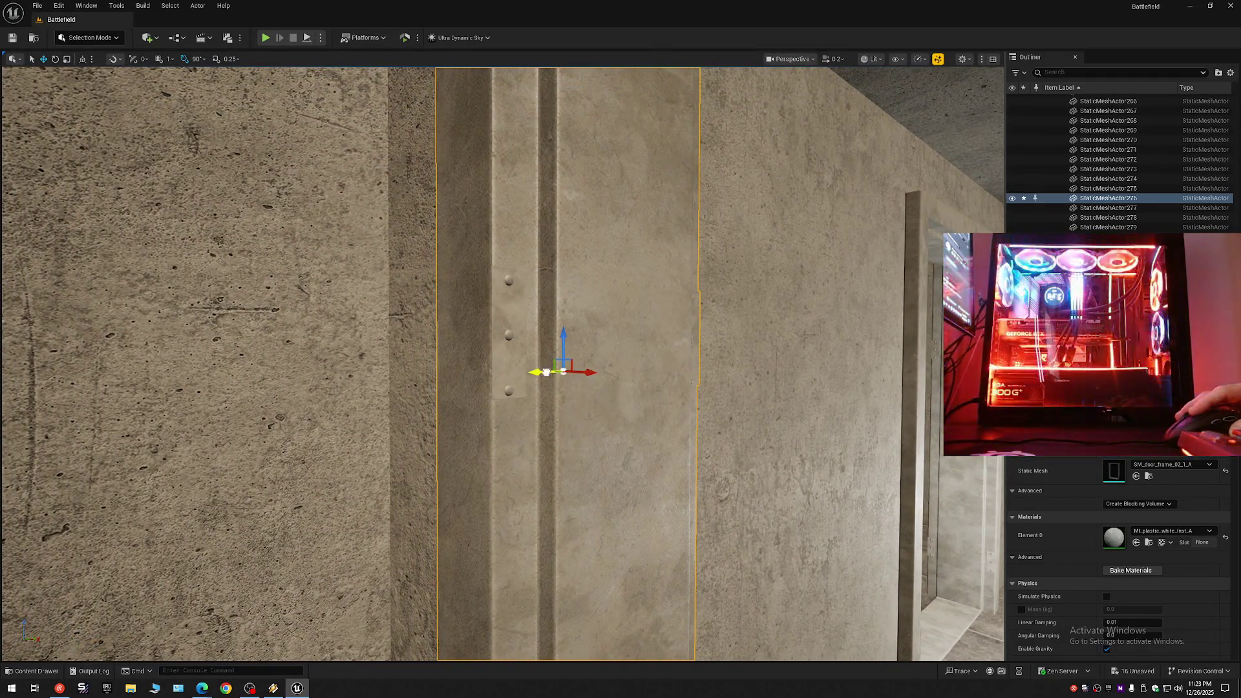
pyautogui.hotkey('ctrl', 'z')
pyautogui.moveTo(546, 369)
pyautogui.mouseDown()
pyautogui.moveTo(546, 304)
pyautogui.moveTo(585, 304)
pyautogui.moveTo(584, 369)
pyautogui.moveTo(494, 382)
pyautogui.moveTo(610, 382)
pyautogui.mouseUp()
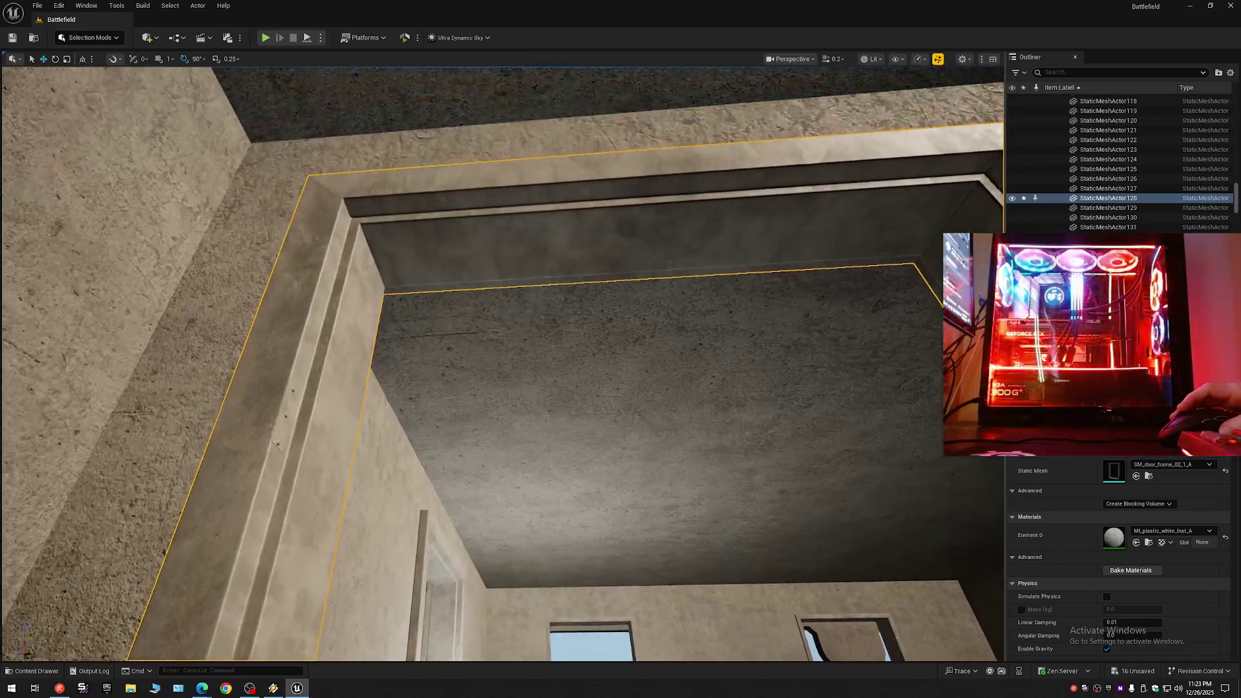
# Collapse the whole Outliner tree, then expand Battlefield (Editor) to show its top-level folders.
pyautogui.moveTo(610, 382); pyautogui.dragTo(611, 401)
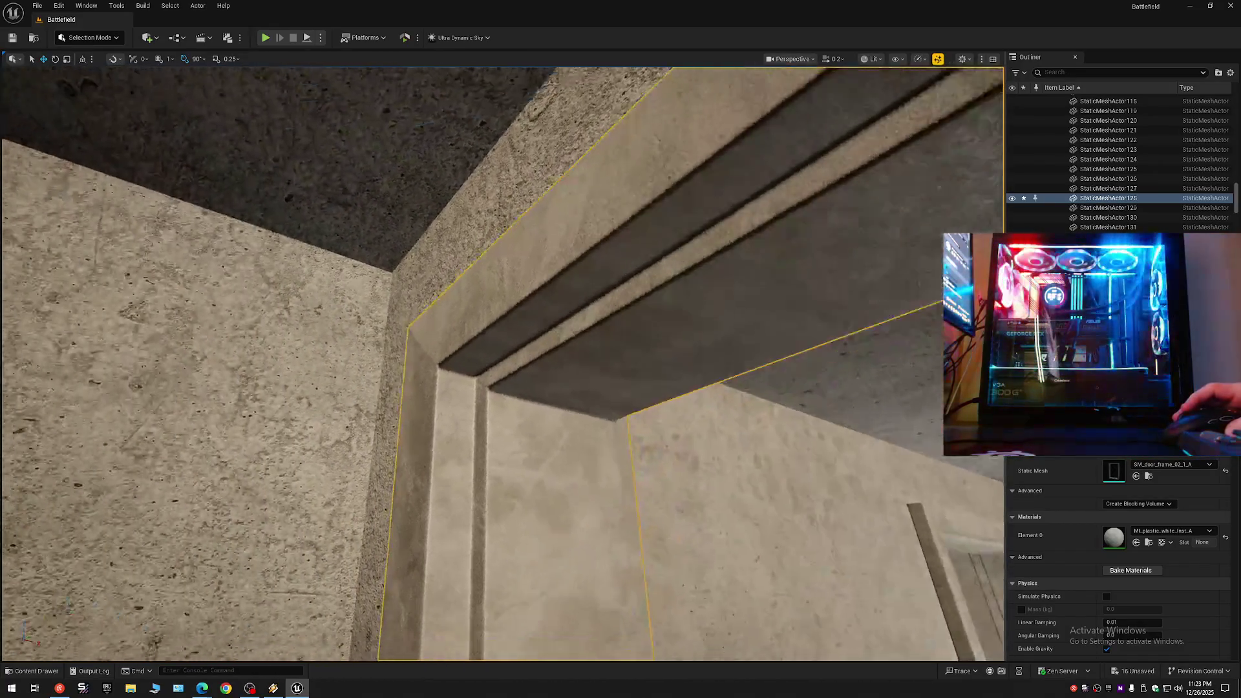
pyautogui.moveTo(610, 401); pyautogui.dragTo(611, 472)
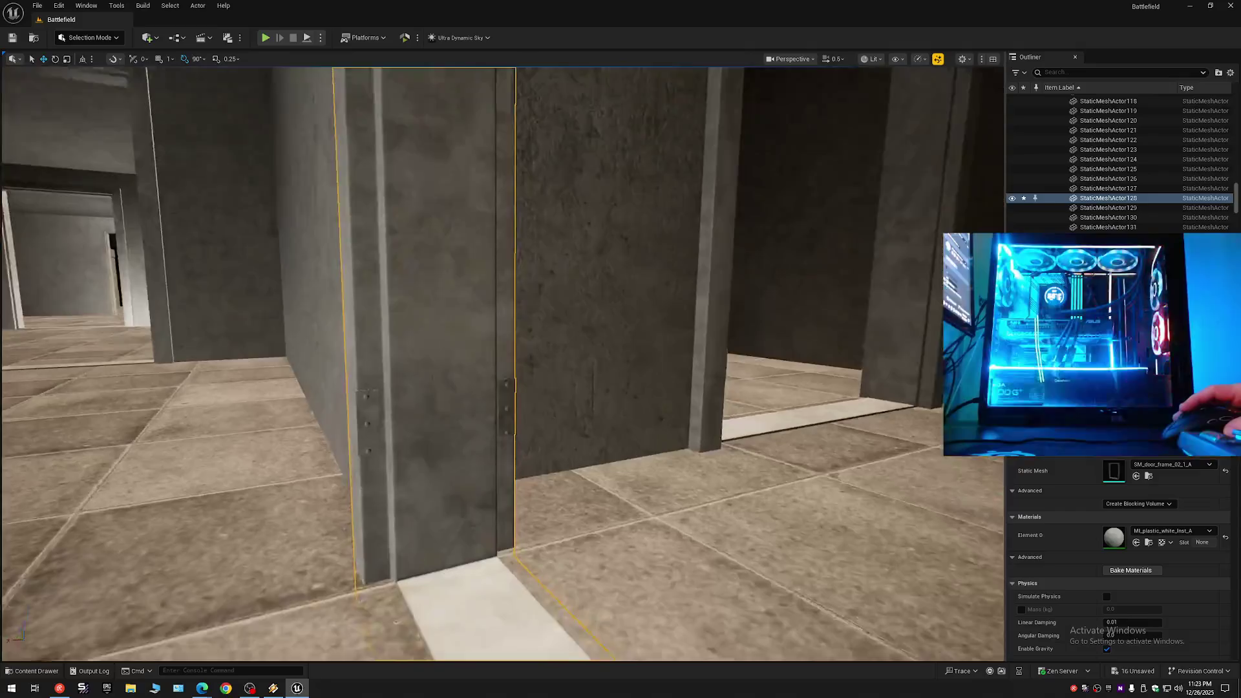
pyautogui.moveTo(611, 472)
pyautogui.mouseDown()
pyautogui.moveTo(610, 298)
pyautogui.moveTo(807, 331)
pyautogui.mouseUp()
pyautogui.scroll(-1, 610, 420)
pyautogui.click(1230, 73)
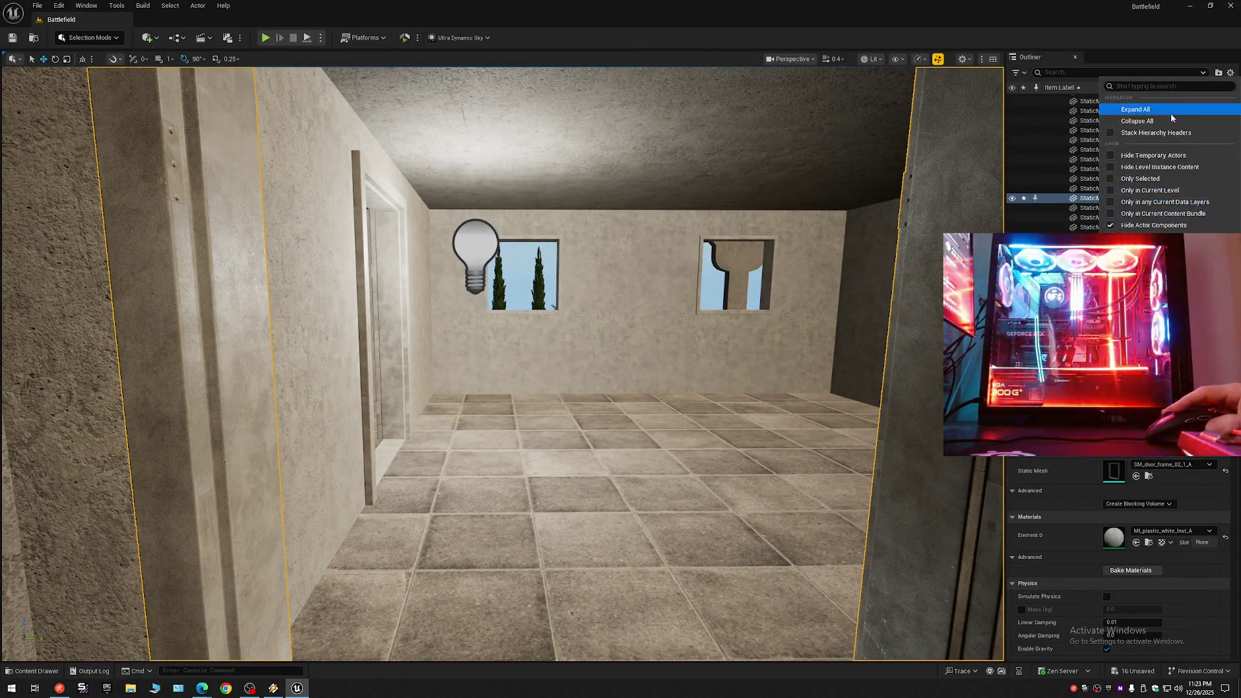
pyautogui.click(1162, 121)
pyautogui.click(1049, 99)
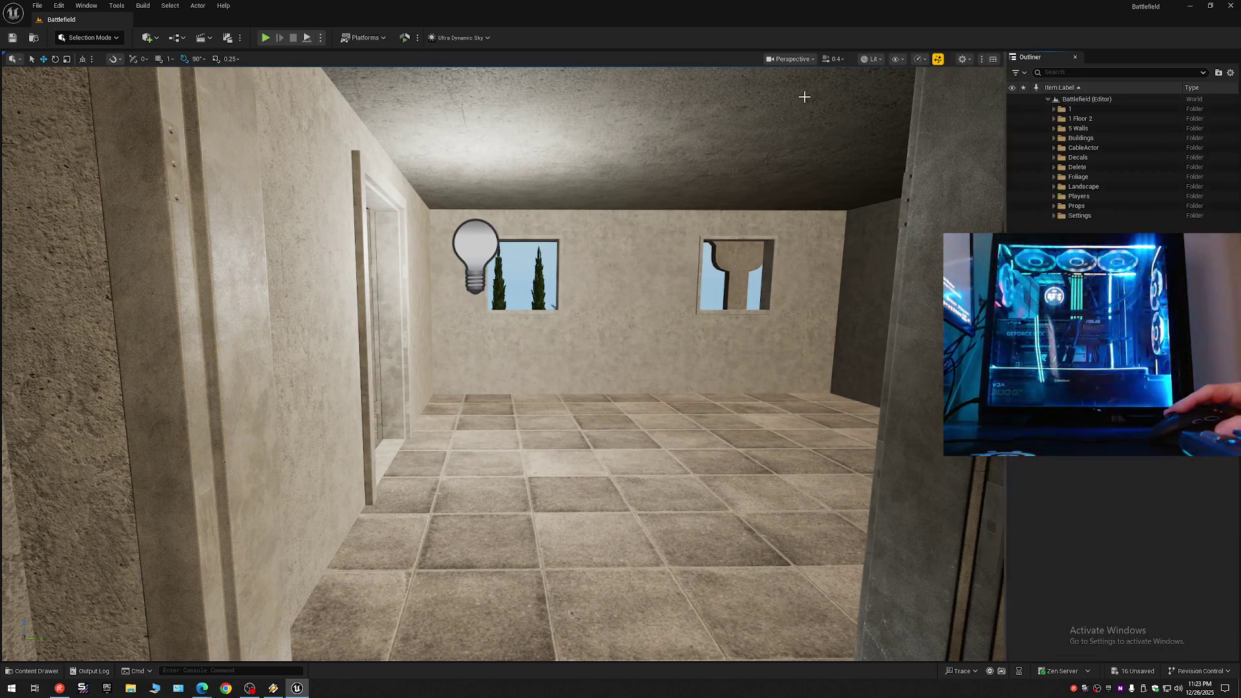
# Save the Battlefield level's 16 pending changes with File > Save All.
pyautogui.click(37, 5)
pyautogui.click(78, 123)
pyautogui.click(38, 5)
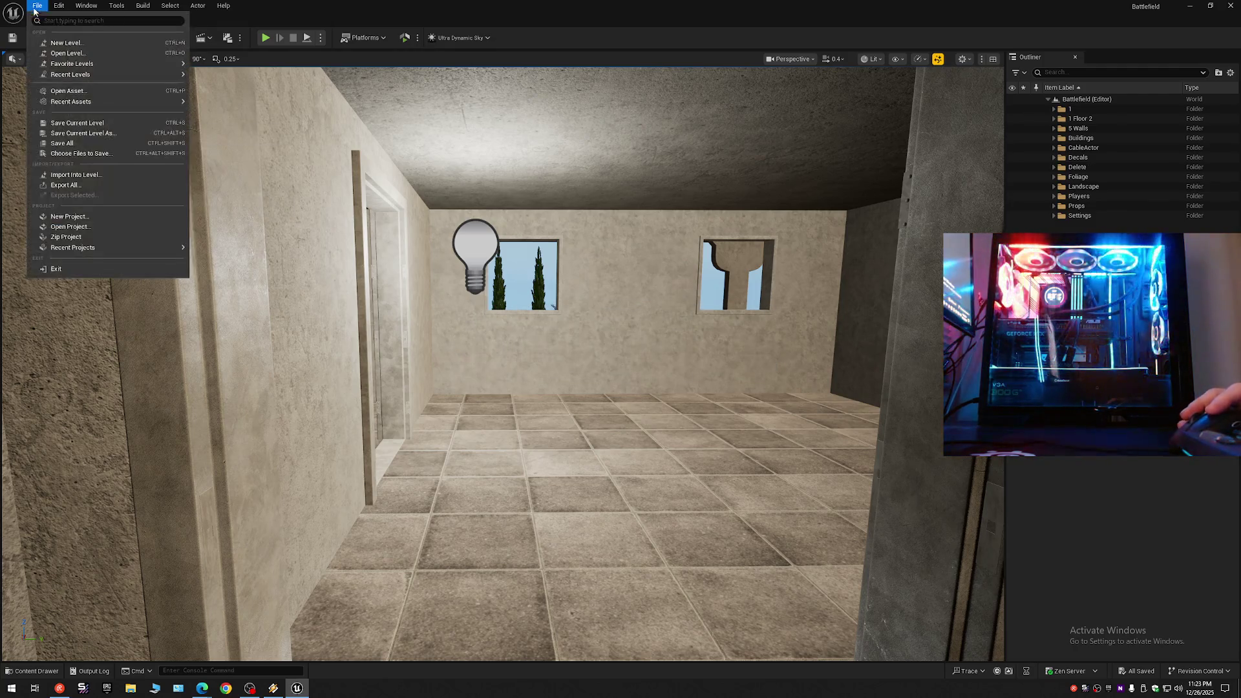
pyautogui.click(64, 147)
pyautogui.scroll(-1, 404, 263)
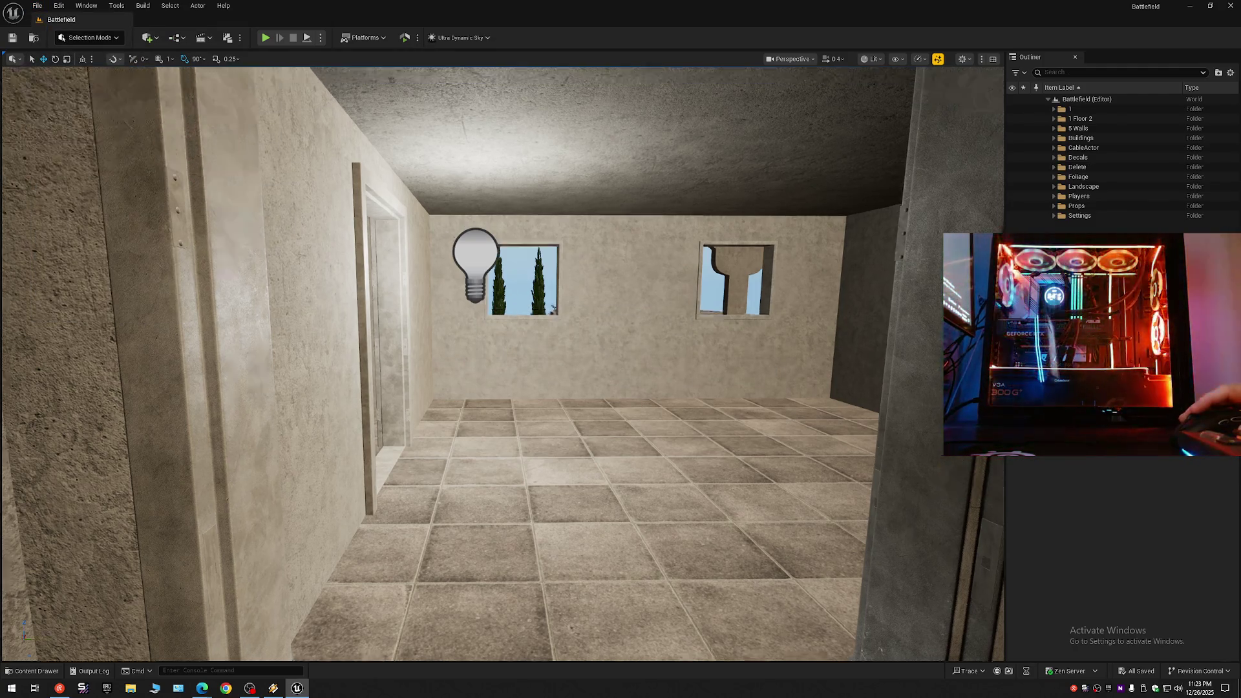
pyautogui.press('w')
pyautogui.press('w')
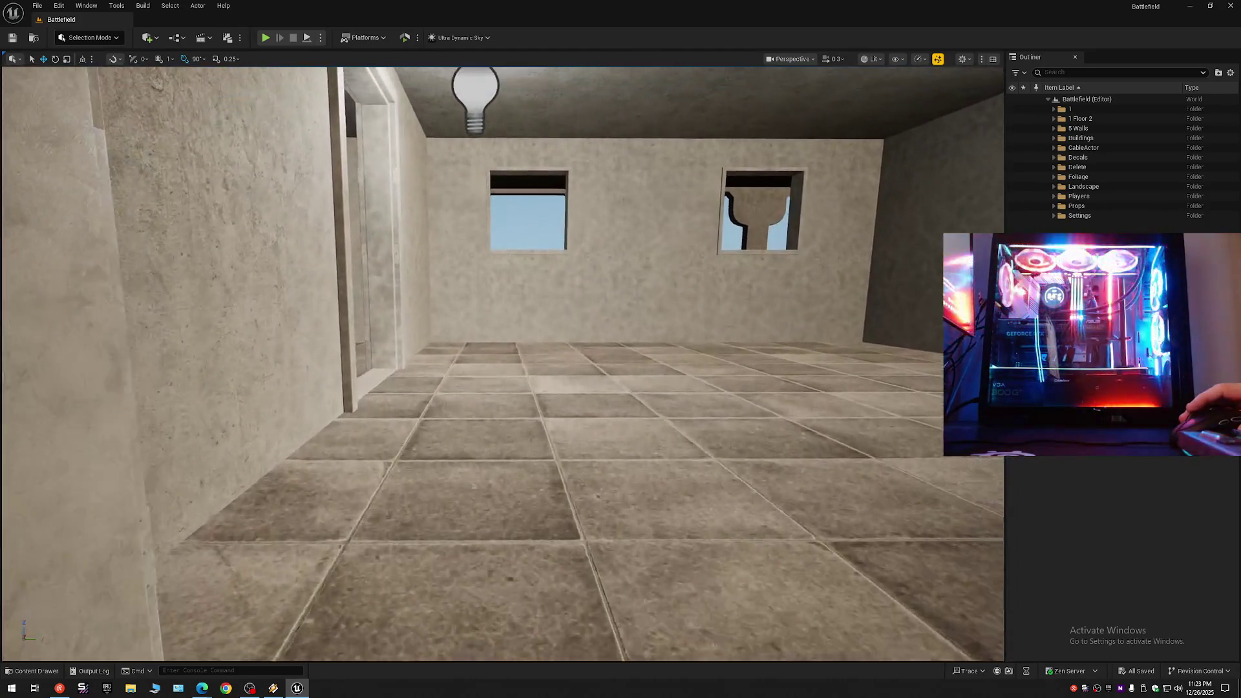
pyautogui.press('w')
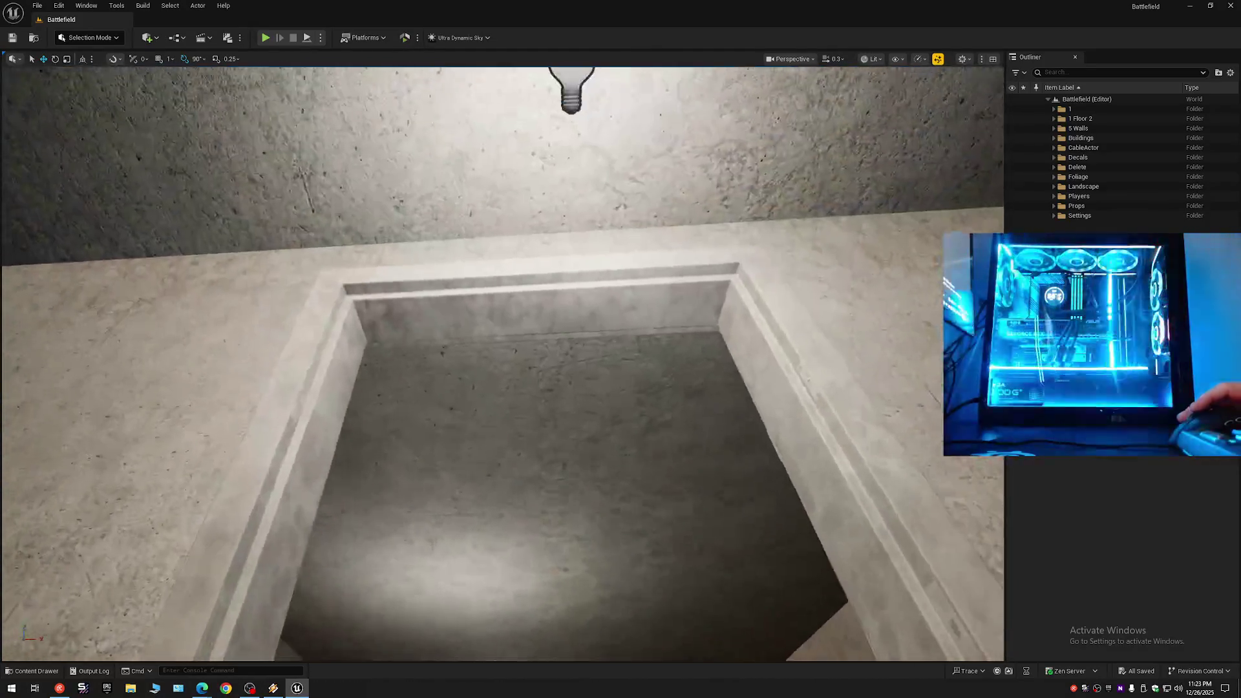
pyautogui.press('w')
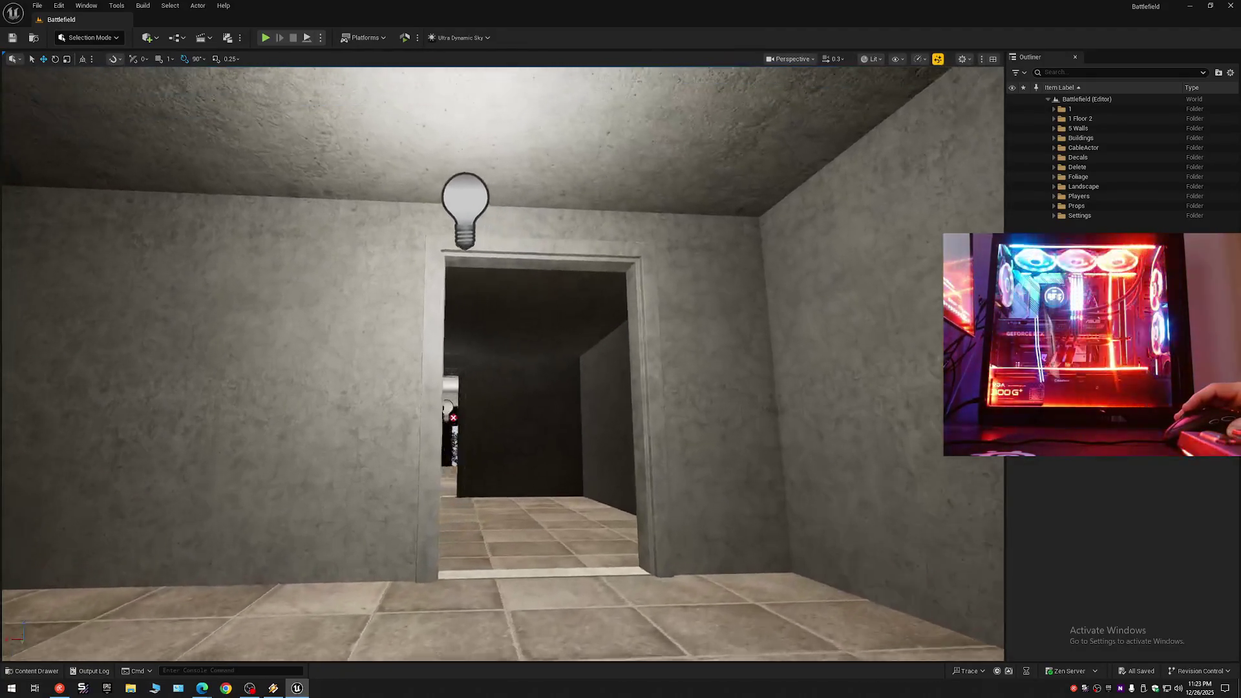
pyautogui.press('w')
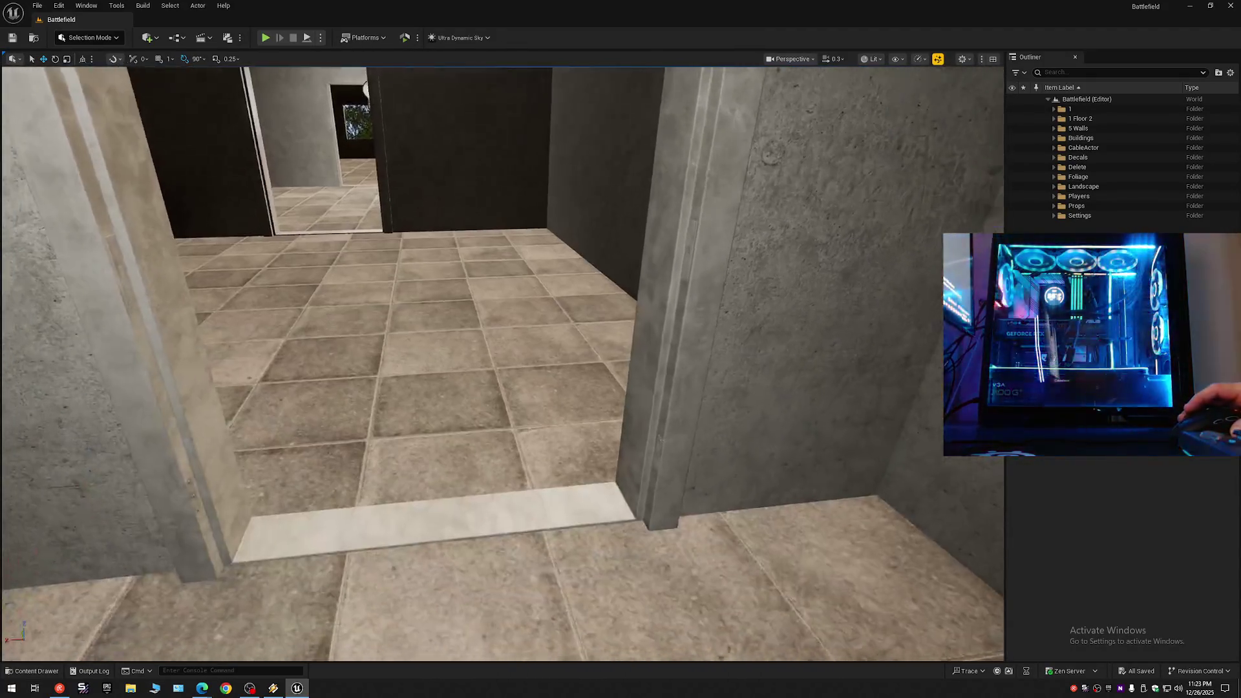
pyautogui.scroll(1, 503, 363)
pyautogui.press('w')
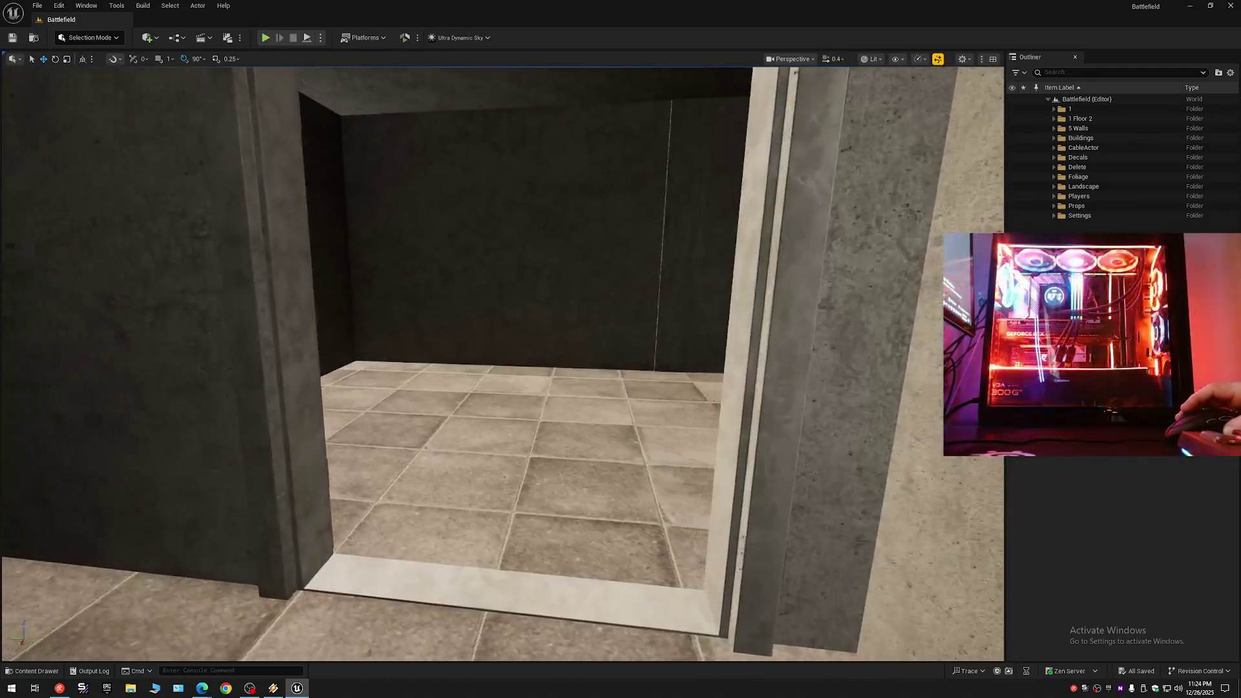
pyautogui.press('w')
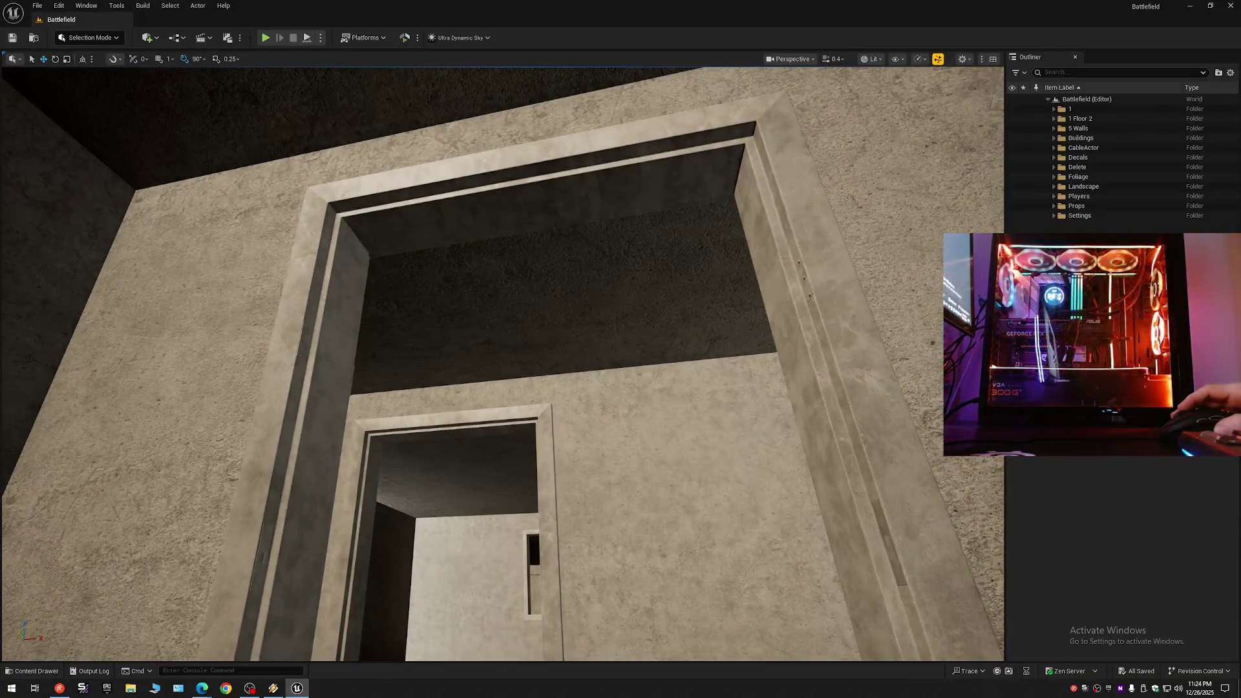
pyautogui.press('w')
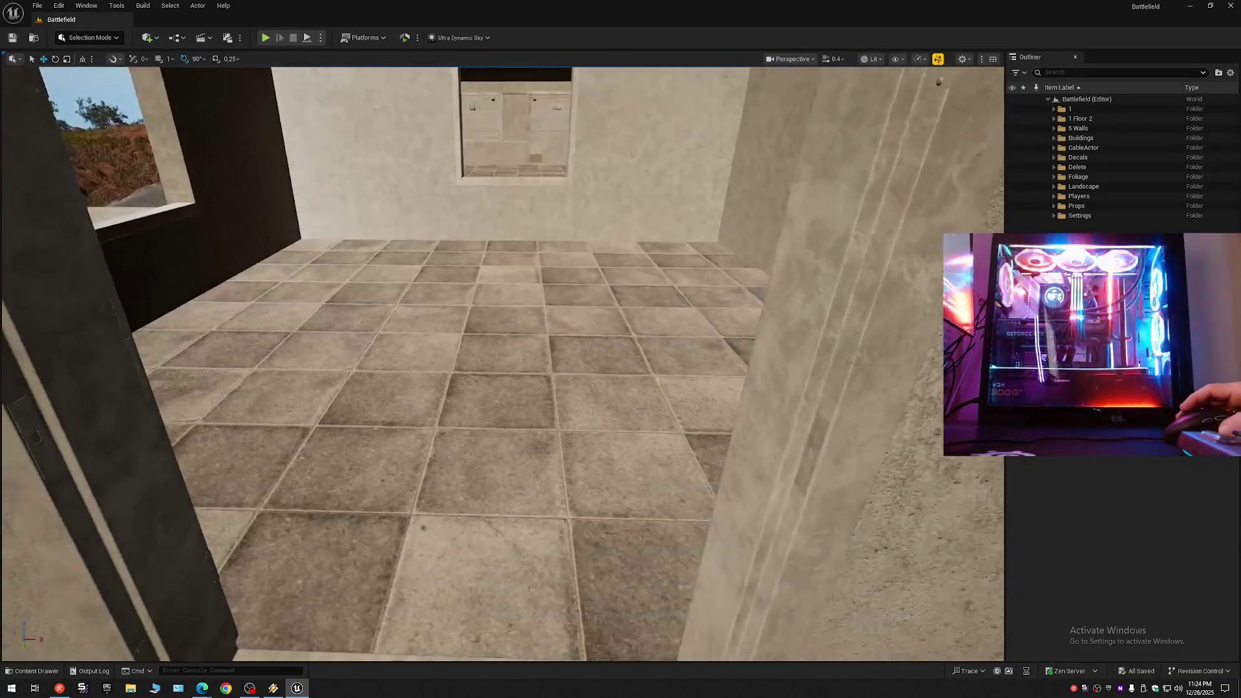
pyautogui.press('w')
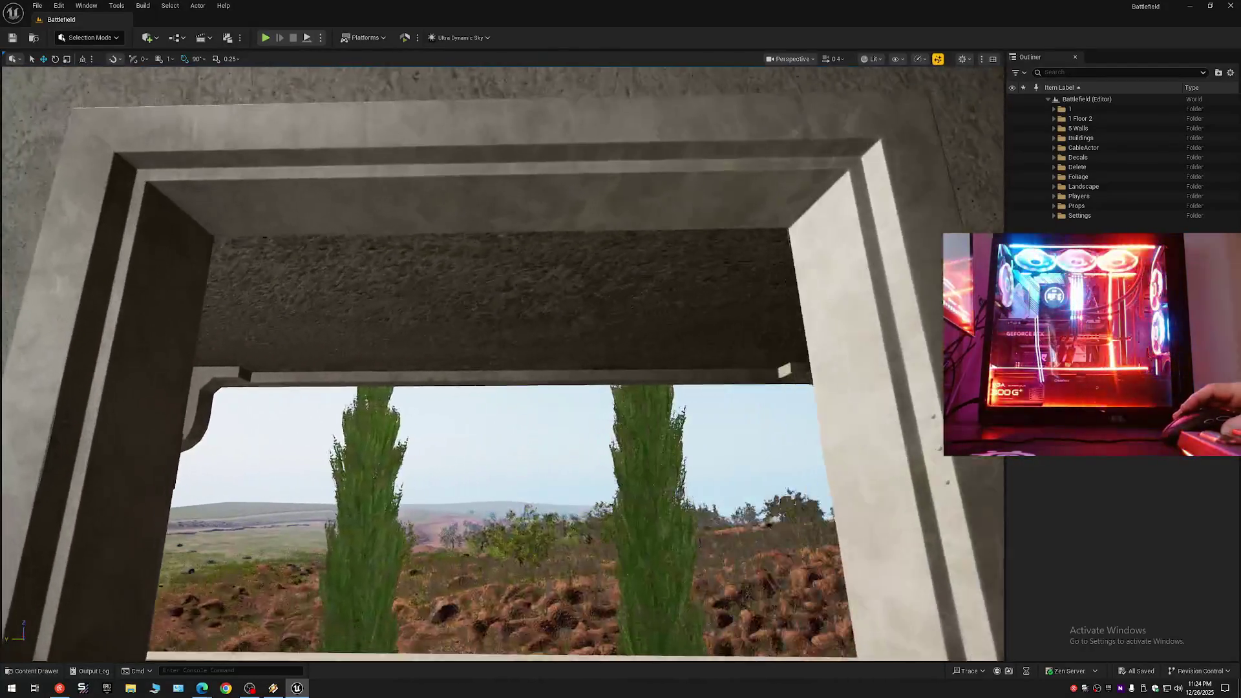
pyautogui.press('w')
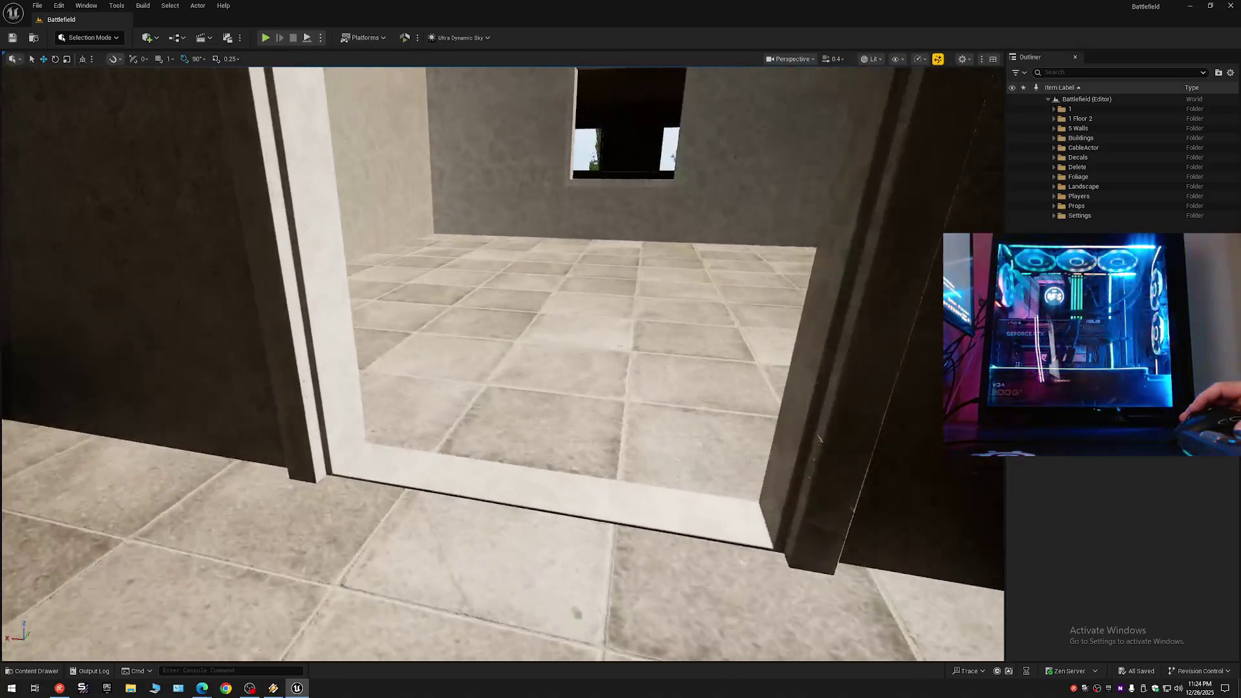
pyautogui.press('w')
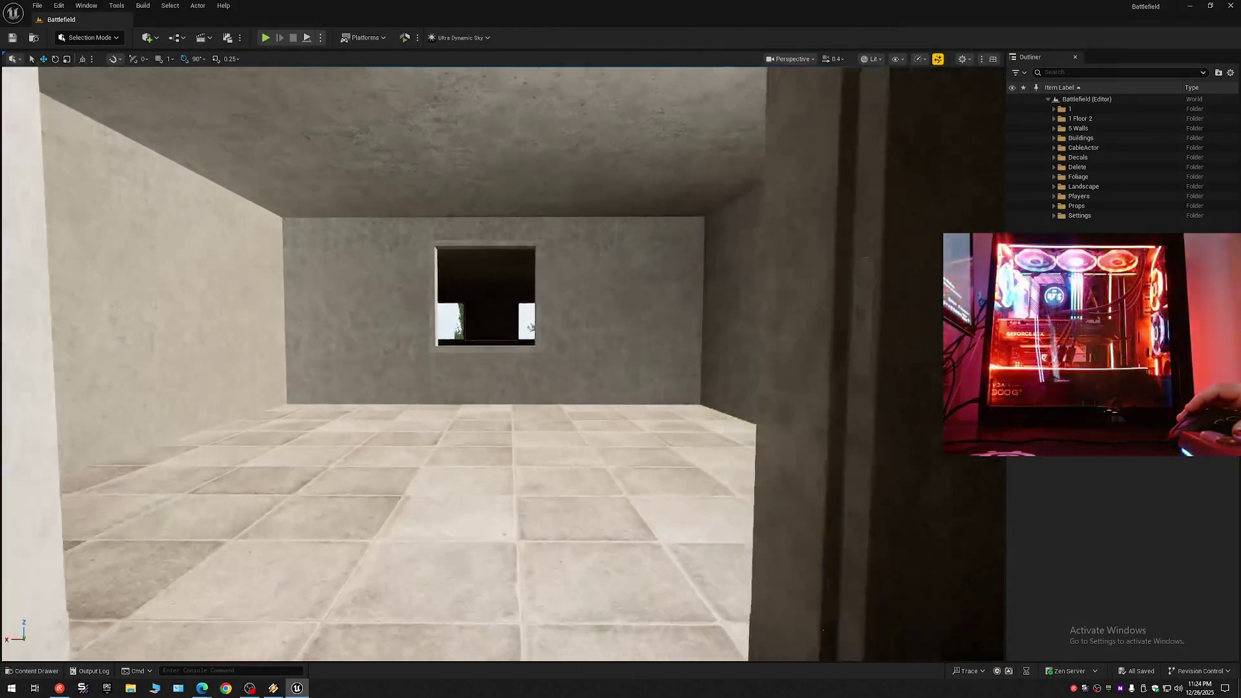
pyautogui.press('w')
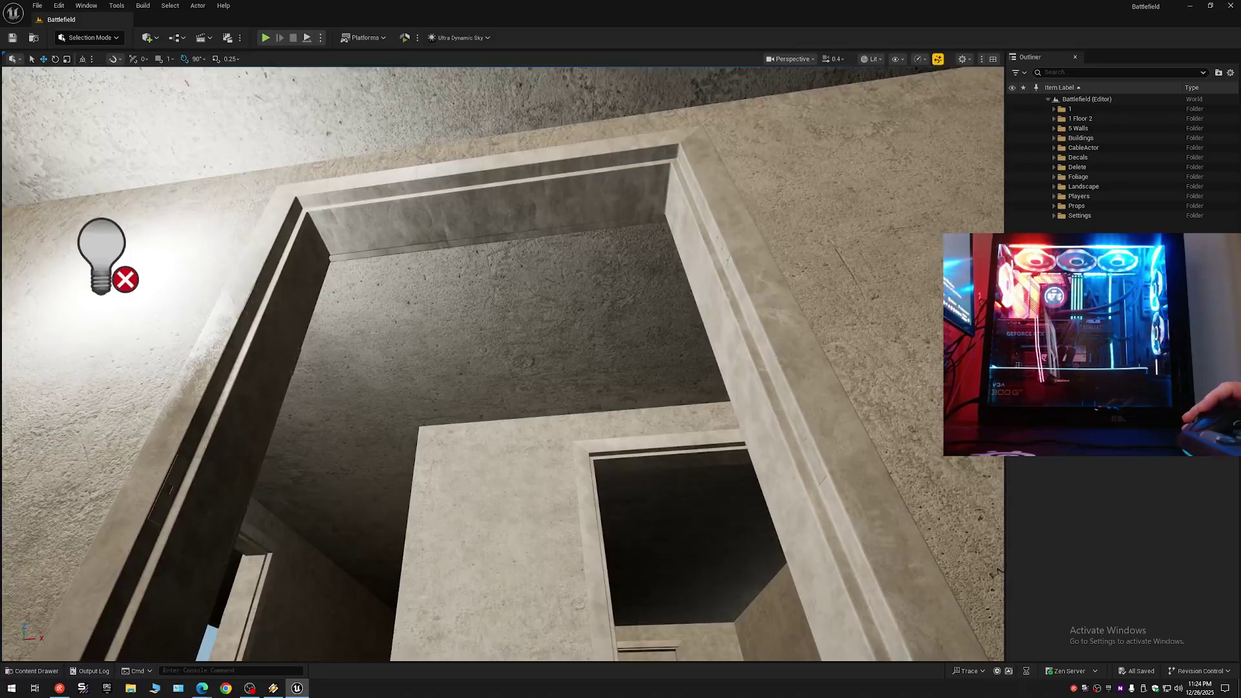
pyautogui.press('w')
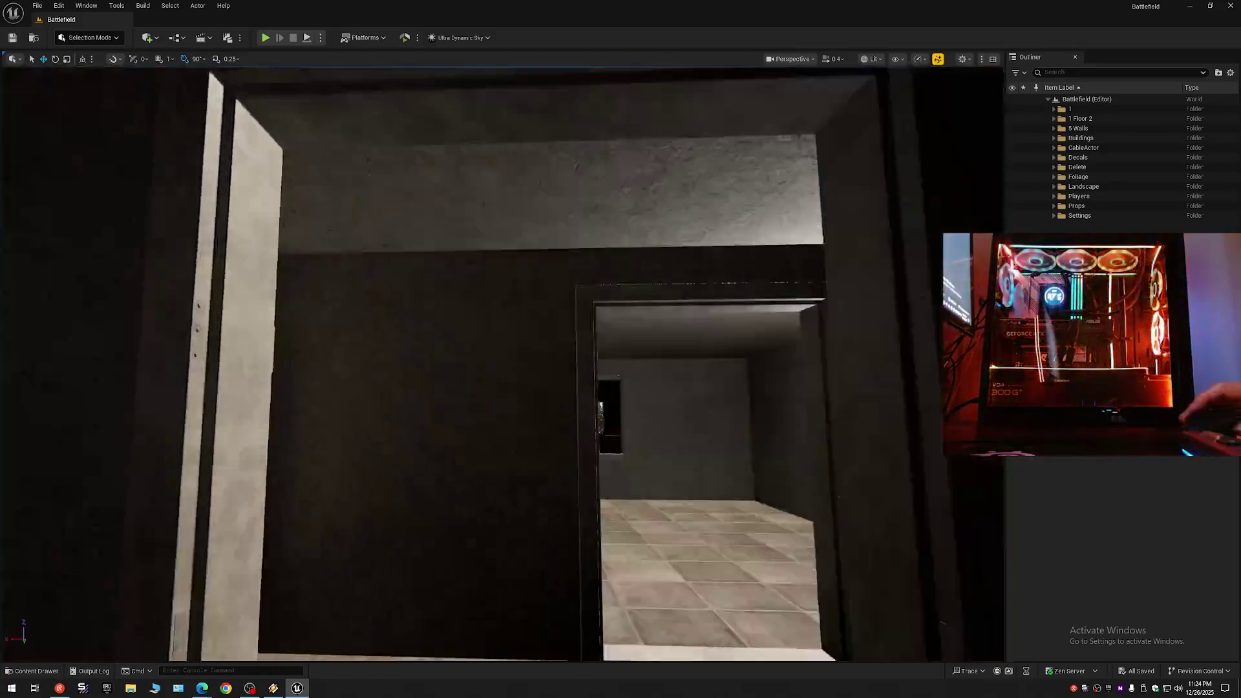
pyautogui.press('w')
pyautogui.press('w')
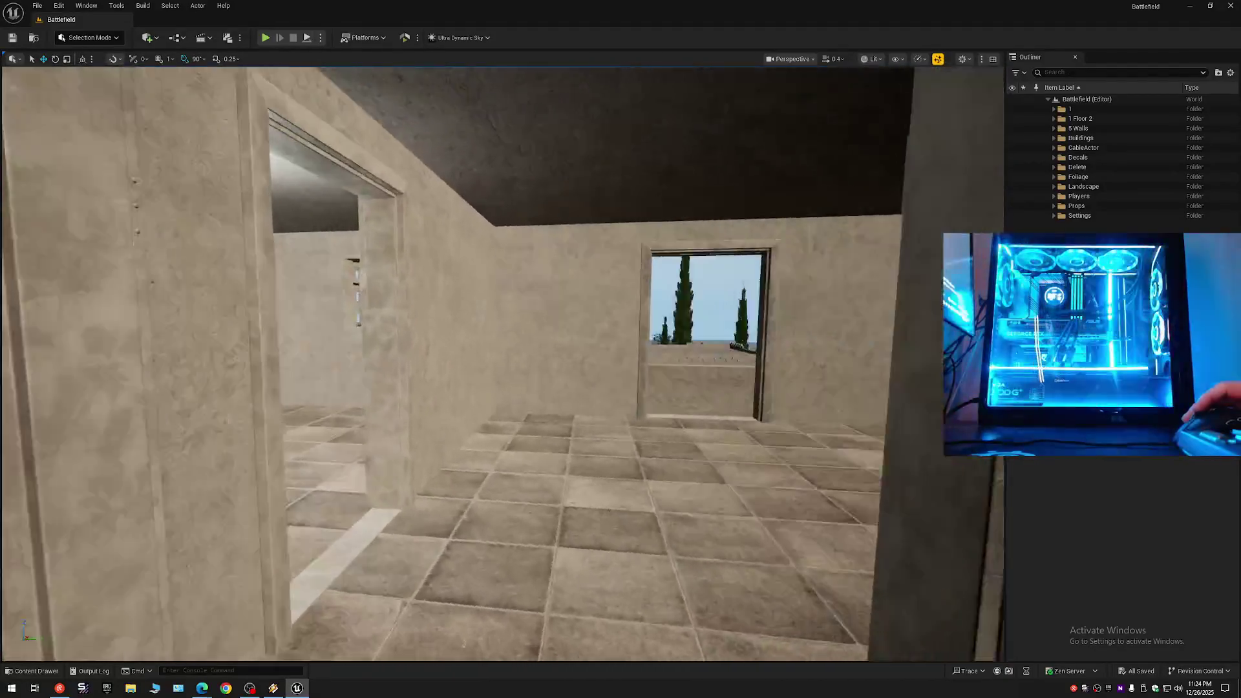
pyautogui.press('w')
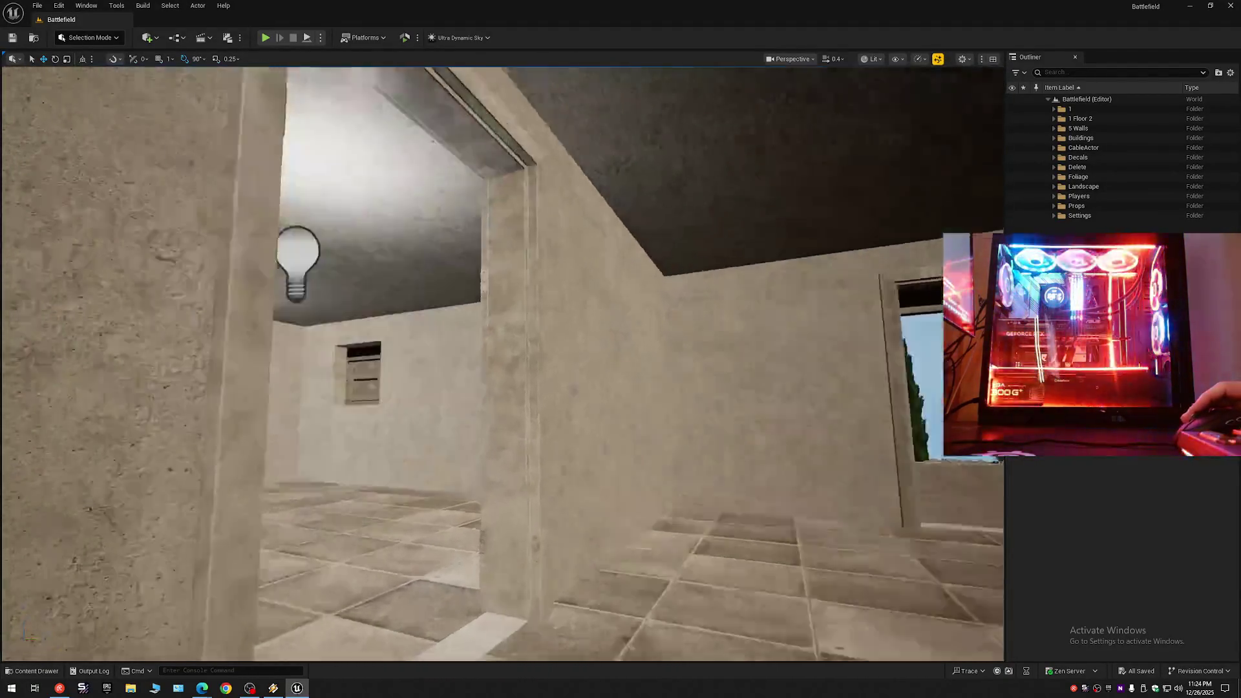
pyautogui.press('w')
pyautogui.press('w')
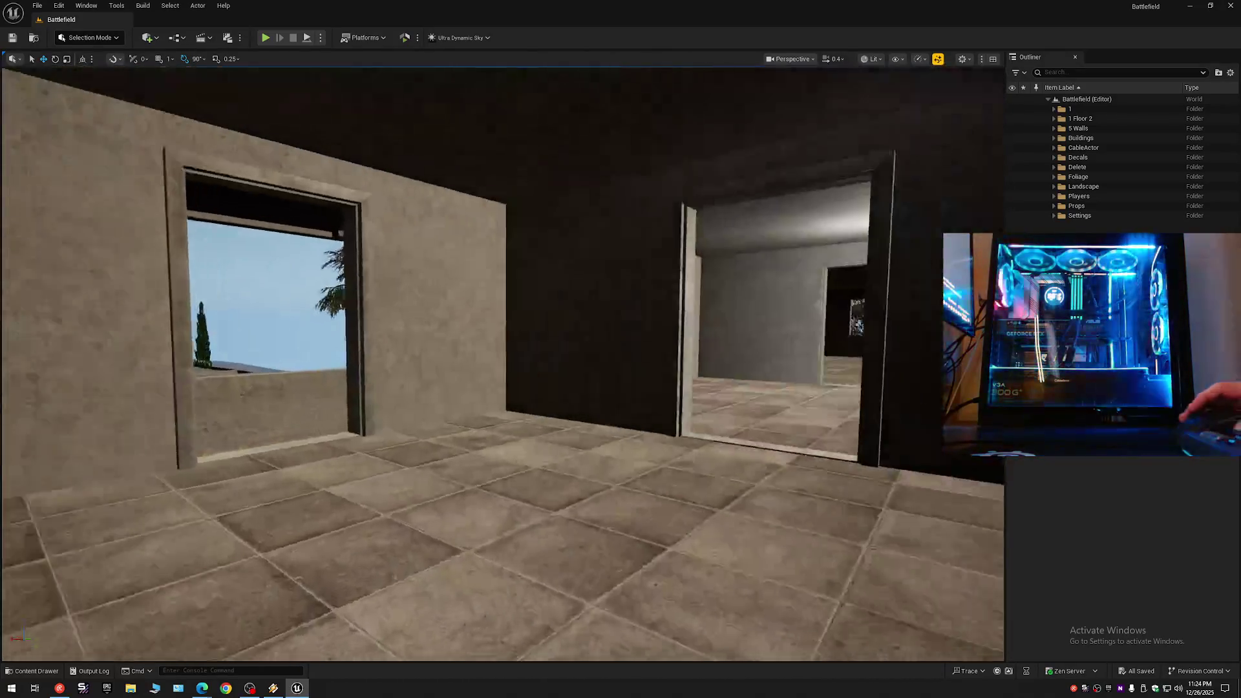
pyautogui.press('w')
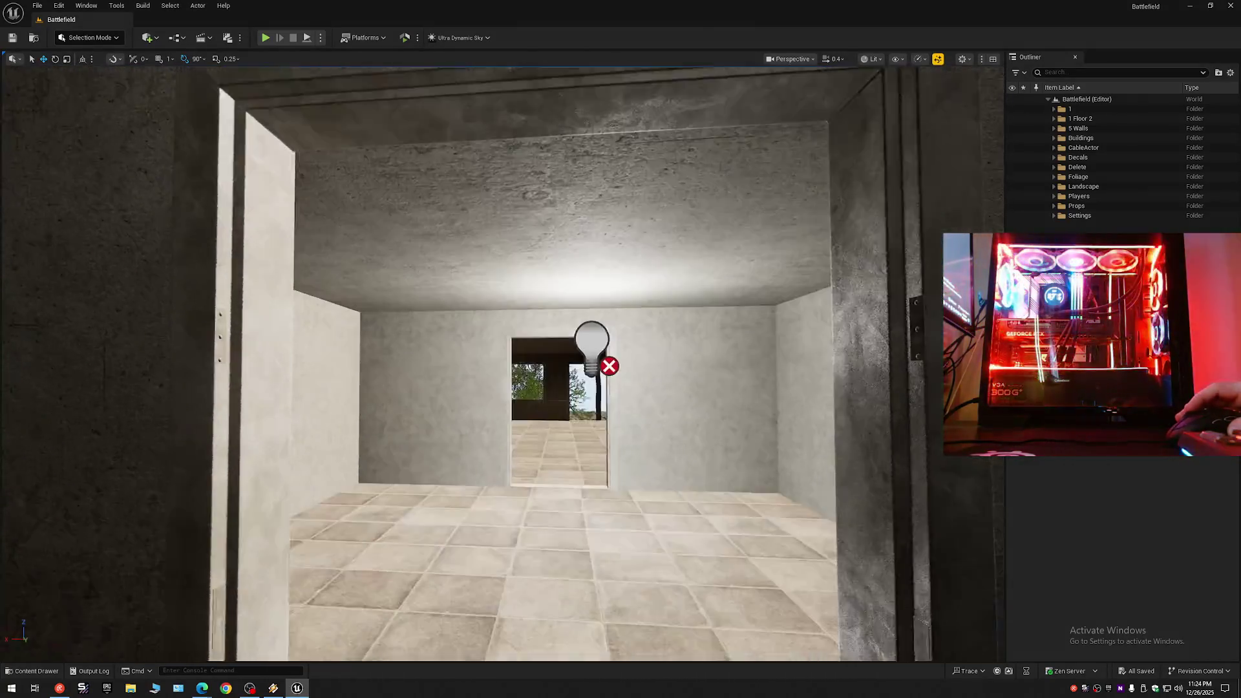
pyautogui.press('w')
pyautogui.scroll(3, 502, 364)
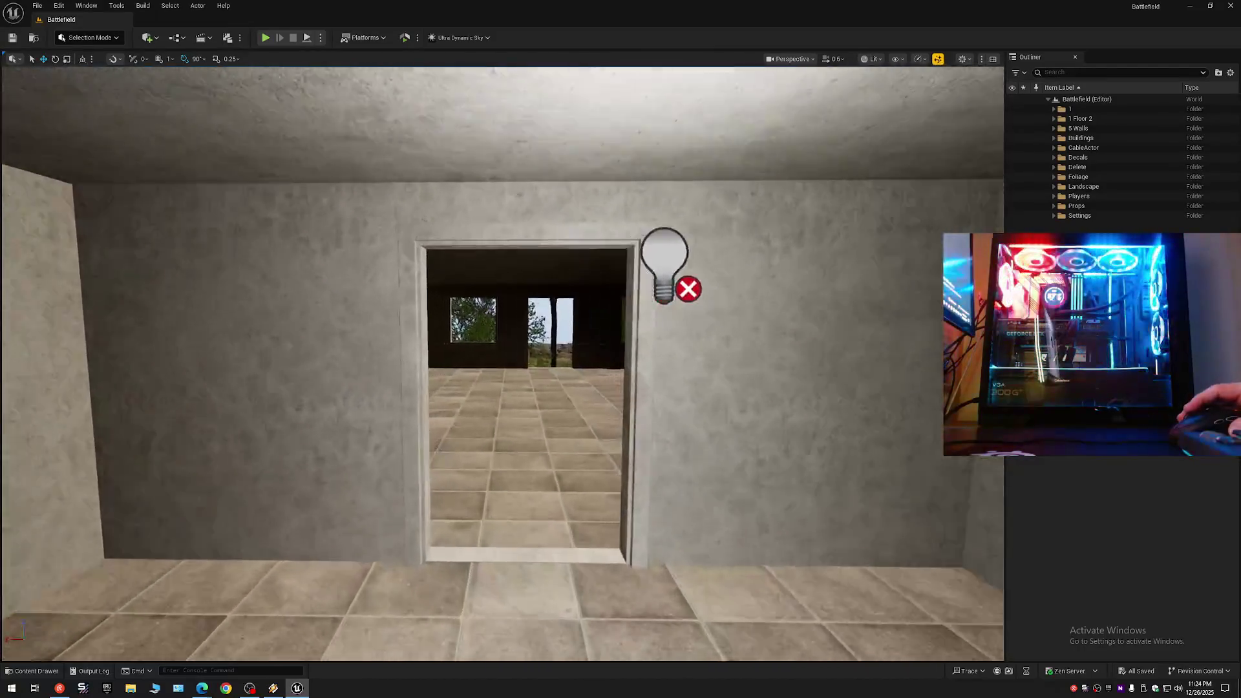
pyautogui.press('w')
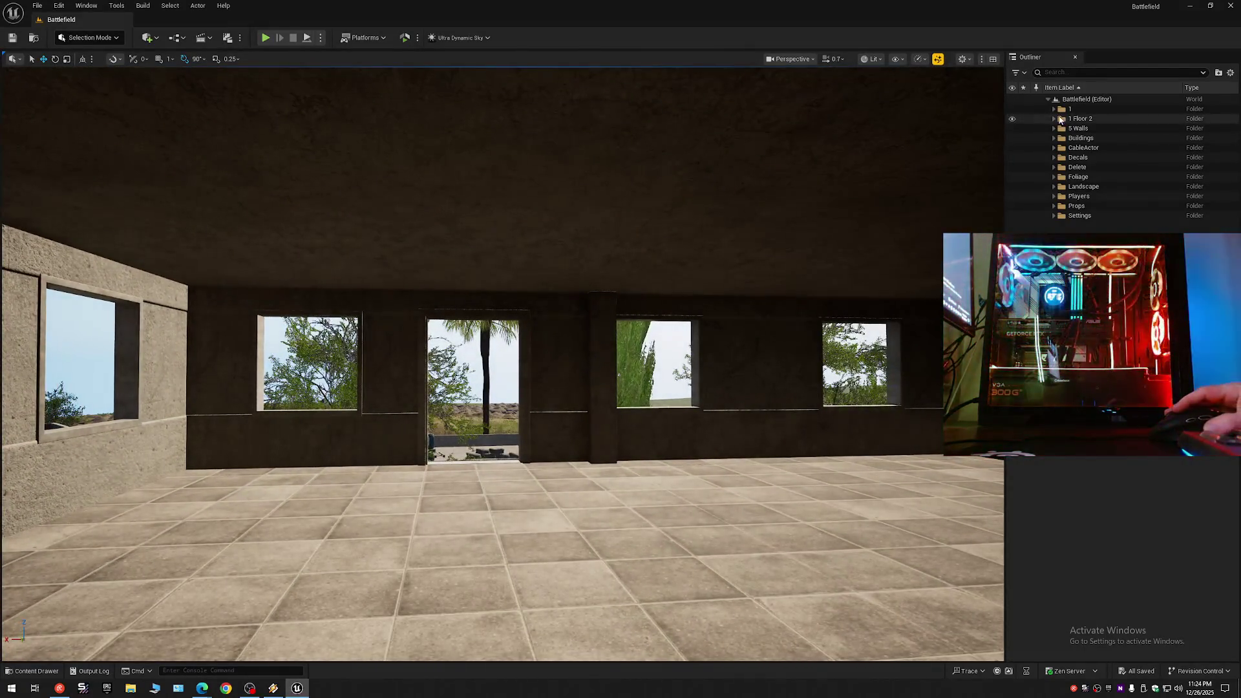
# Expand the 1 Floor 2 folder, fly out onto the tiled balcony and back inside.
pyautogui.click(1054, 118)
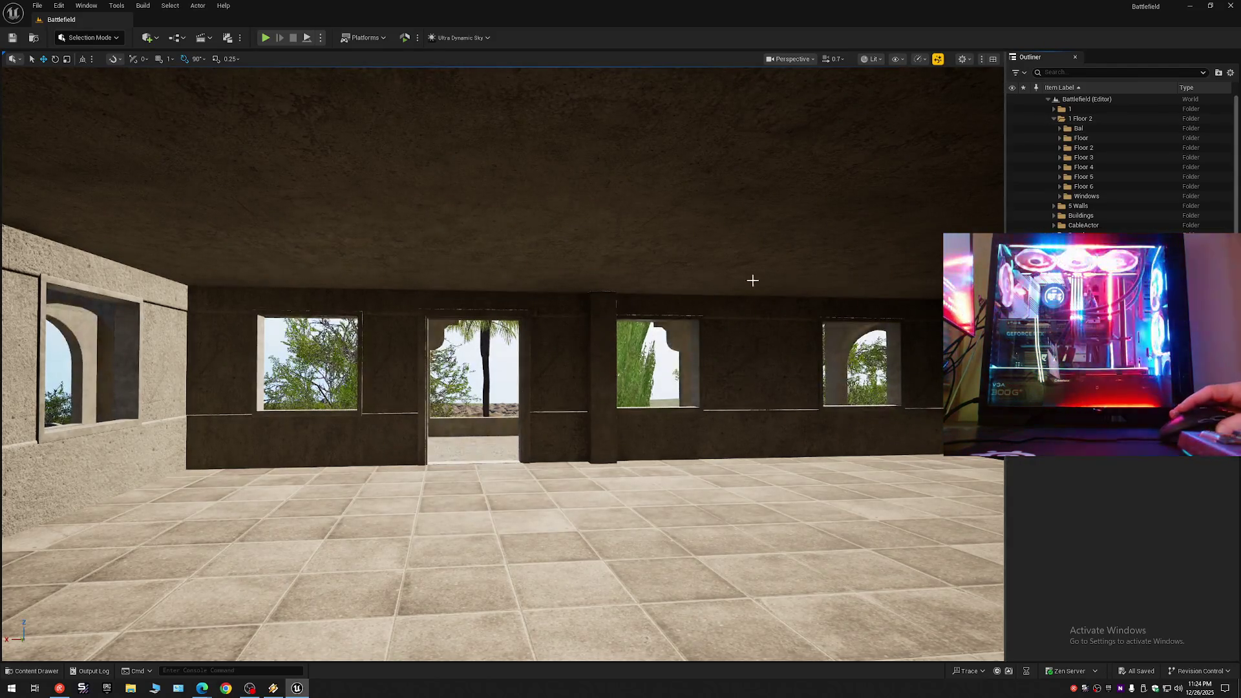
pyautogui.press('w')
pyautogui.scroll(-1, 503, 364)
pyautogui.press('w')
pyautogui.scroll(-2, 503, 364)
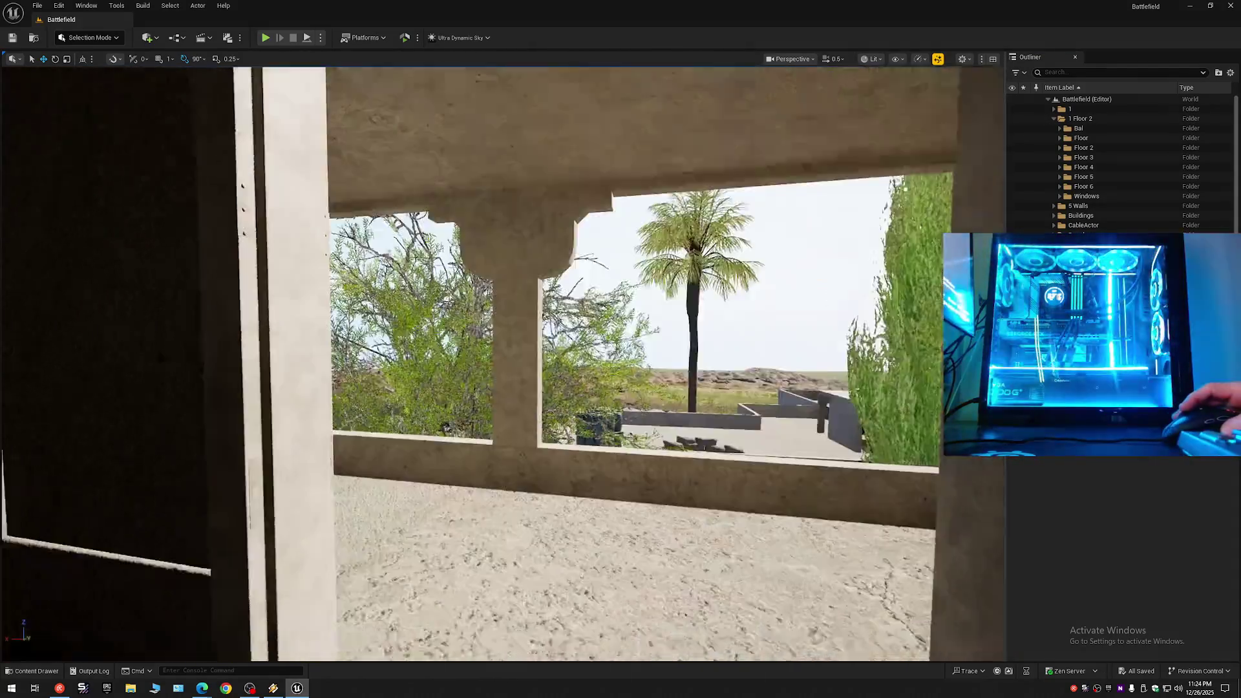
pyautogui.press('w')
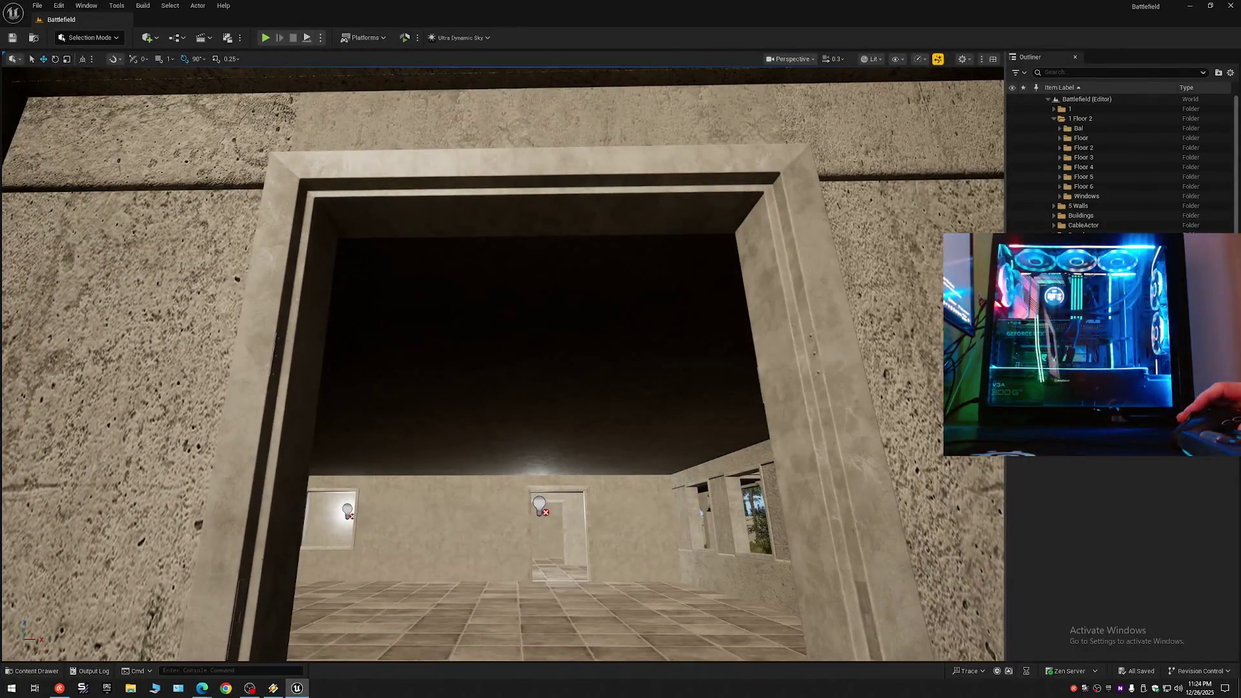
pyautogui.press('w')
pyautogui.scroll(5, 502, 364)
pyautogui.press('w')
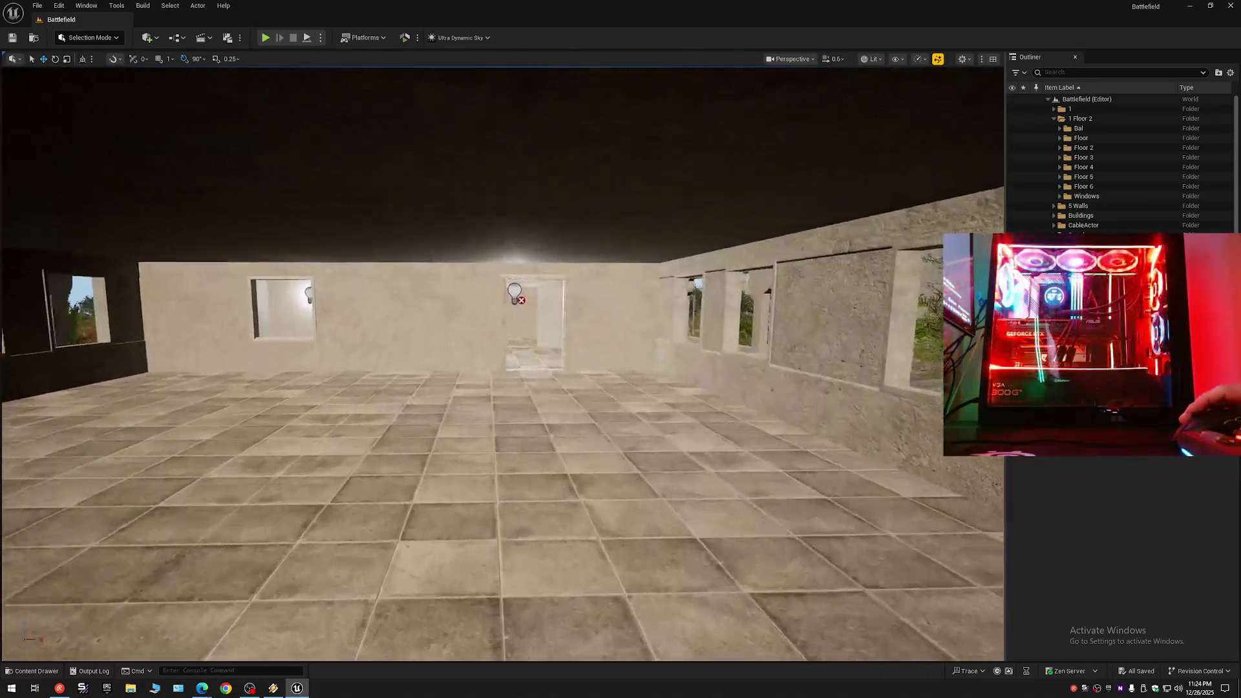
pyautogui.press('s')
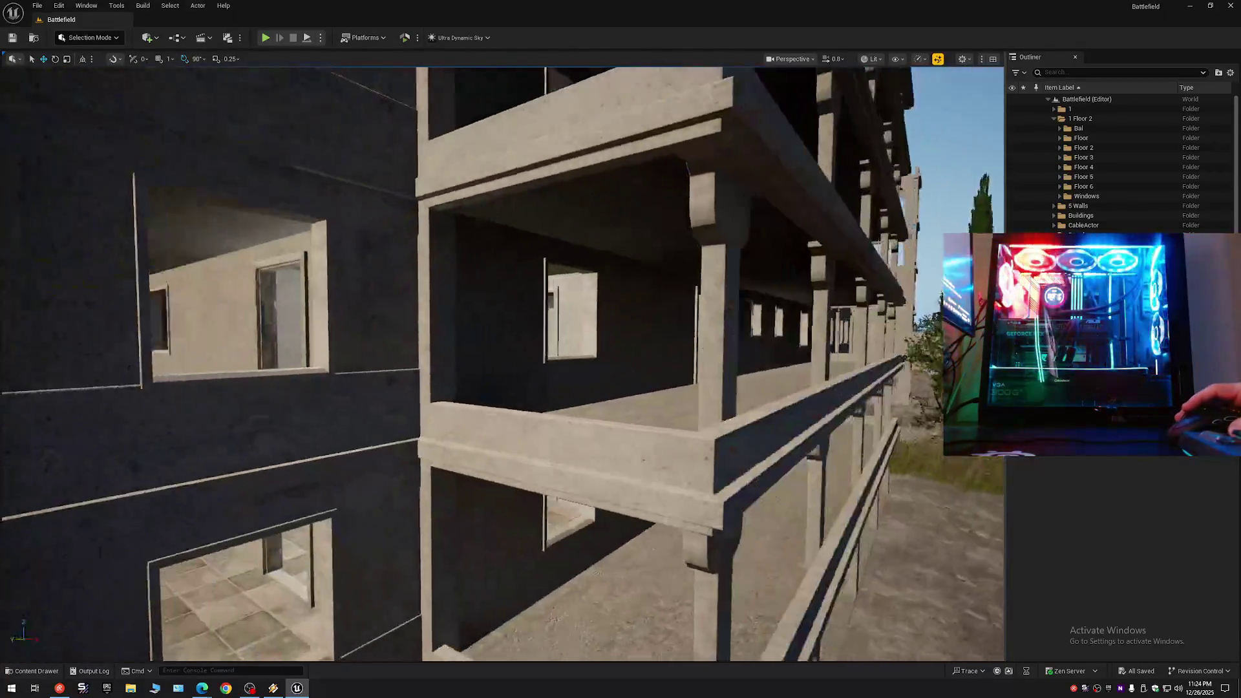
# Fly through a facade window and along the corridor, inspecting each doorway frame.
pyautogui.press('w')
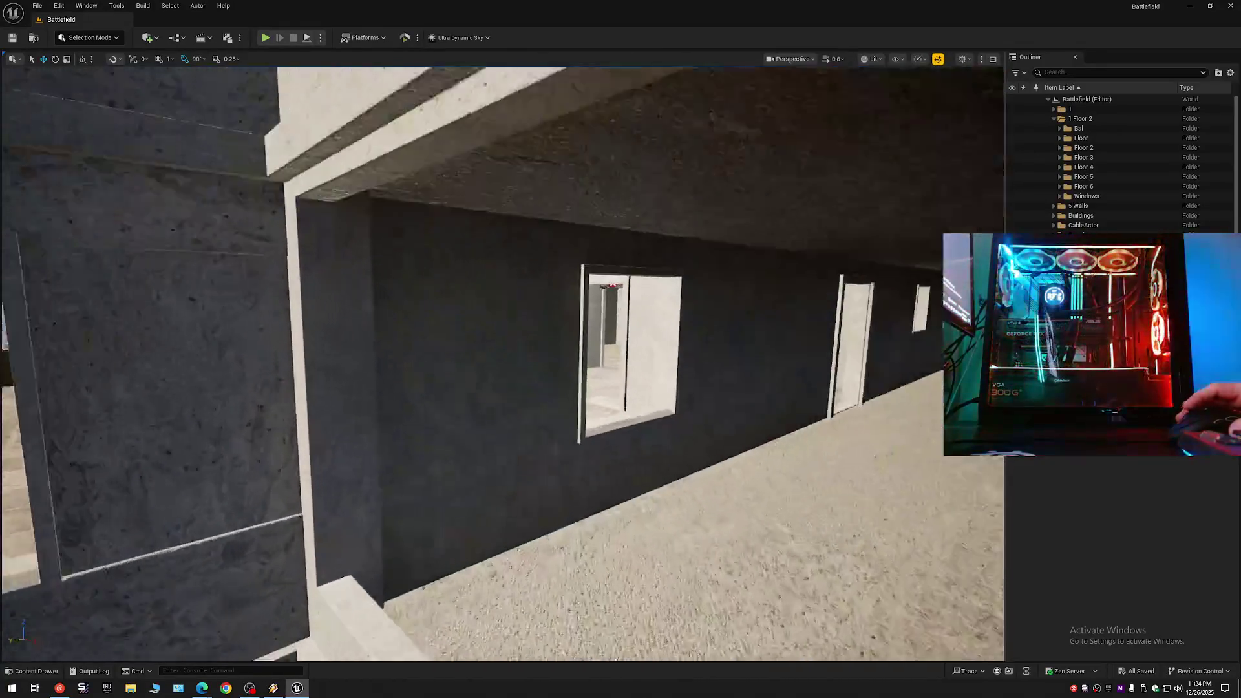
pyautogui.scroll(-2, 502, 364)
pyautogui.press('w')
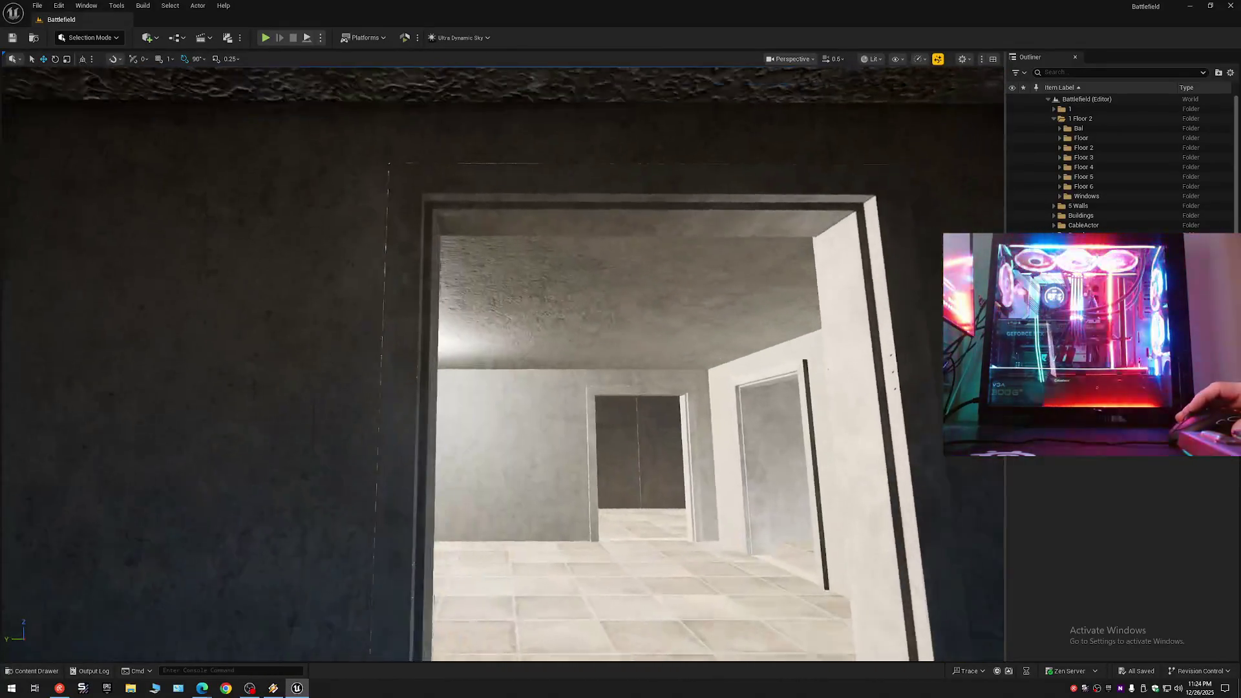
pyautogui.press('w')
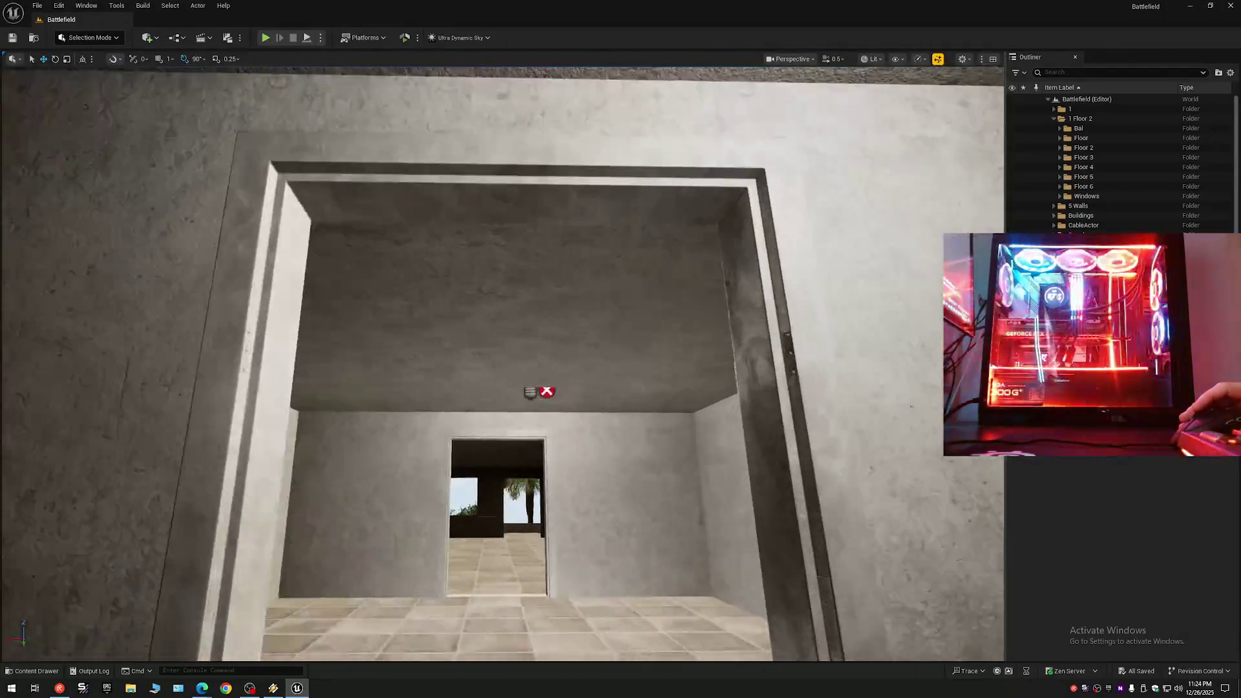
pyautogui.press('w')
pyautogui.press('w')
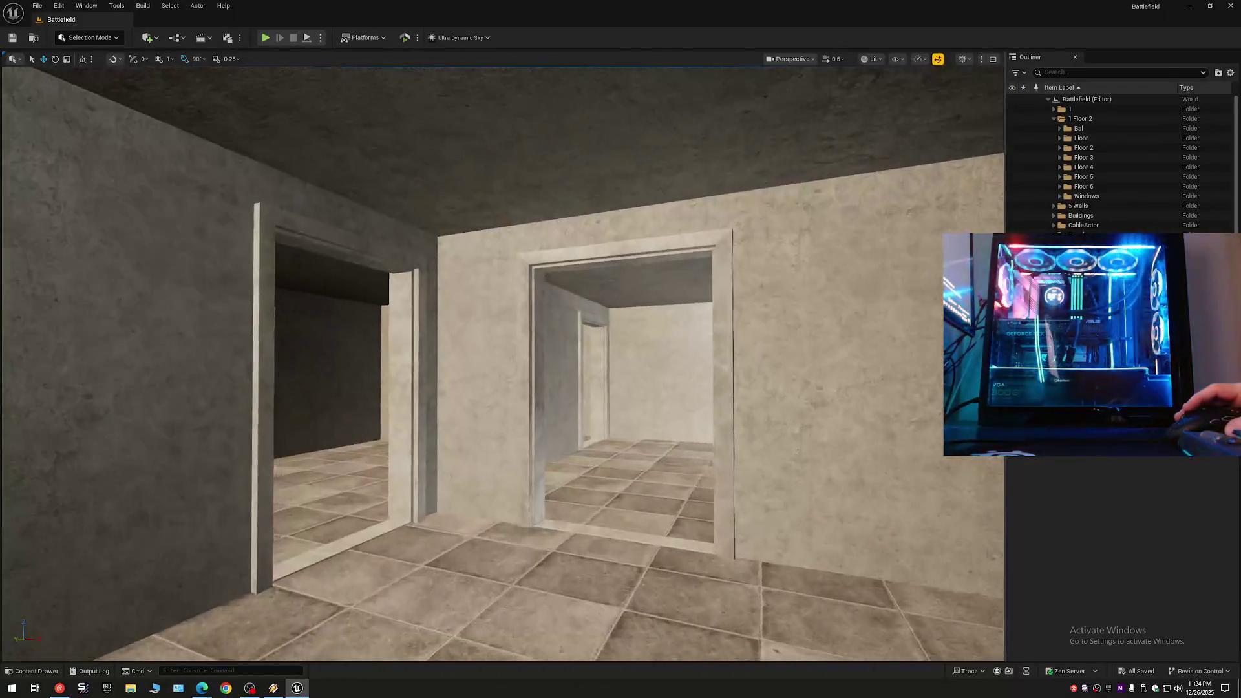
pyautogui.press('s')
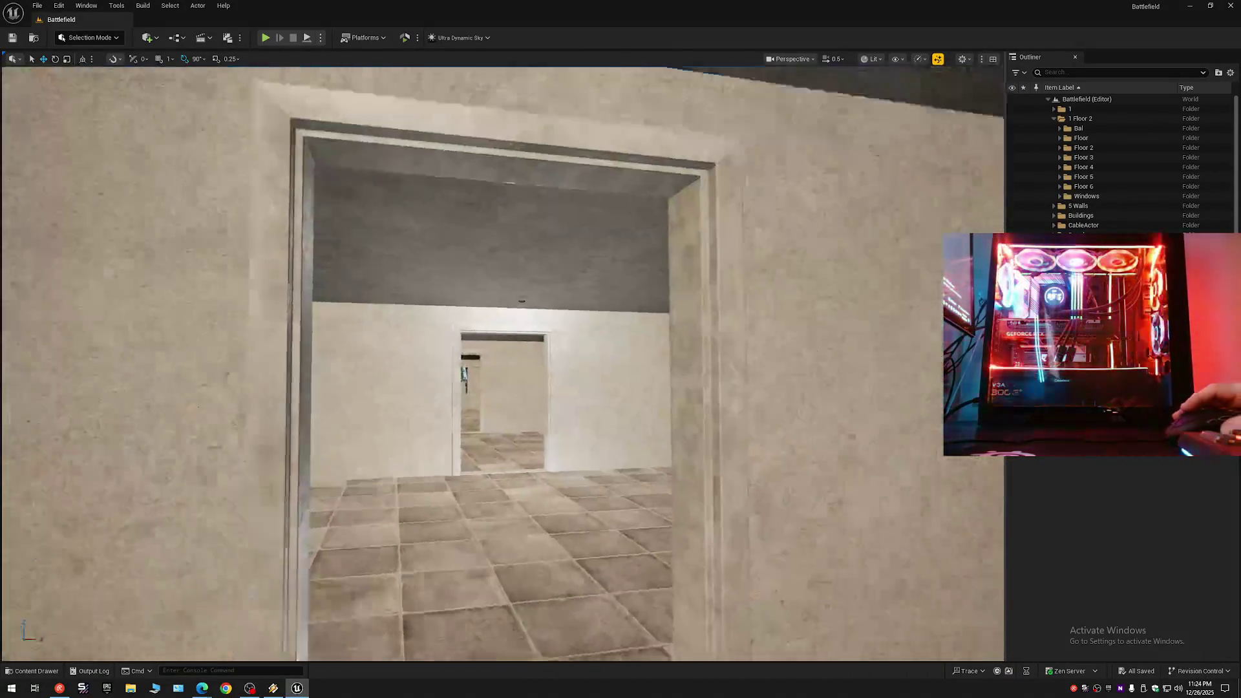
pyautogui.press('w')
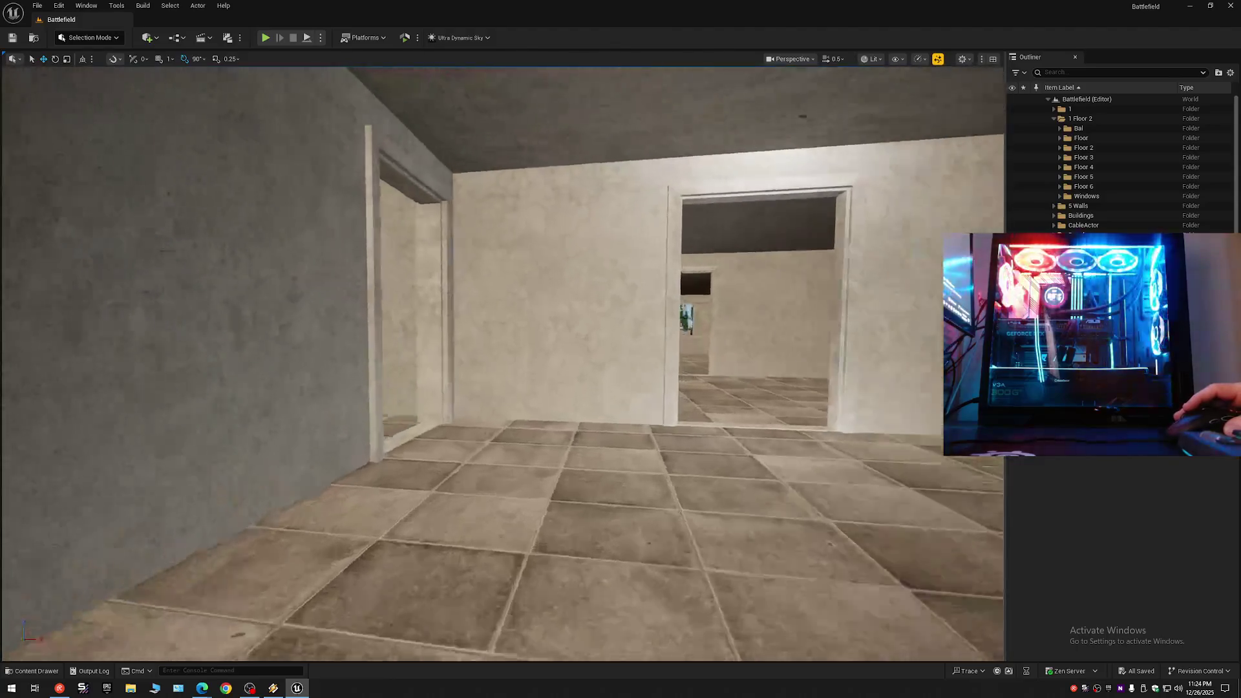
pyautogui.press('w')
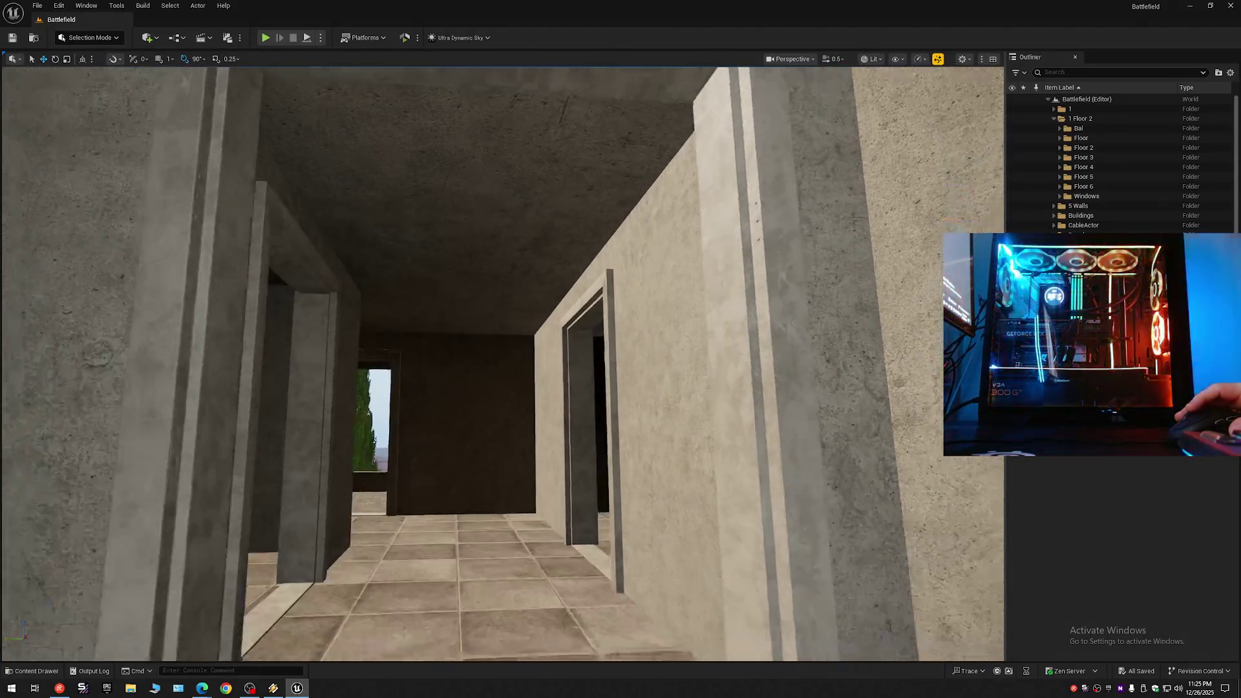
pyautogui.press('w')
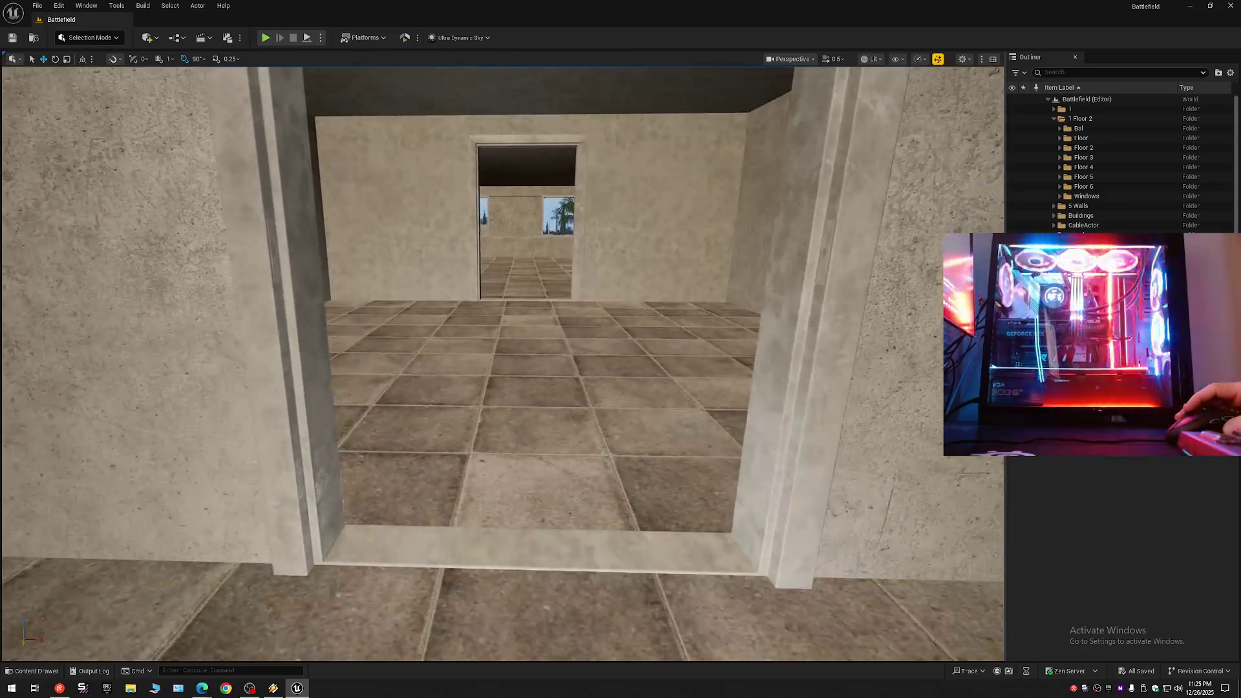
pyautogui.press('w')
pyautogui.press('w')
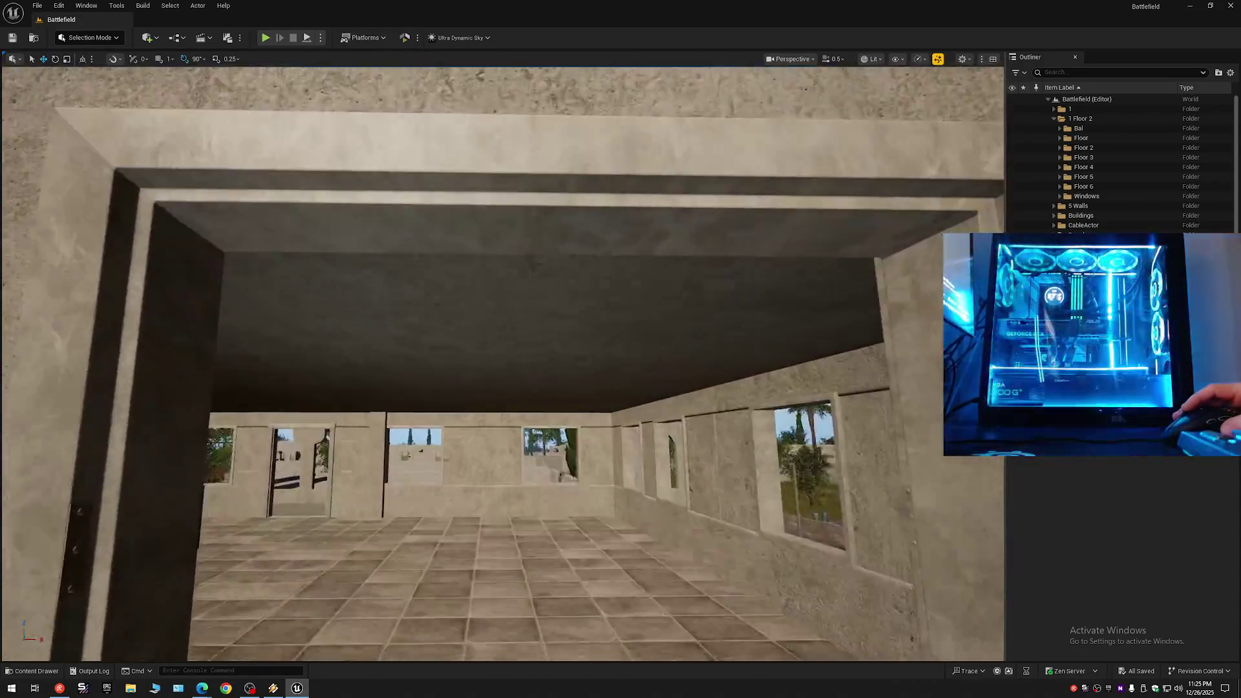
pyautogui.press('w')
pyautogui.press('w')
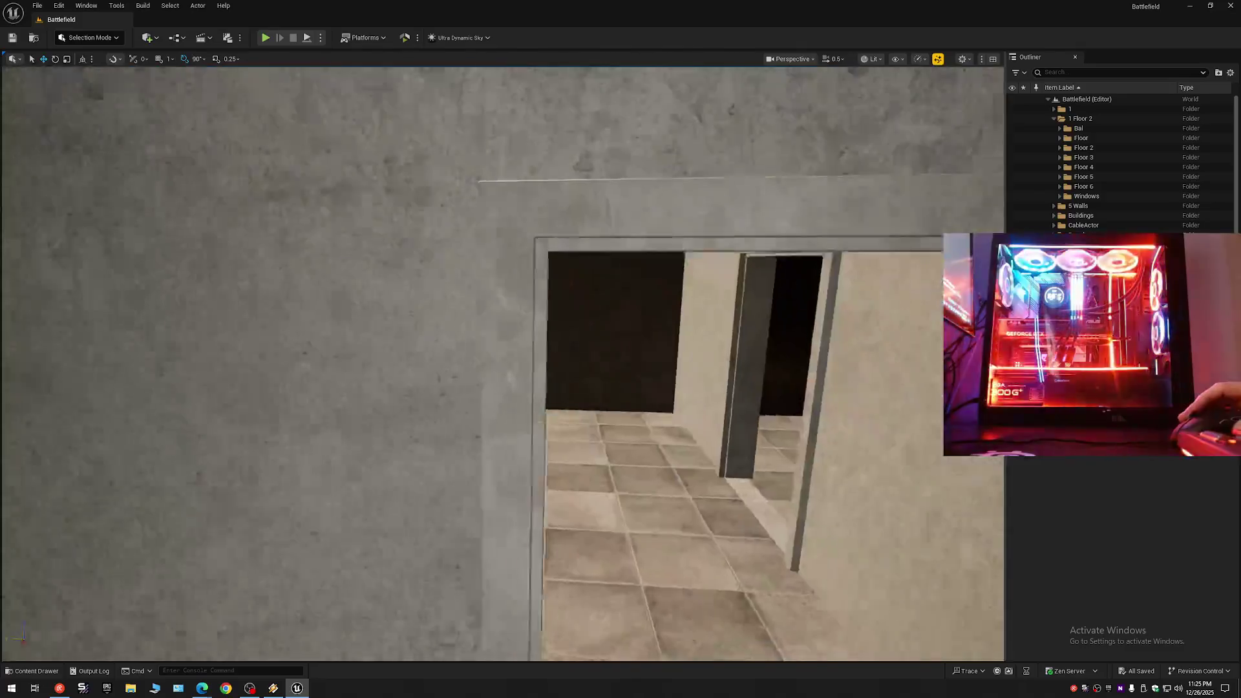
pyautogui.press('w')
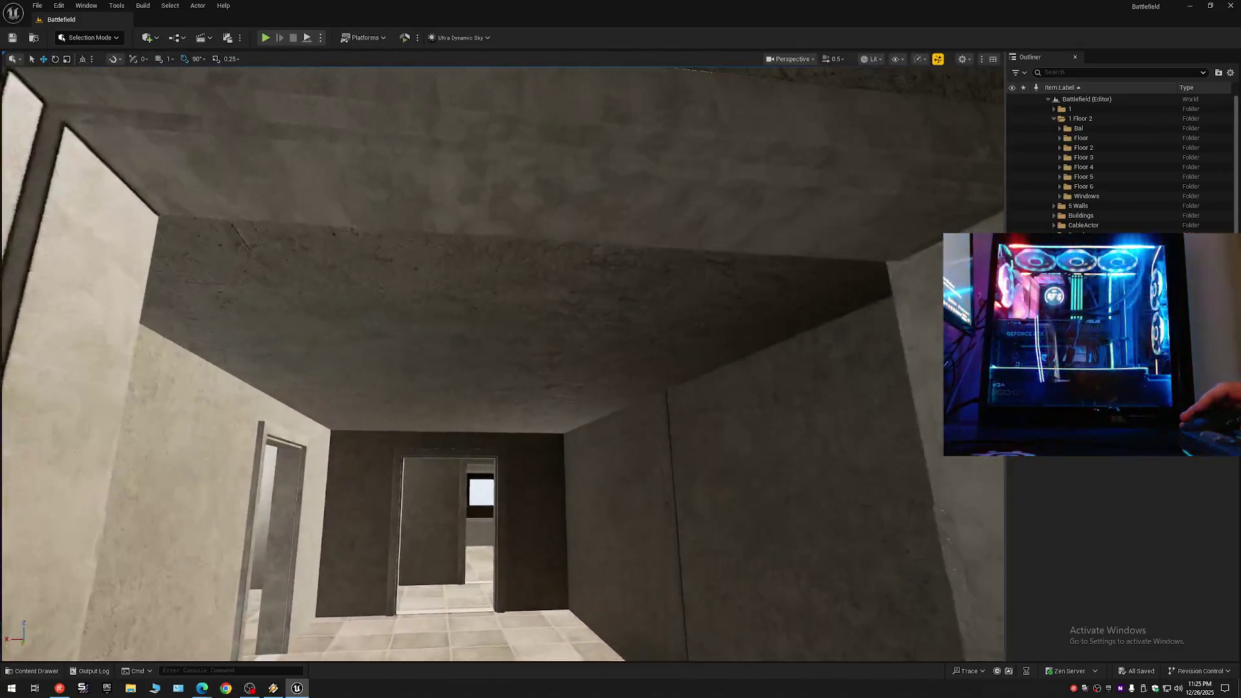
pyautogui.press('w')
pyautogui.press('w')
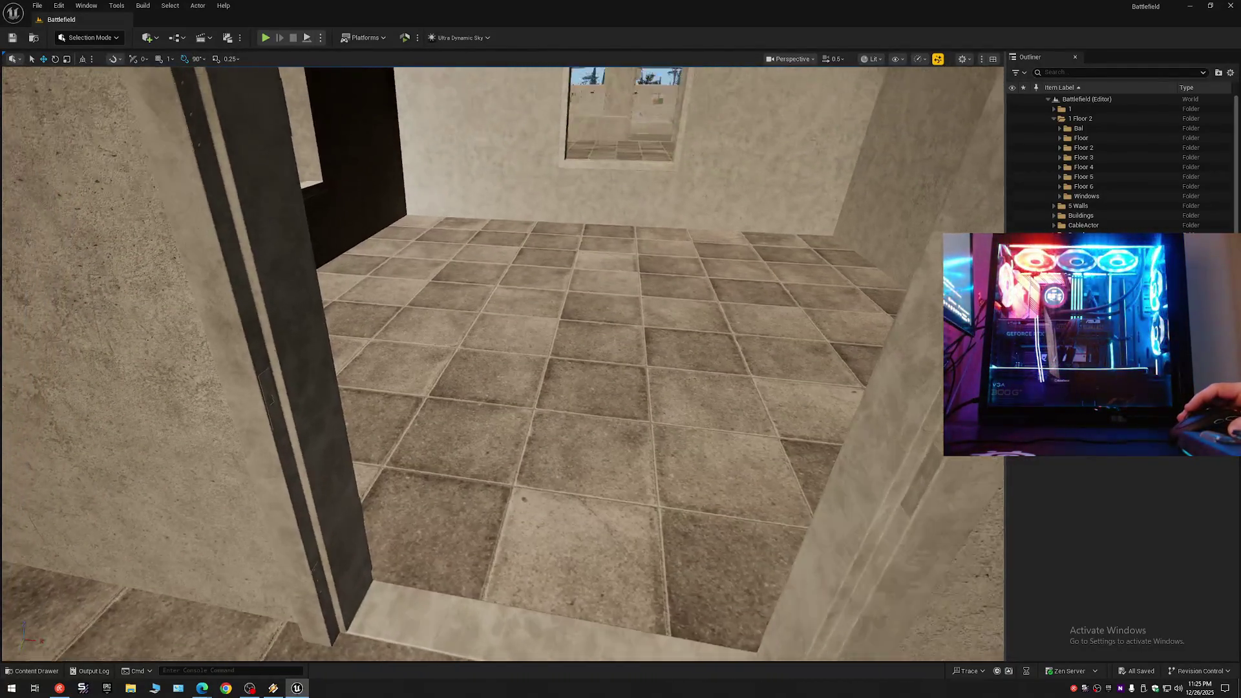
pyautogui.press('w')
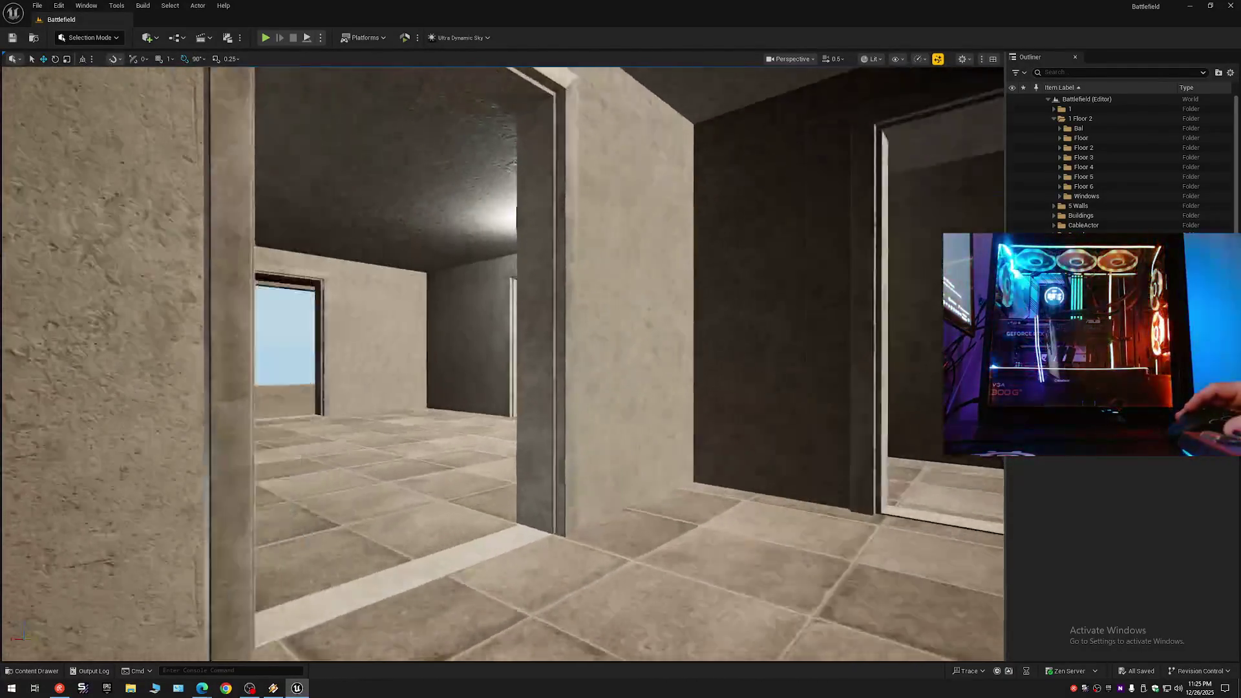
pyautogui.press('w')
# Fly along the upper-floor balcony and through the window opening, then bring up the Outliner settings.
pyautogui.press('w')
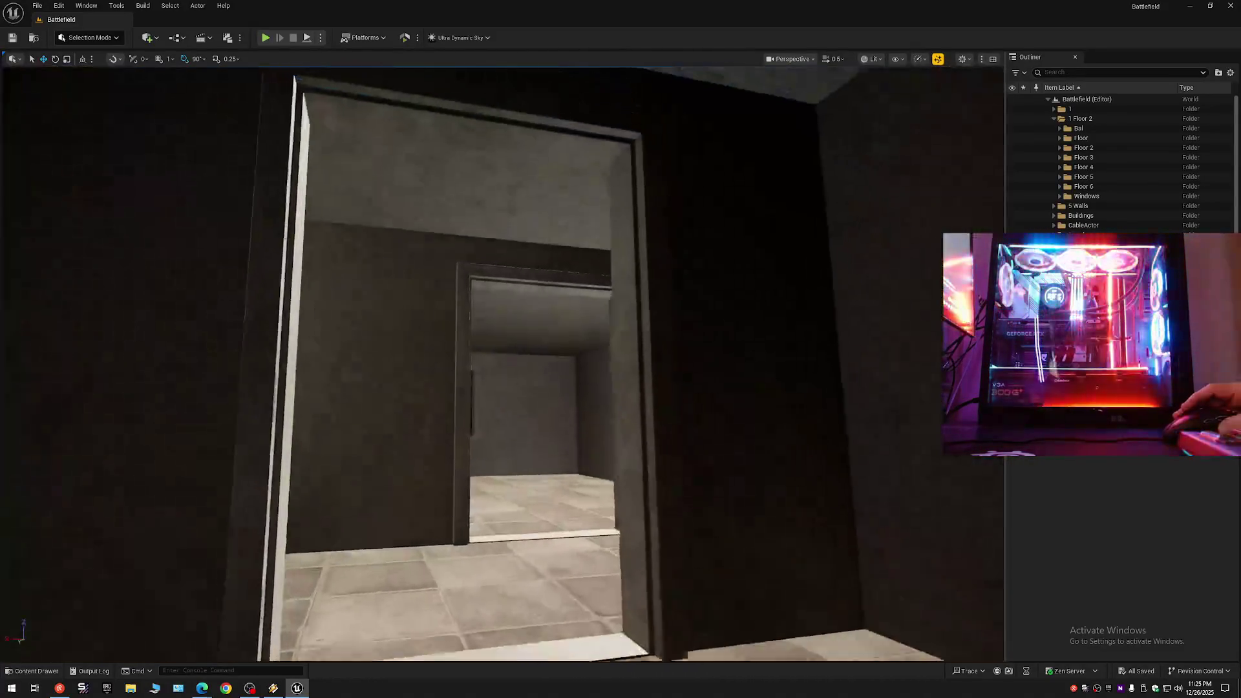
pyautogui.press('w')
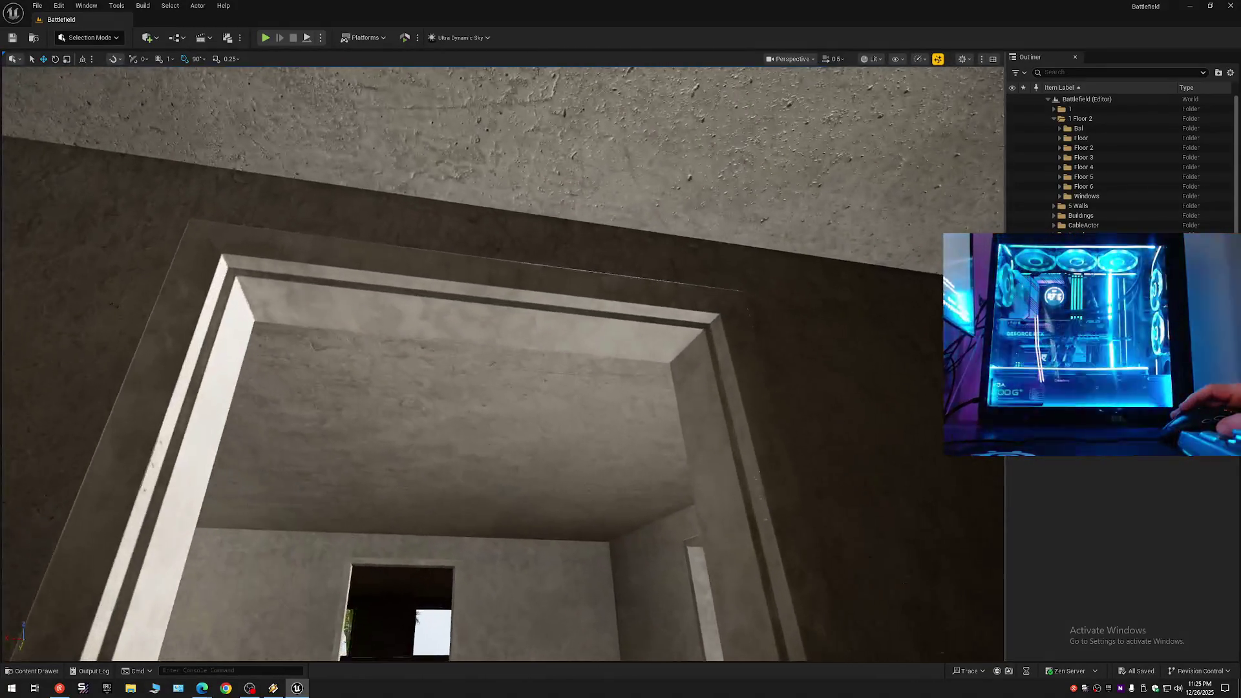
pyautogui.press('w')
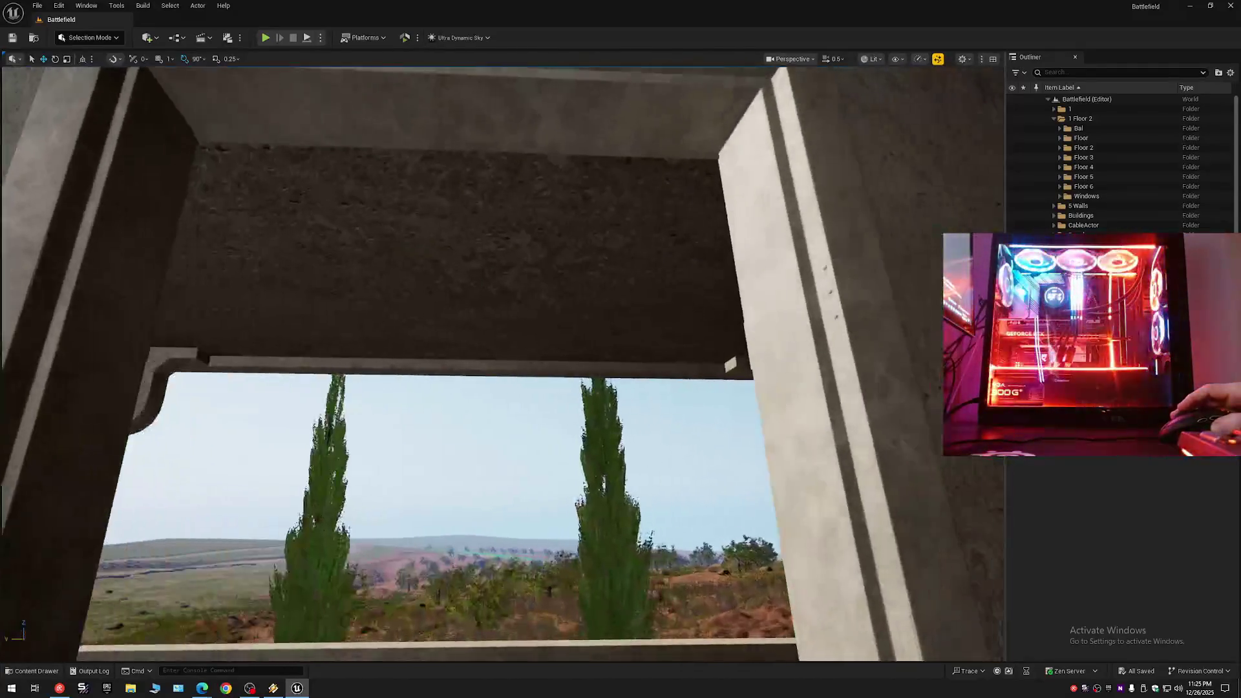
pyautogui.press('w')
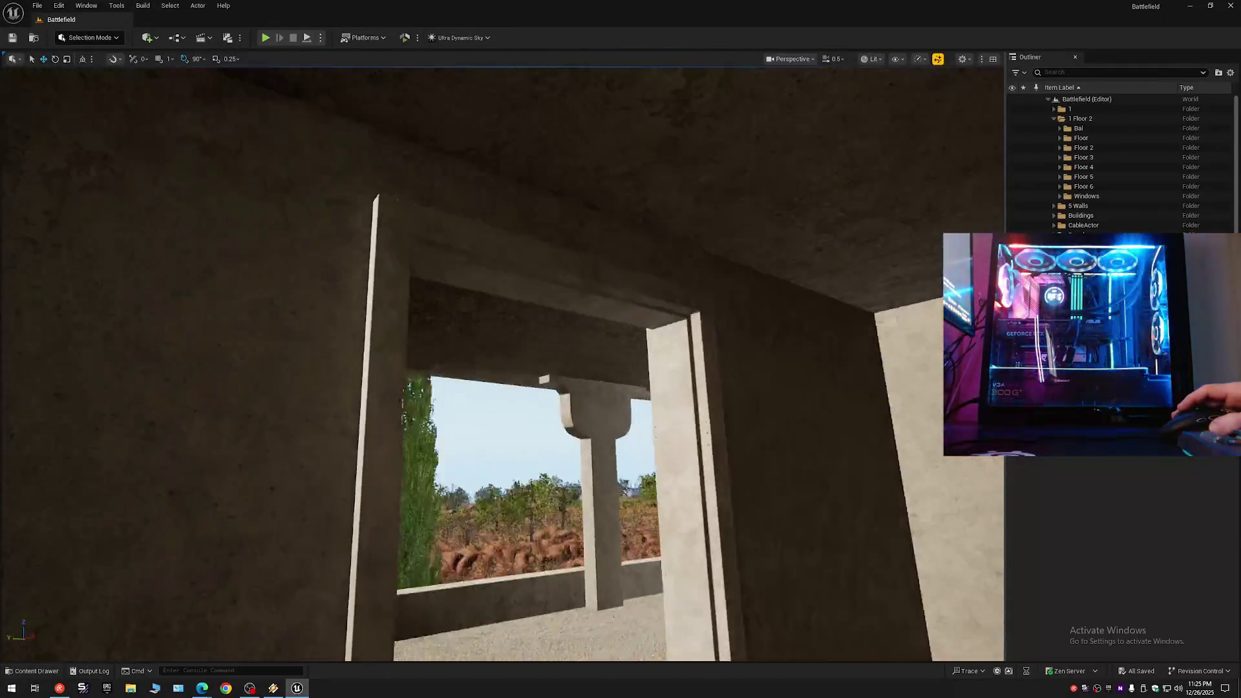
pyautogui.press('w')
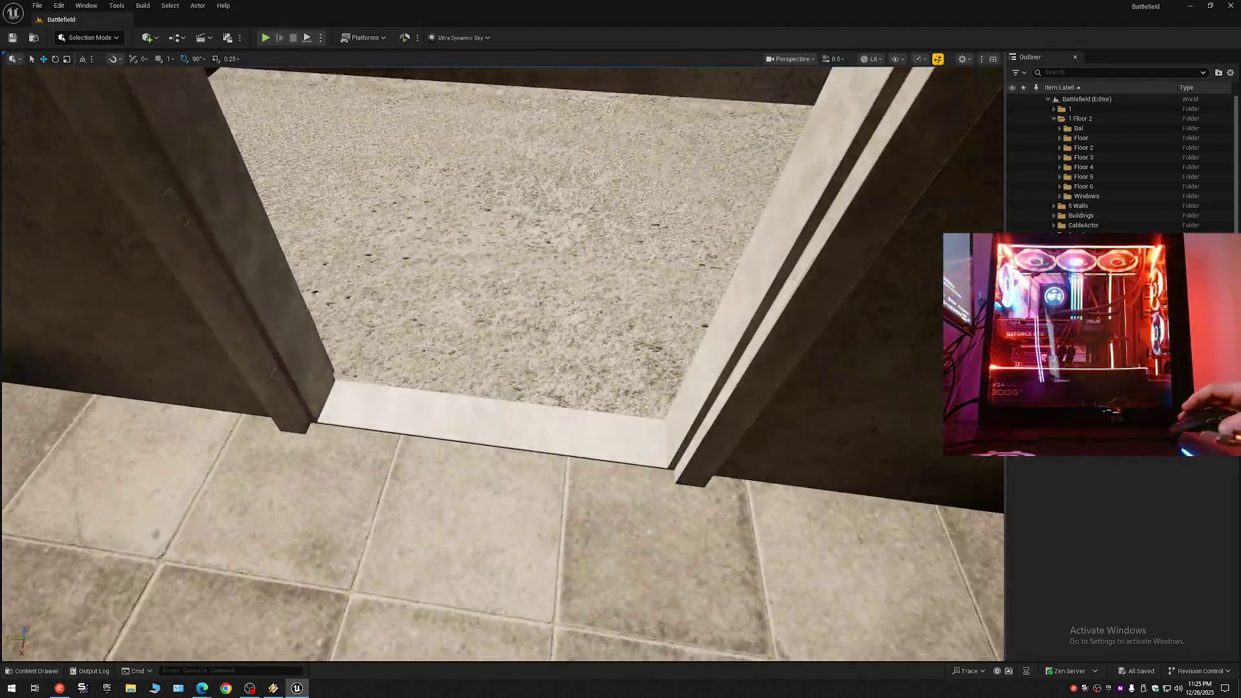
pyautogui.press('w')
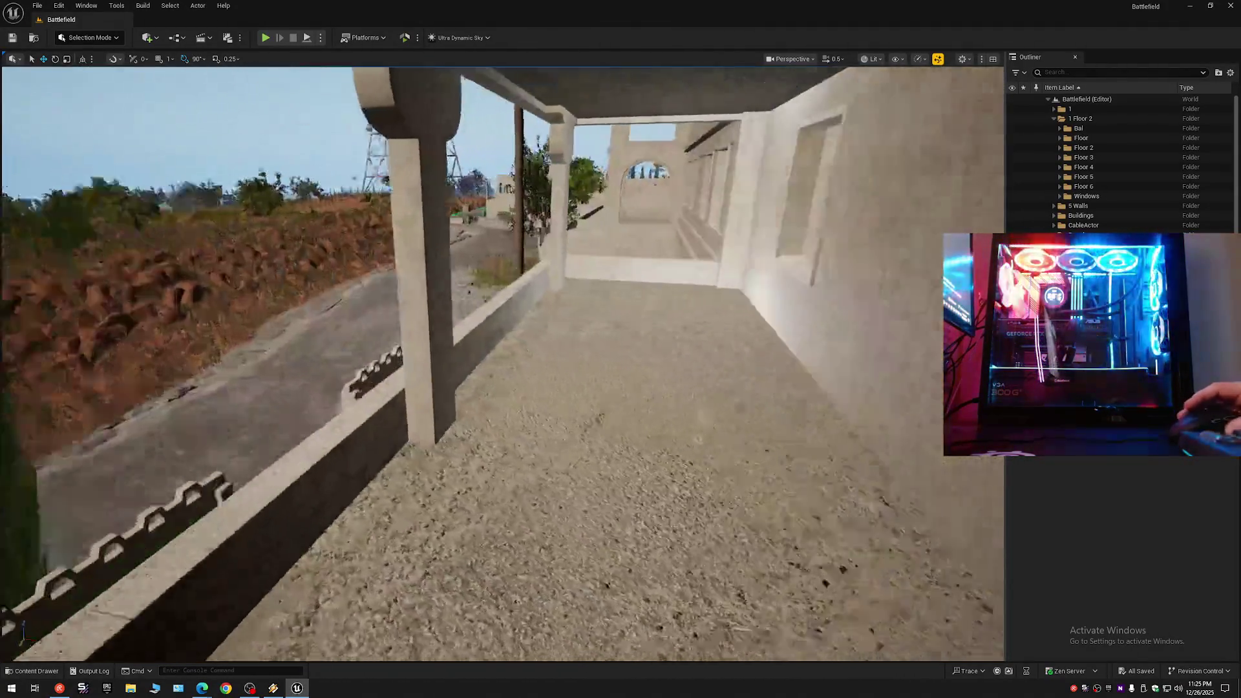
pyautogui.press('w')
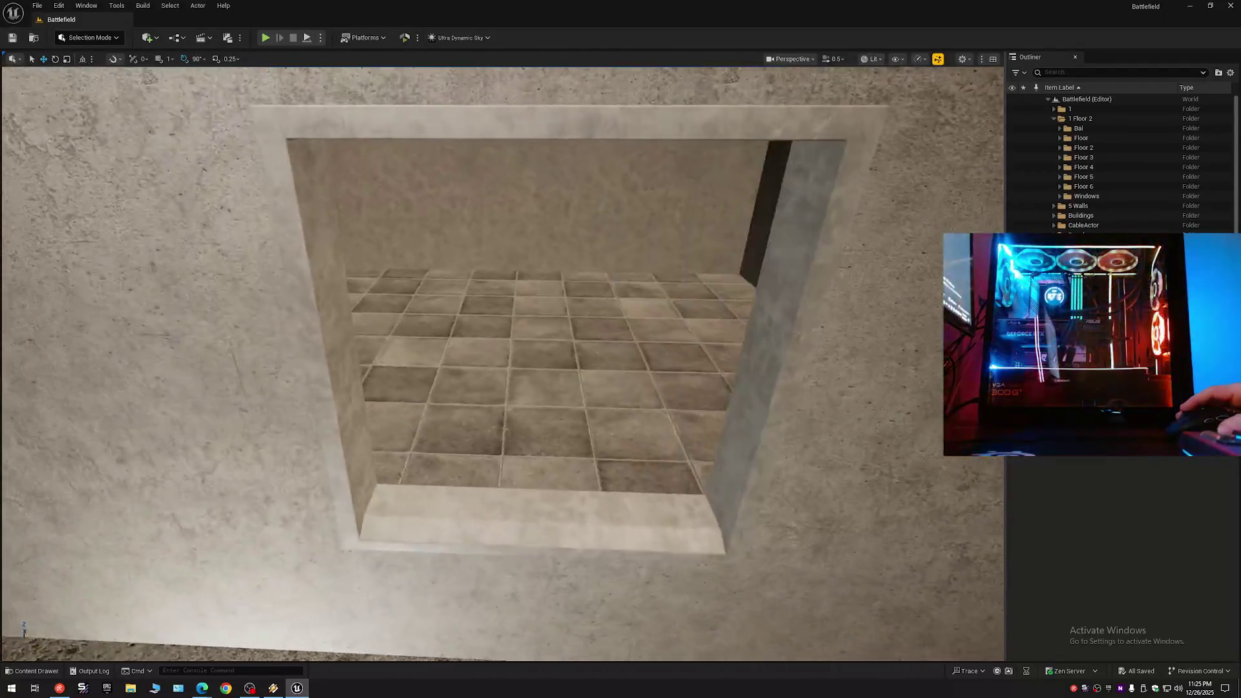
pyautogui.press('w')
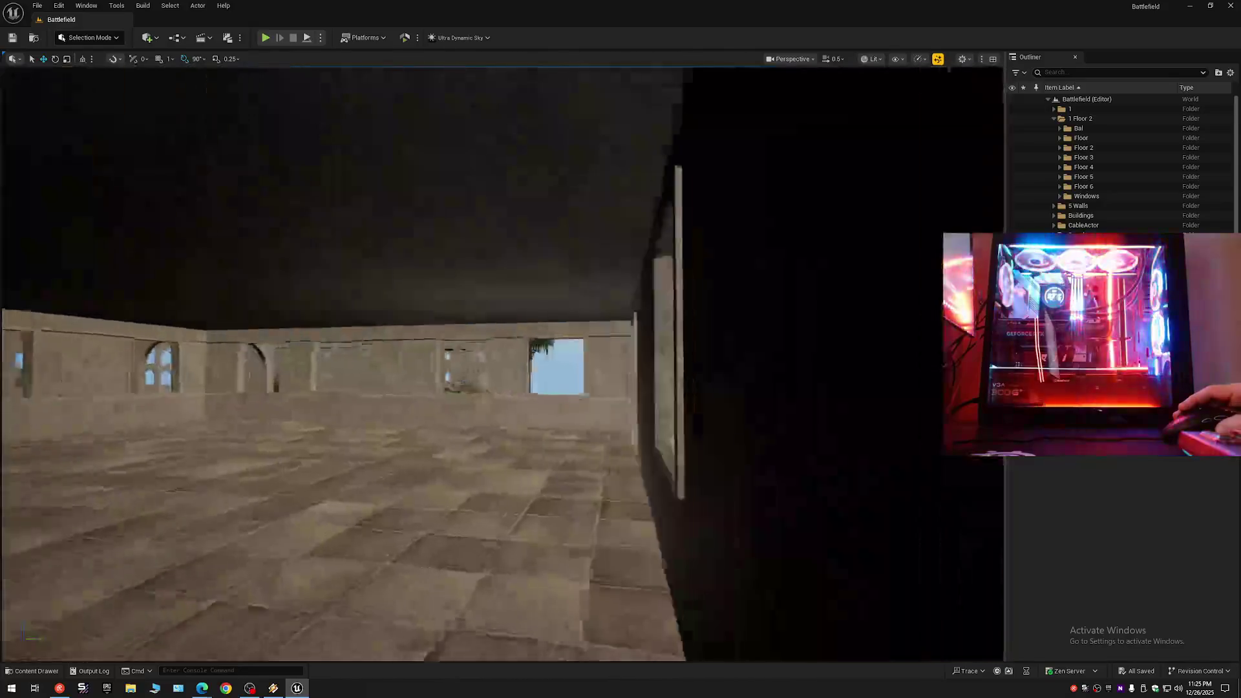
pyautogui.press('w')
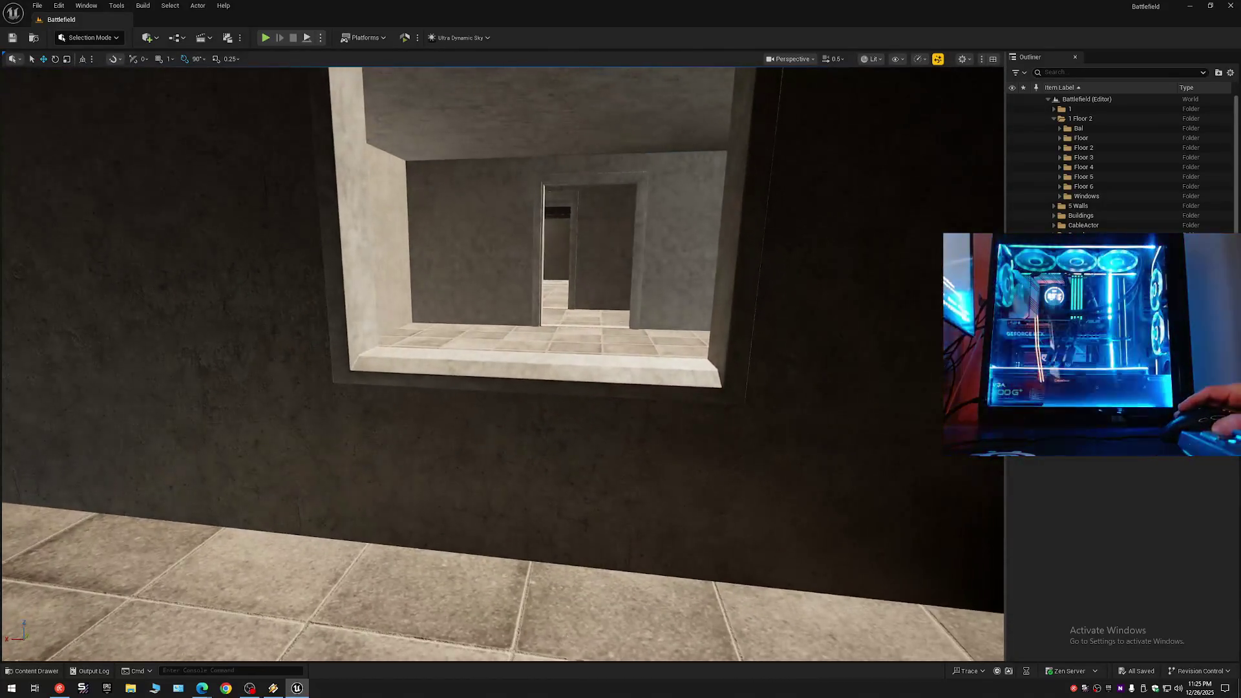
pyautogui.click(1232, 73)
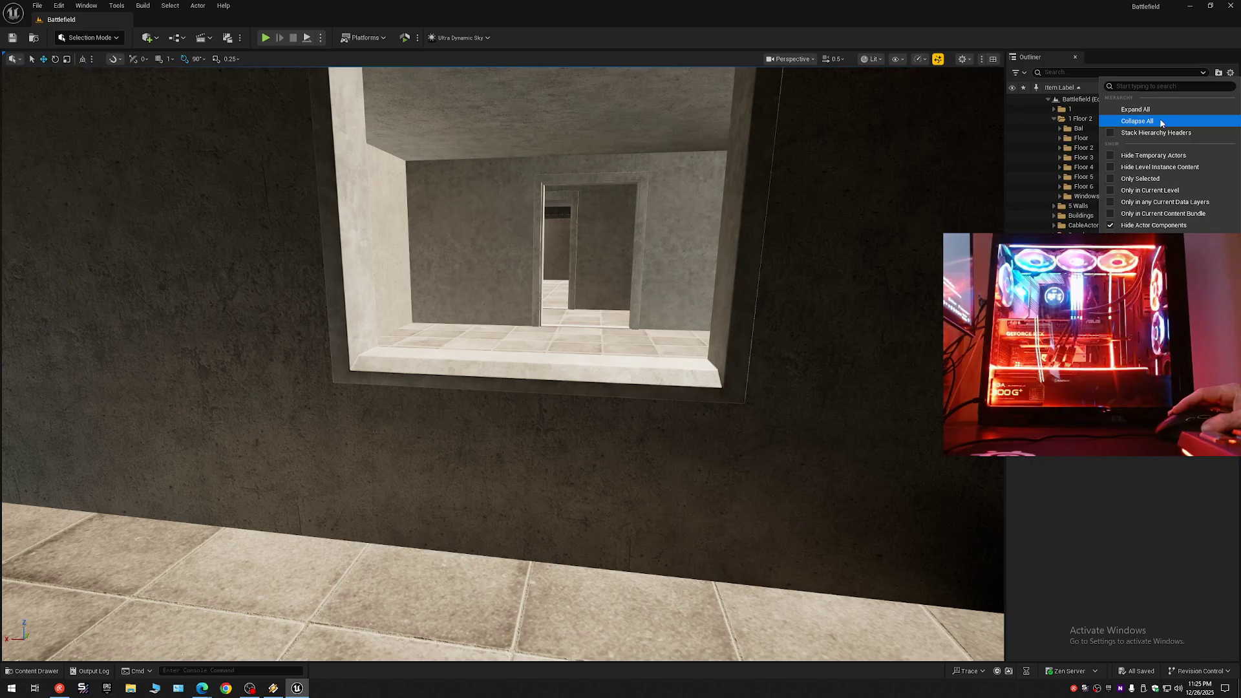
# Collapse all Outliner folders, re-expand Battlefield, and fly through the window into the tiled rooms.
pyautogui.click(1164, 124)
pyautogui.click(1048, 99)
pyautogui.press('w')
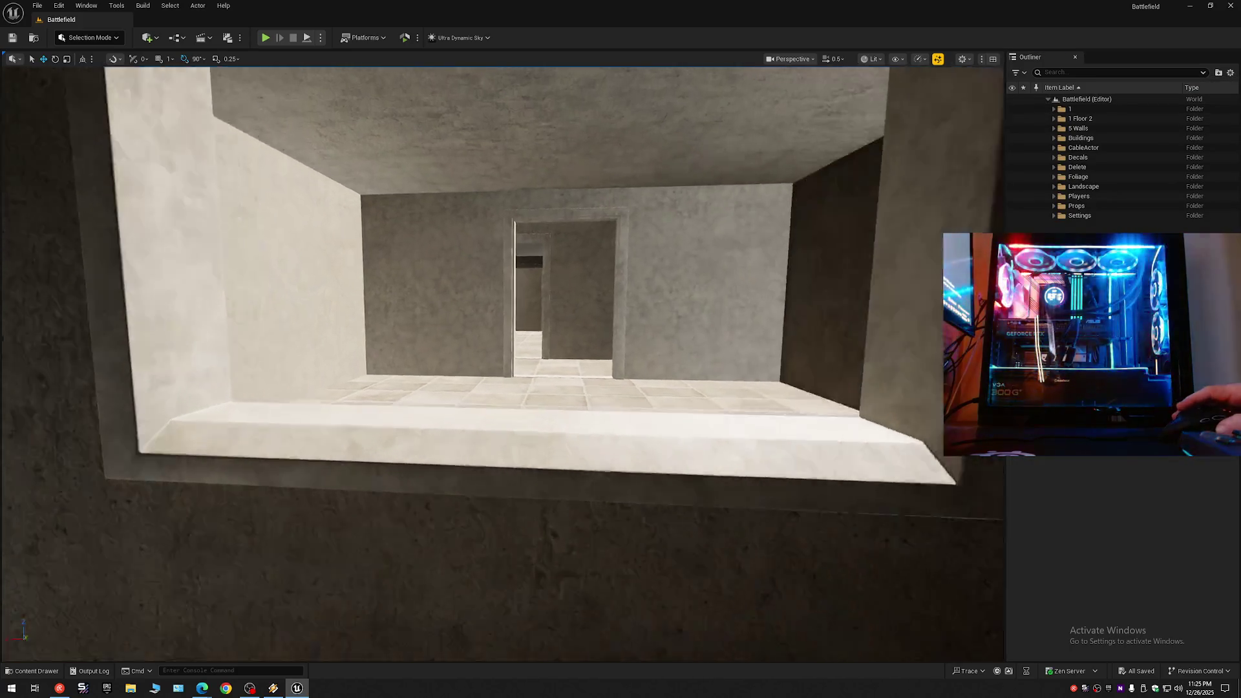
pyautogui.press('w')
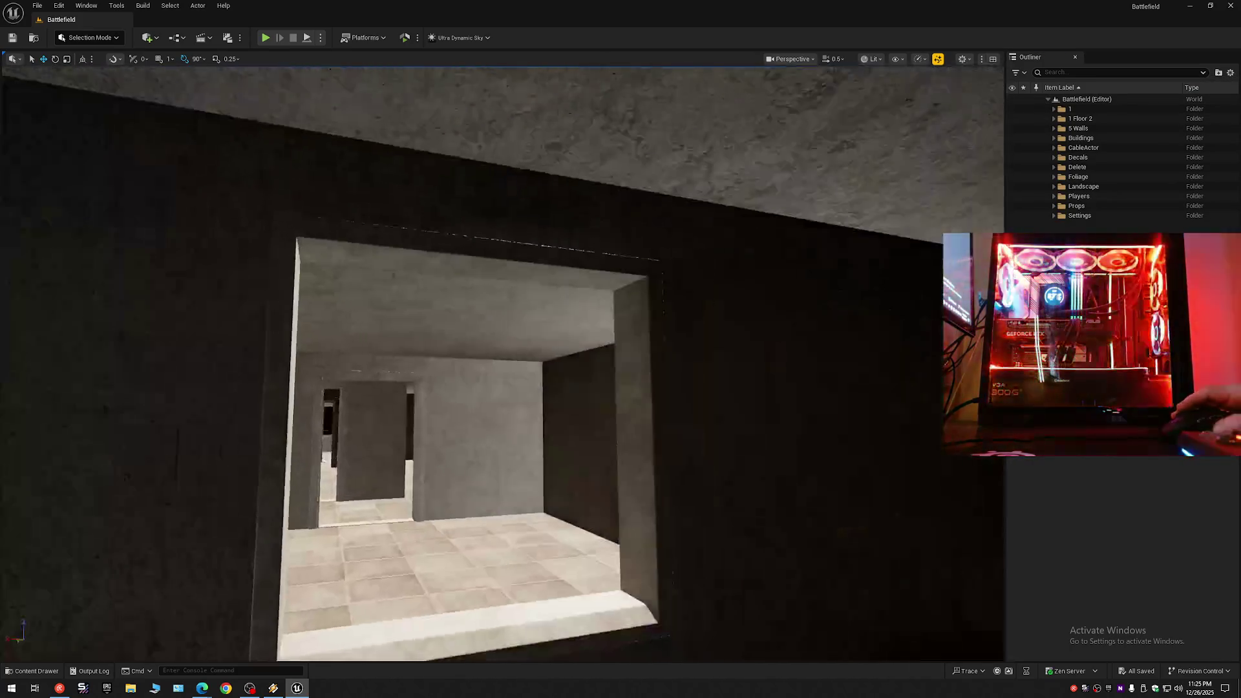
pyautogui.press('w')
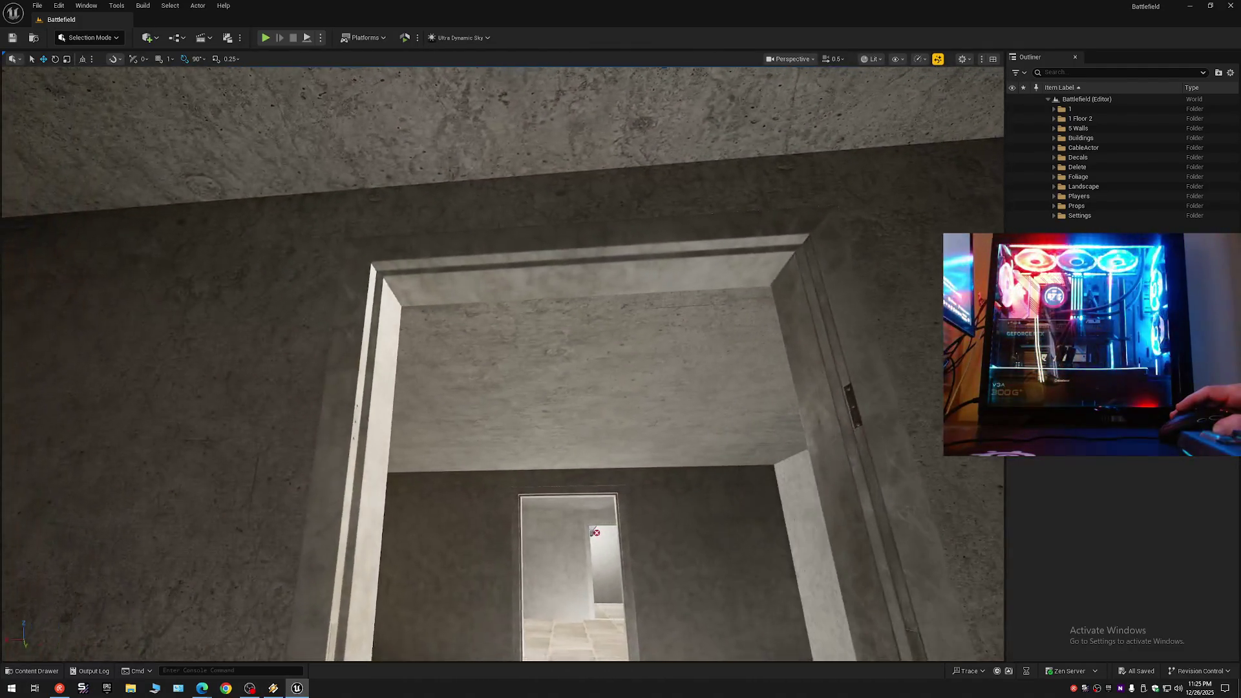
pyautogui.press('w')
pyautogui.scroll(-1, 503, 364)
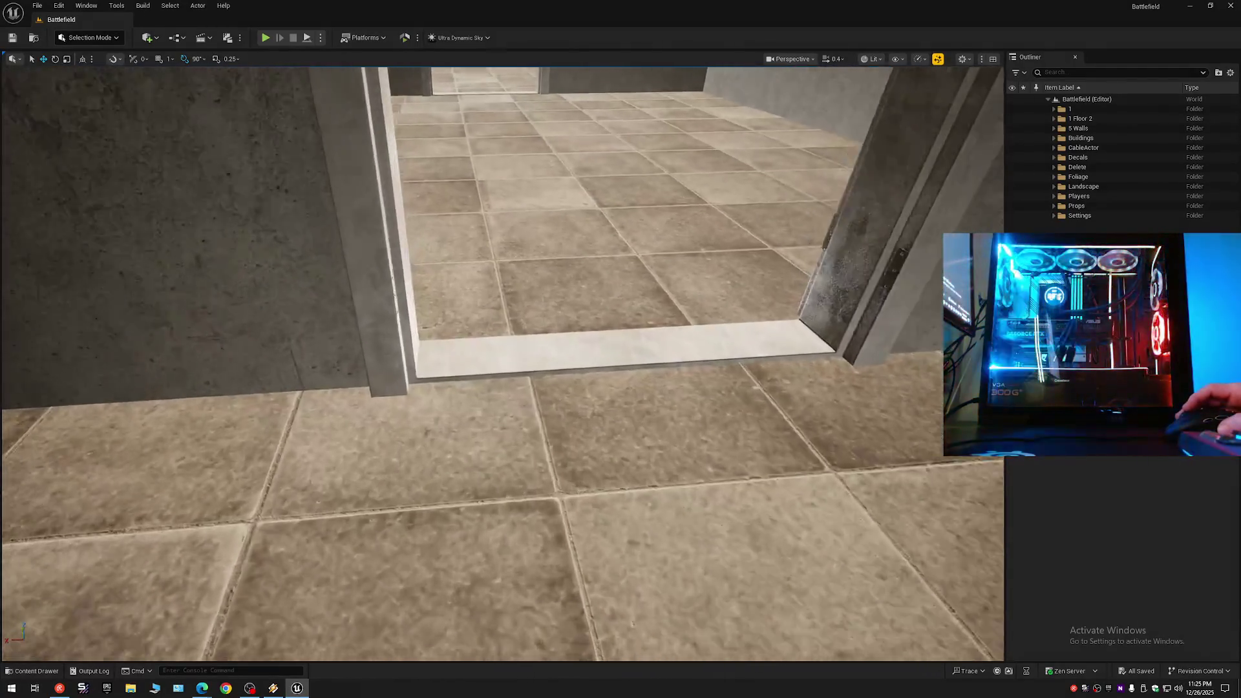
# Tour the corridor windows and lit room up to the next doorway, then skip to the previous song.
pyautogui.press('w')
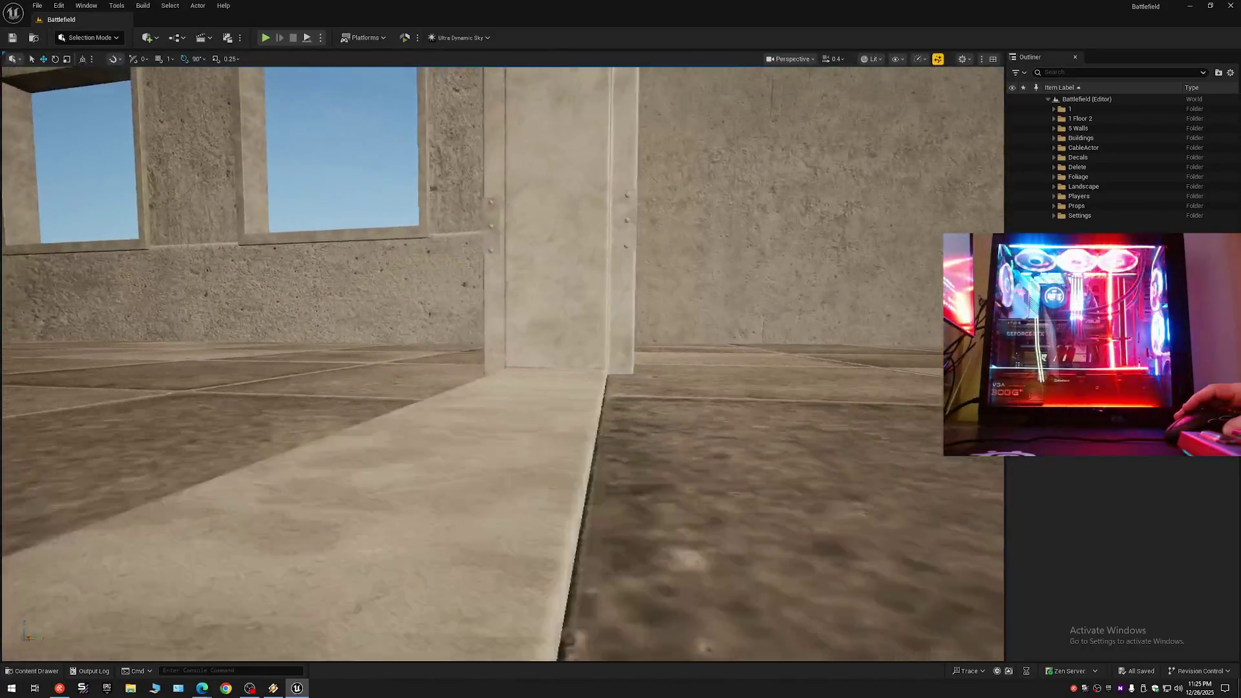
pyautogui.press('w')
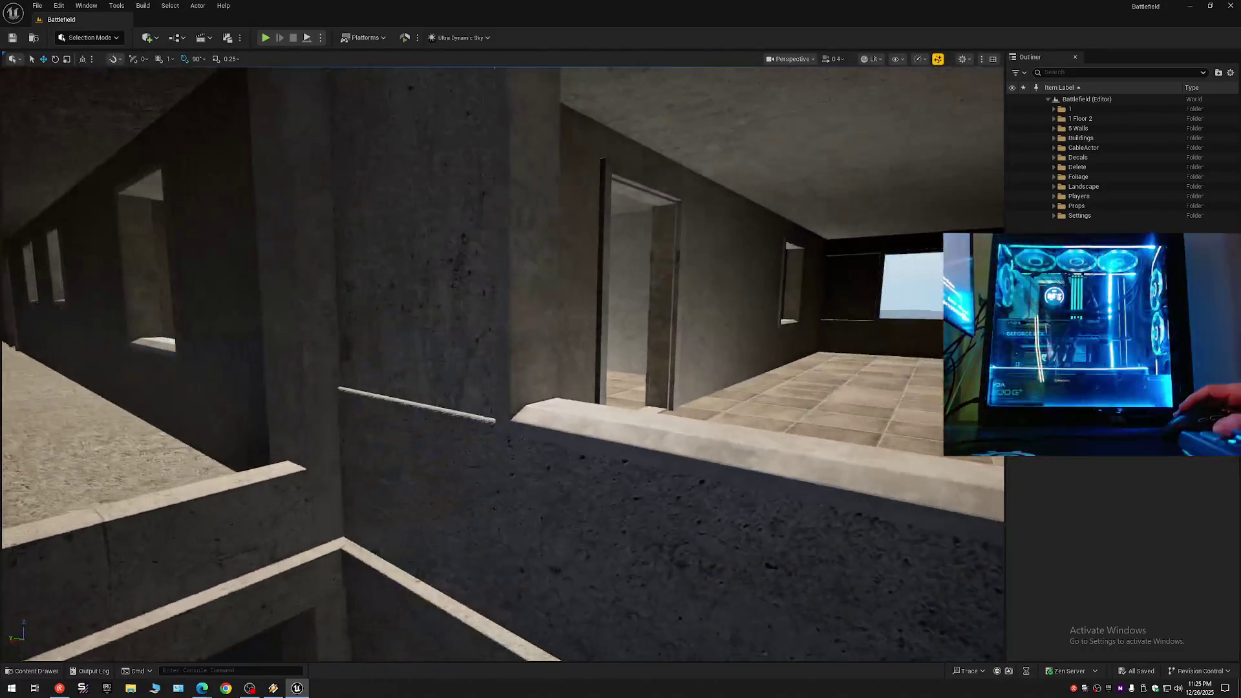
pyautogui.press('w')
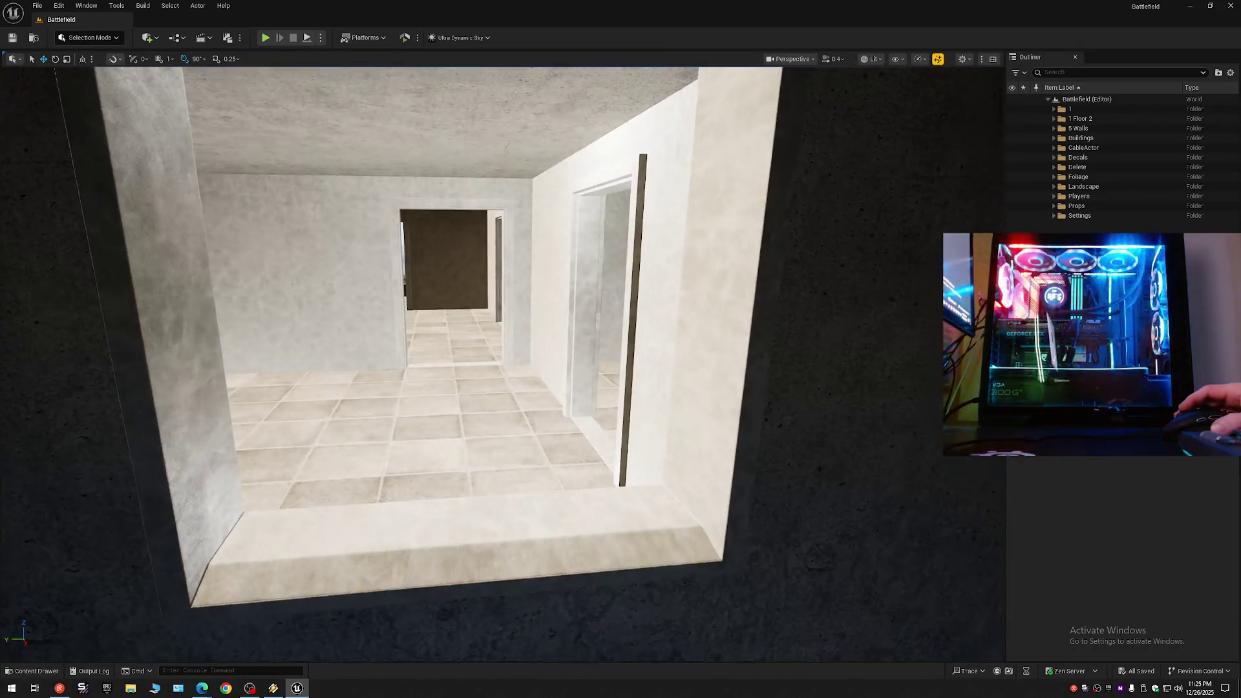
pyautogui.press('s')
pyautogui.scroll(-1, 503, 362)
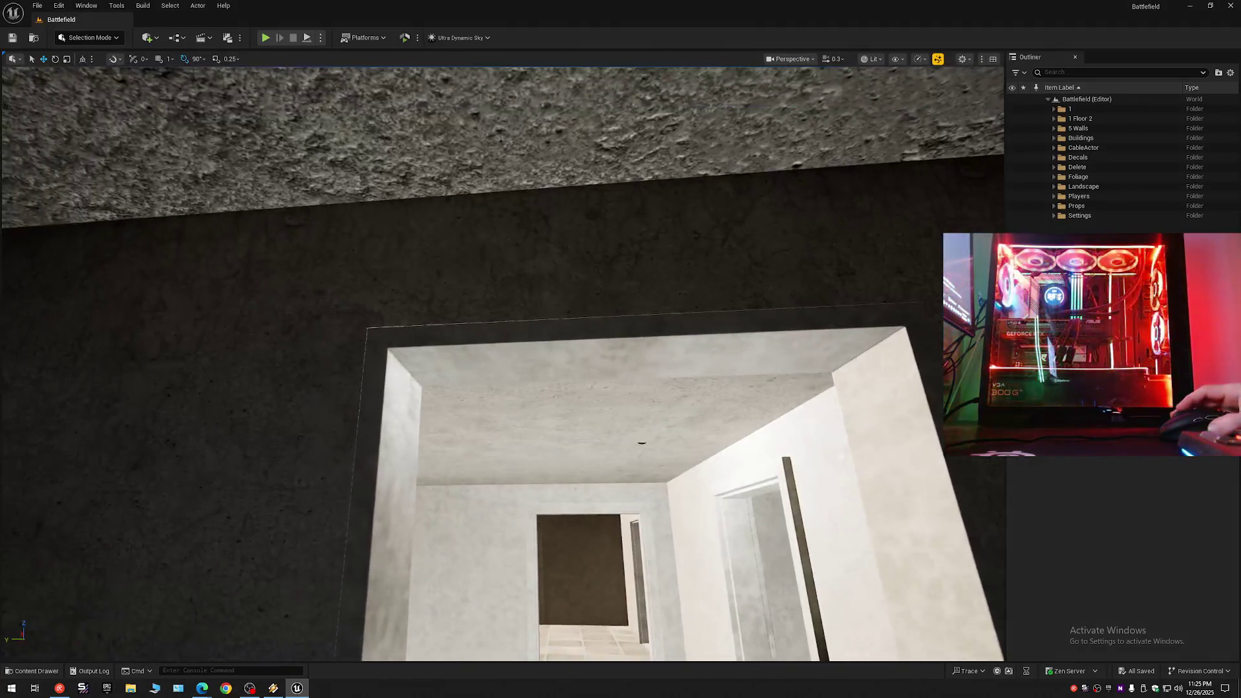
pyautogui.press('w')
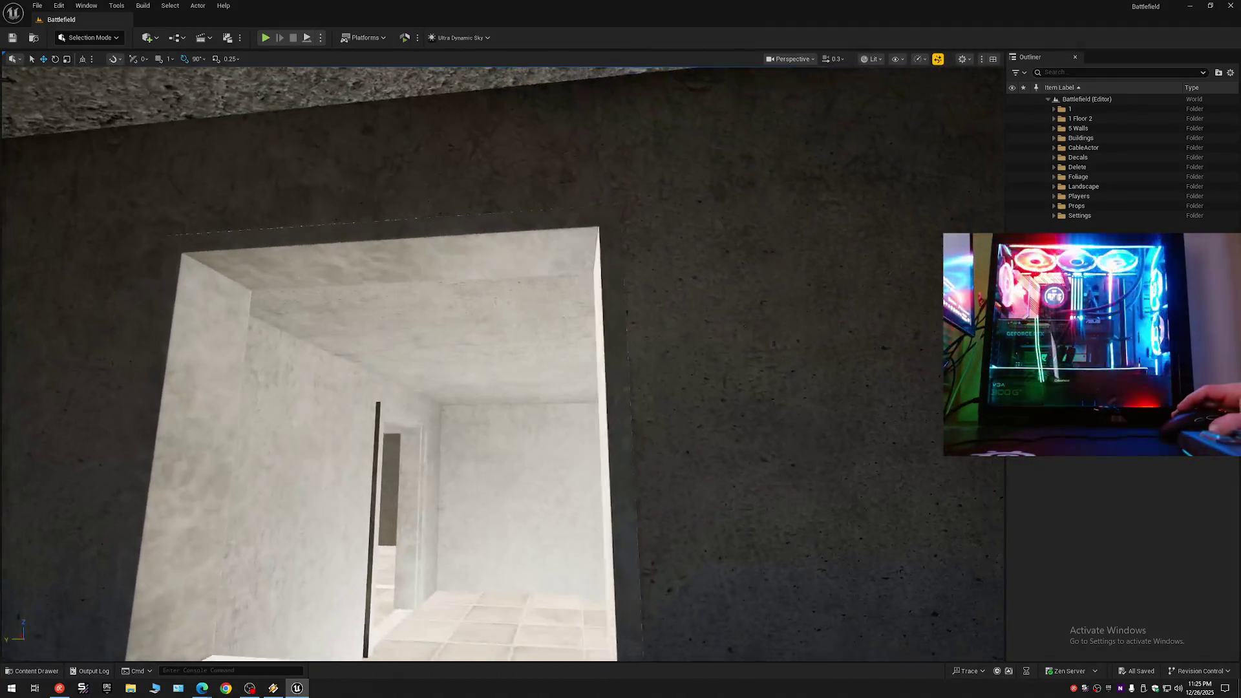
pyautogui.press('w')
pyautogui.scroll(2, 503, 362)
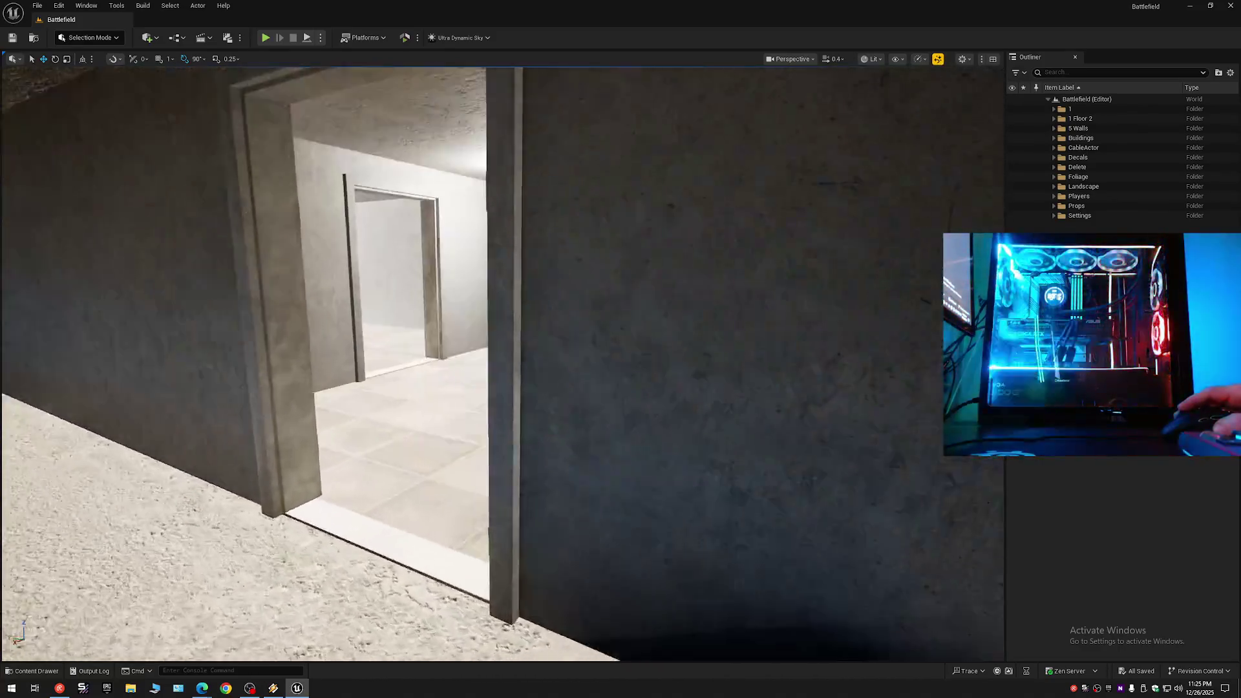
pyautogui.press('a')
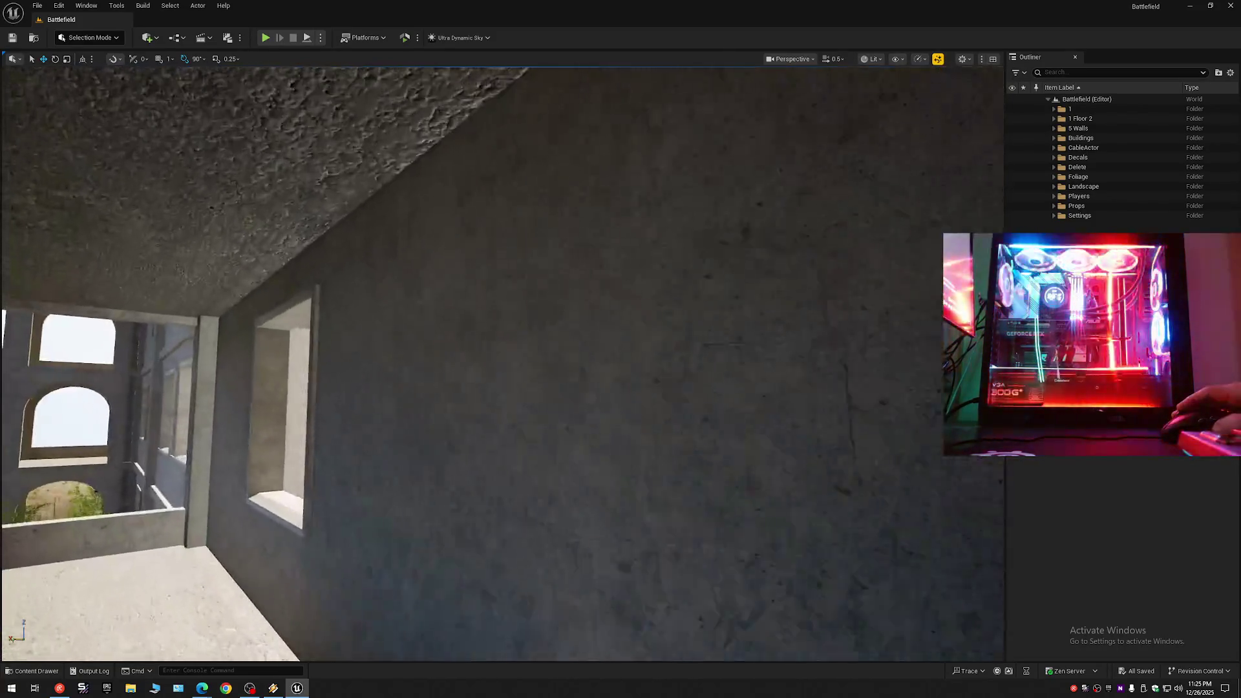
pyautogui.press('w')
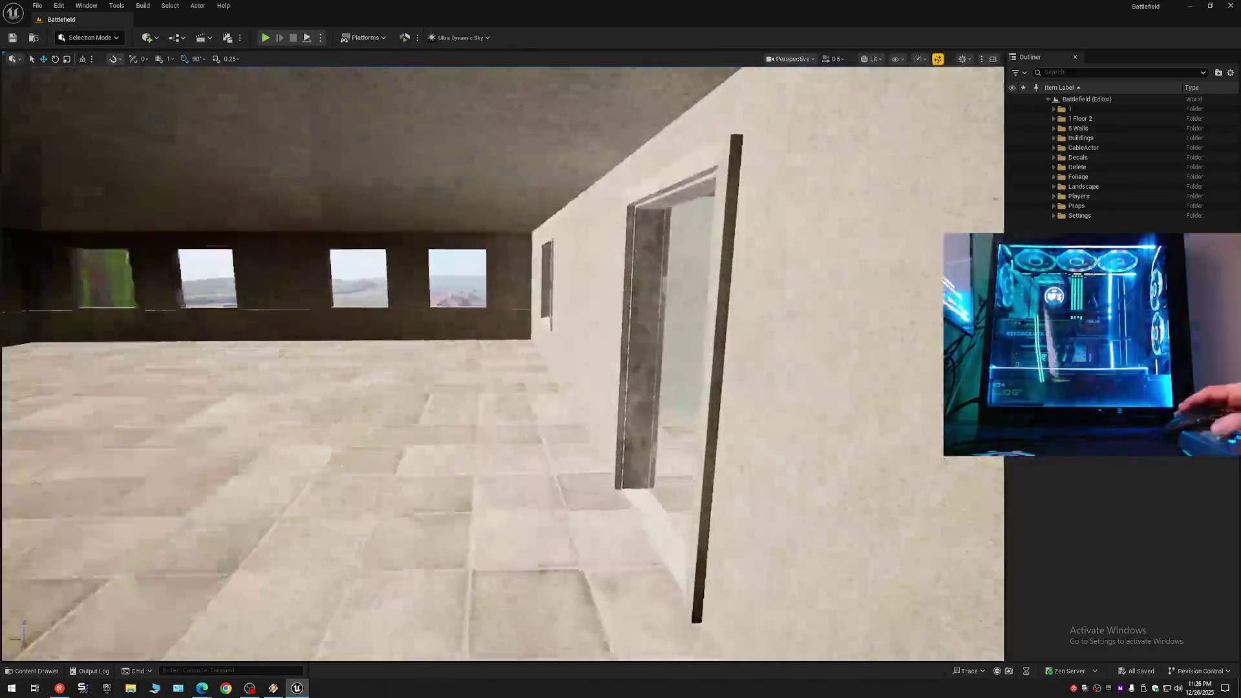
pyautogui.press('w')
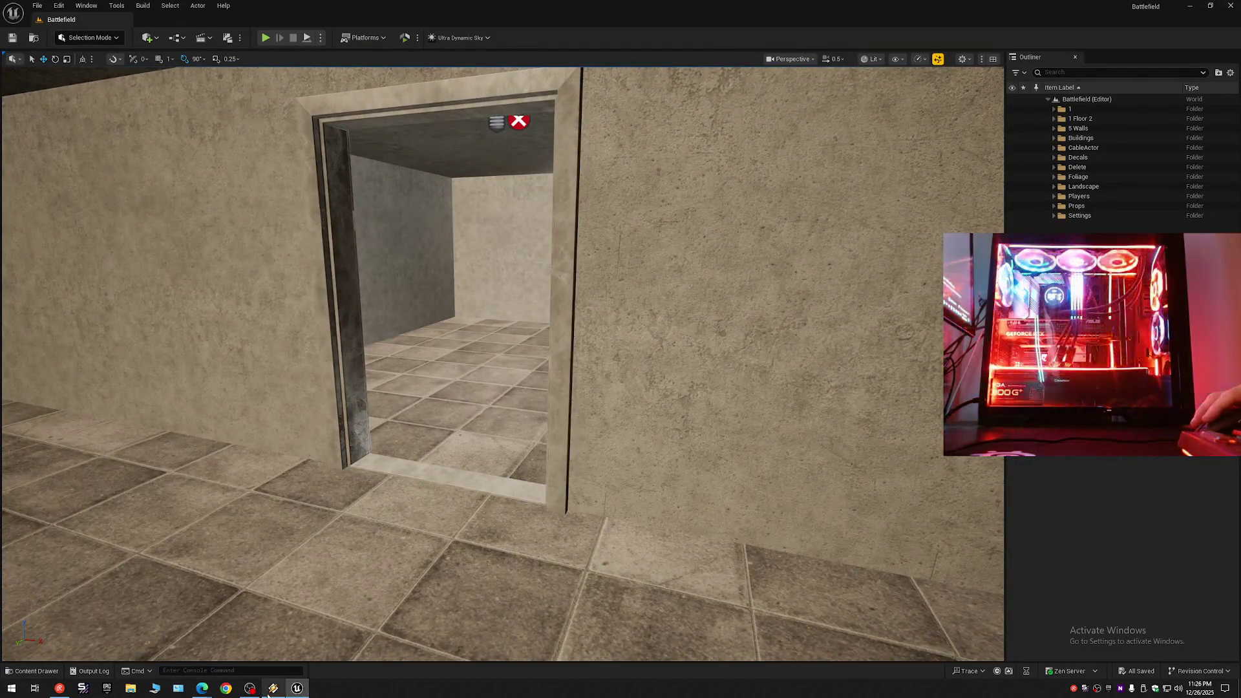
pyautogui.press('XF86AudioPrev')
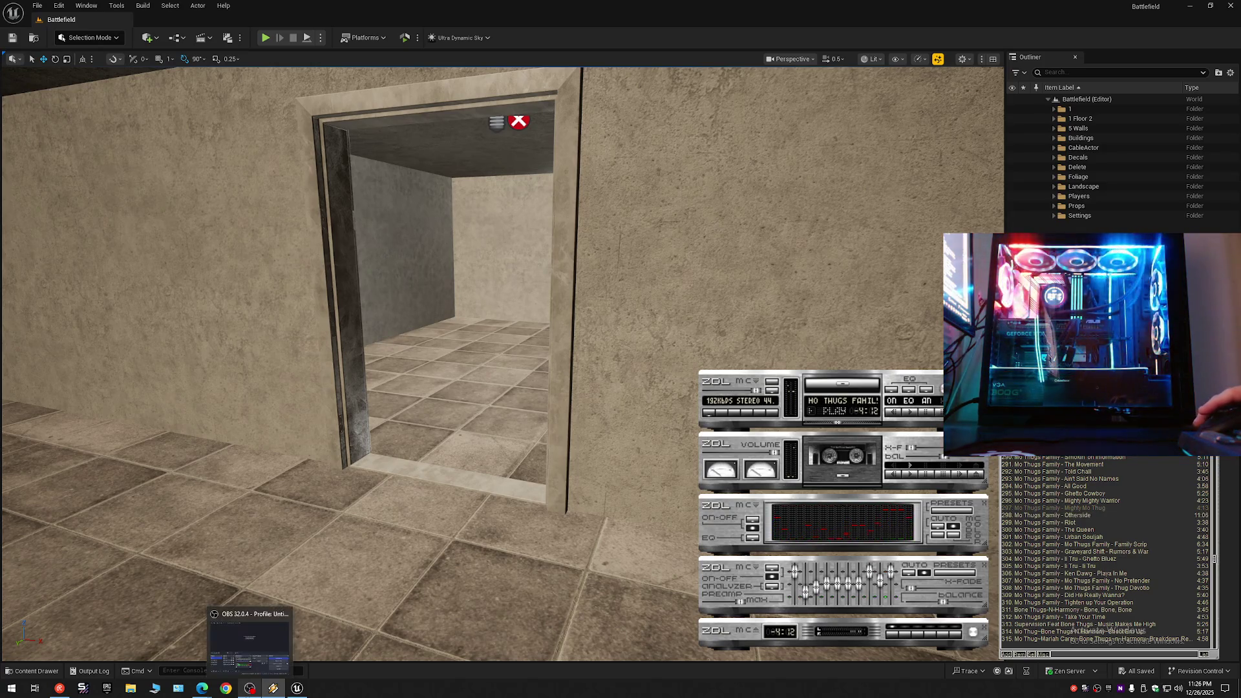
# Return to the Unreal viewport and look through the doorway into the tiled room with the point light.
pyautogui.moveTo(509, 406)
pyautogui.mouseDown()
pyautogui.moveTo(452, 406)
pyautogui.moveTo(517, 388)
pyautogui.moveTo(525, 304)
pyautogui.moveTo(452, 304)
pyautogui.moveTo(492, 310)
pyautogui.moveTo(491, 297)
pyautogui.moveTo(452, 304)
pyautogui.moveTo(478, 297)
pyautogui.moveTo(478, 272)
pyautogui.moveTo(388, 284)
pyautogui.moveTo(407, 288)
pyautogui.moveTo(421, 261)
pyautogui.moveTo(293, 320)
pyautogui.mouseUp()
pyautogui.scroll(1, 292, 320)
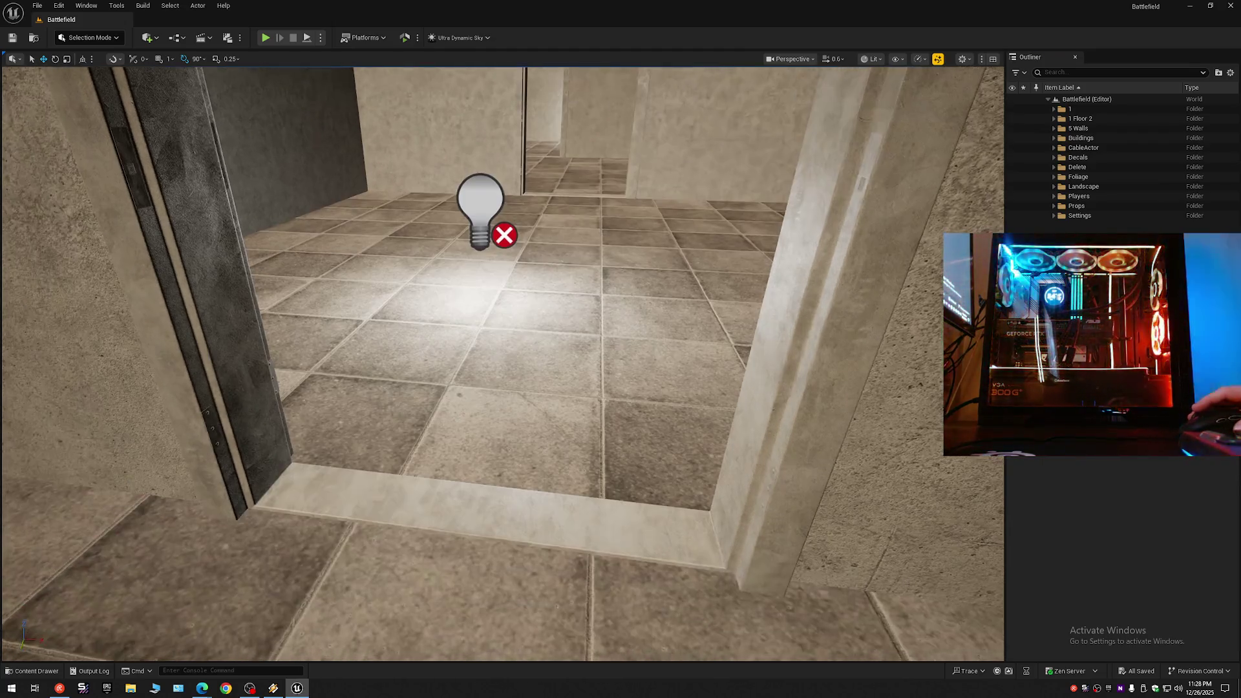
# Fly in close to the concrete ledge of SM_building_03_4_AA for triangle editing.
pyautogui.moveTo(292, 319); pyautogui.dragTo(292, 319)
pyautogui.scroll(1, 292, 319)
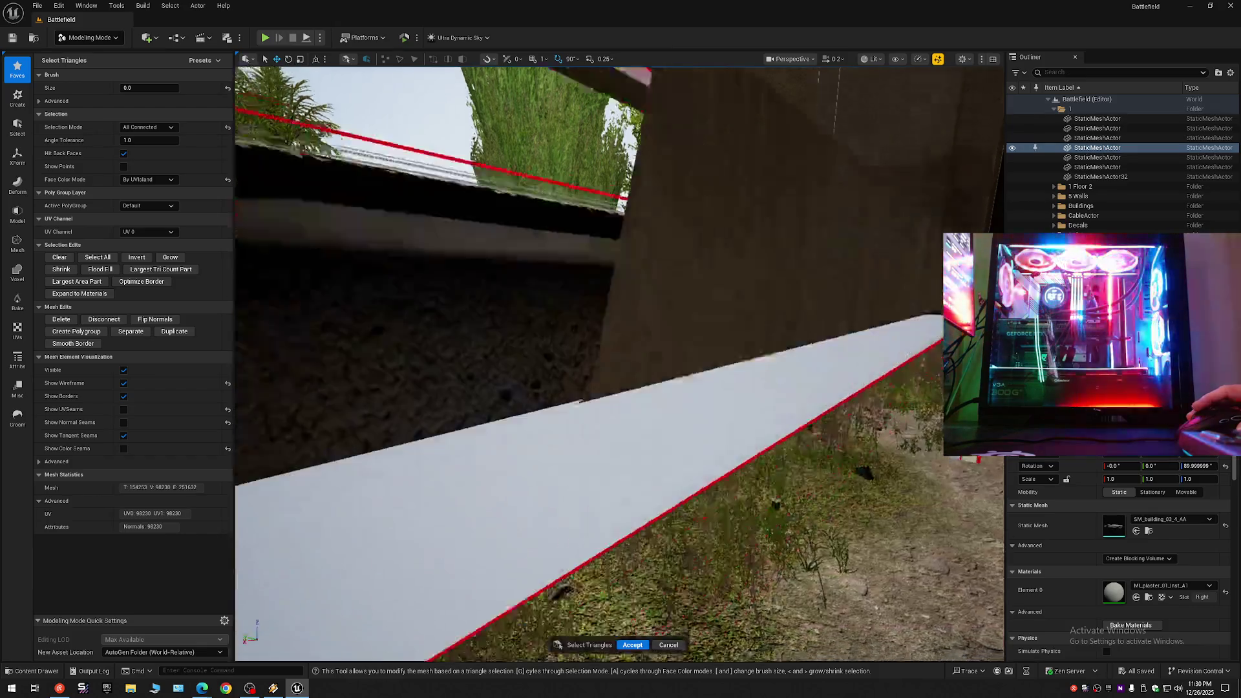
pyautogui.moveTo(620, 364); pyautogui.dragTo(619, 363)
pyautogui.moveTo(384, 156); pyautogui.dragTo(384, 156)
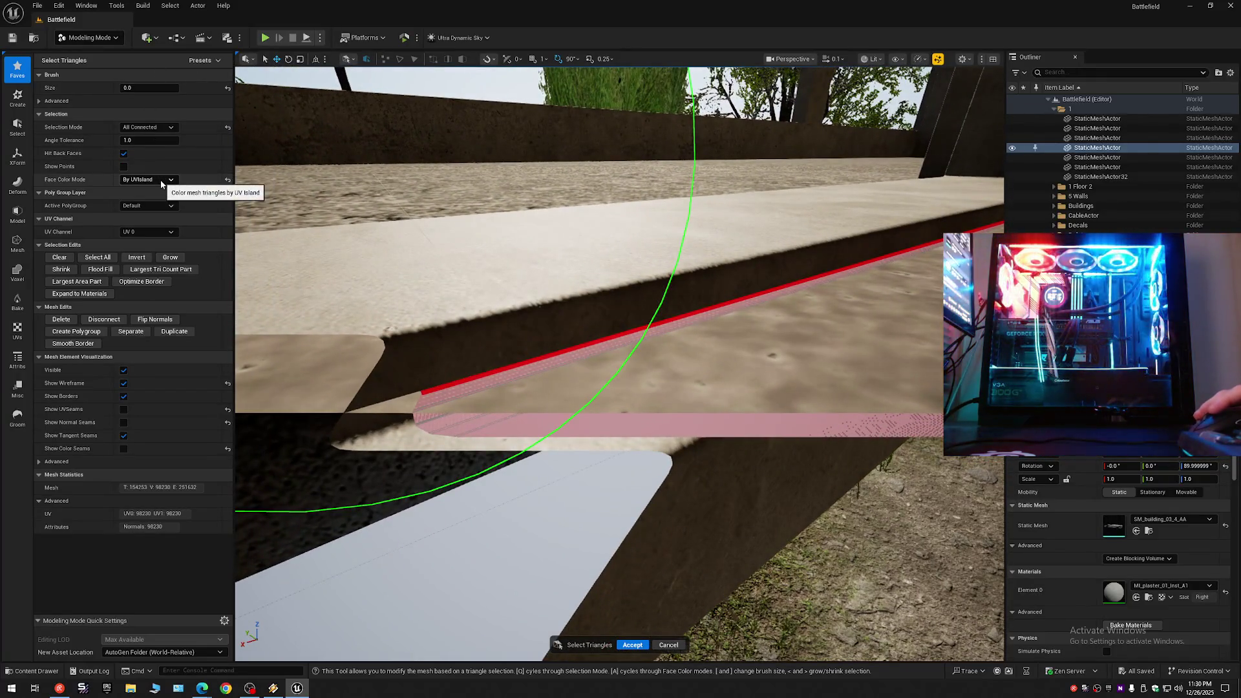
# Delete the stray triangles under the ledge with All Within Angle selection and accept the SM_building_03_4_AA edit.
pyautogui.click(155, 129)
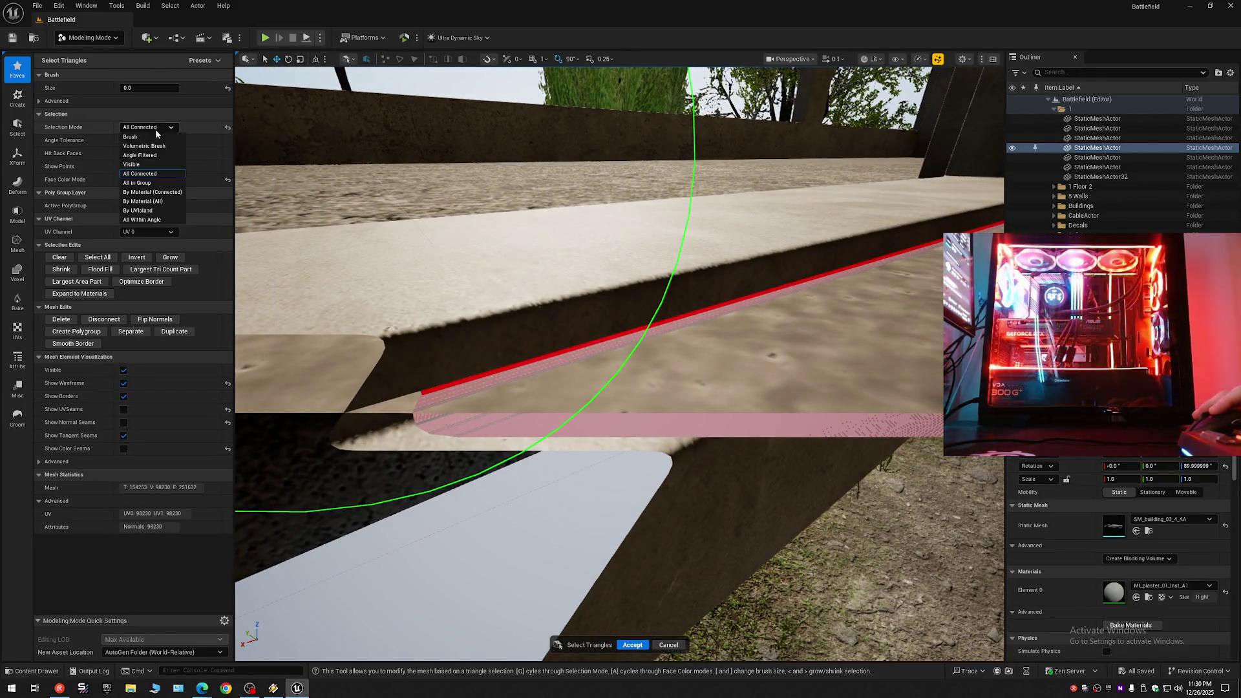
pyautogui.click(142, 220)
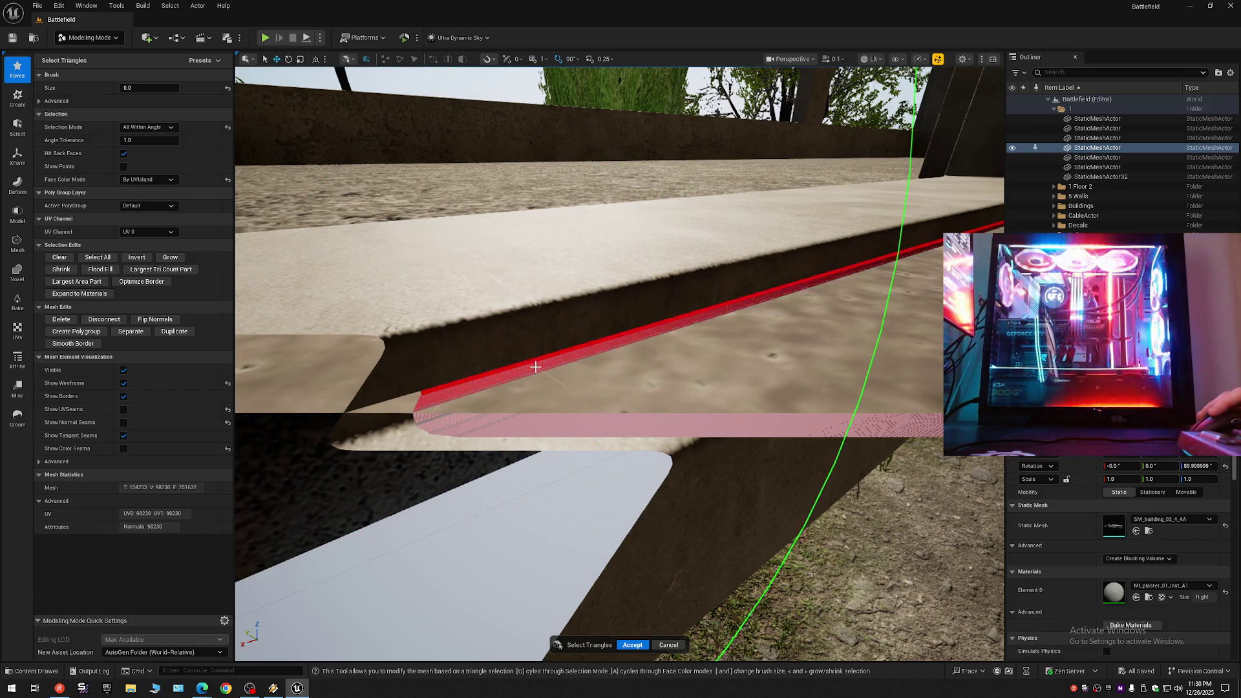
pyautogui.moveTo(536, 371); pyautogui.dragTo(546, 333)
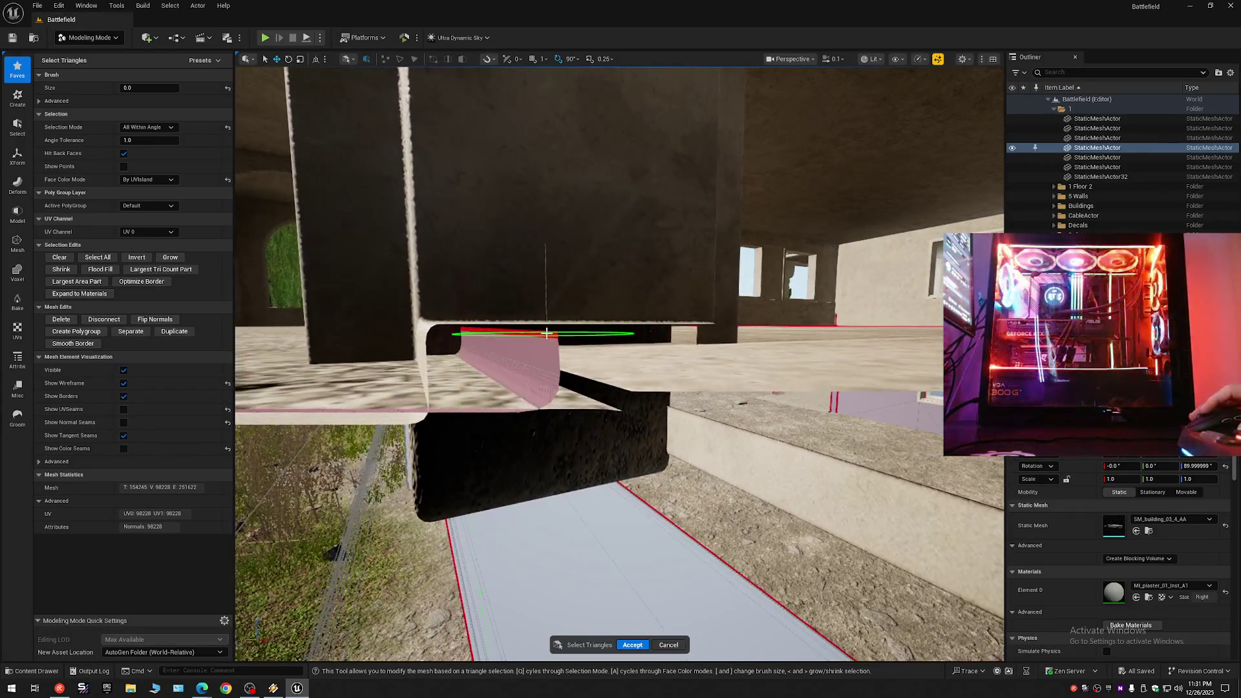
pyautogui.click(533, 383)
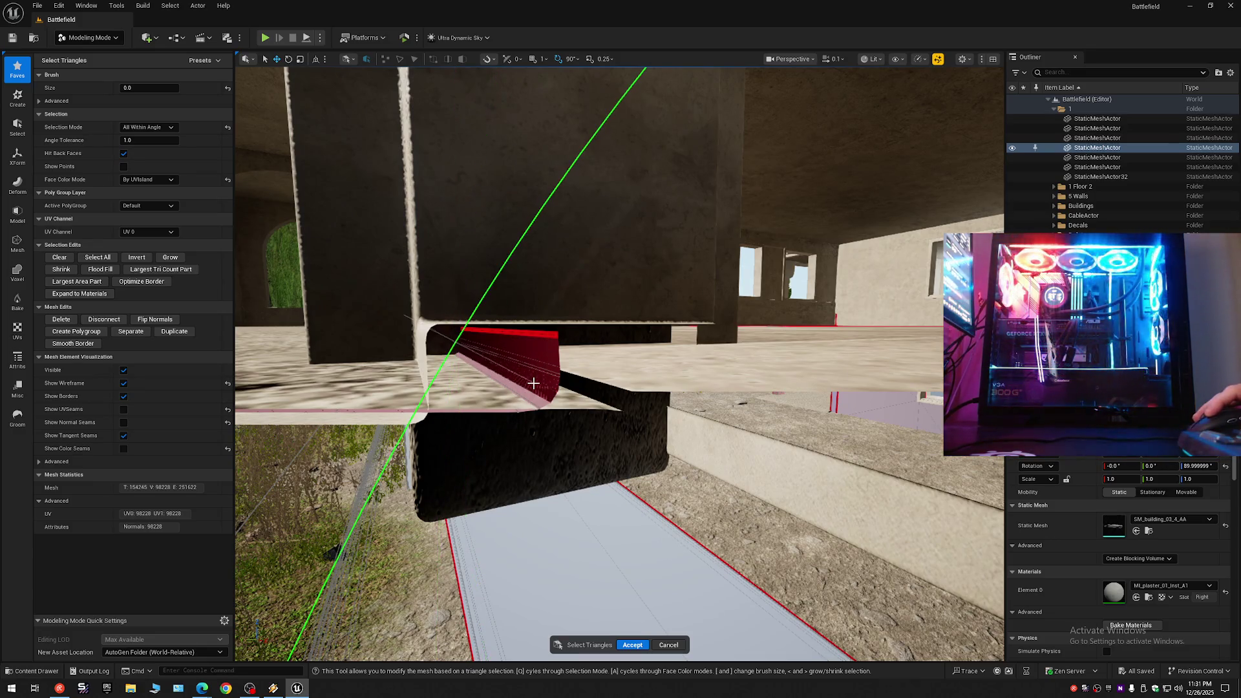
pyautogui.press('Delete')
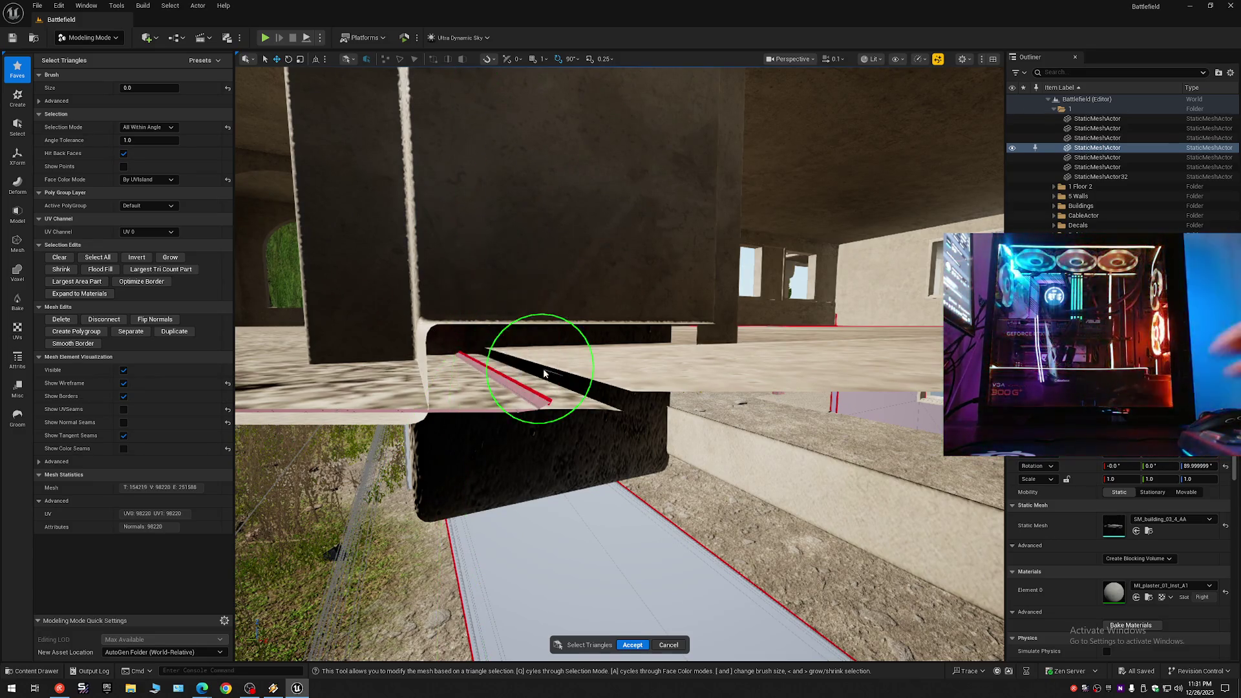
pyautogui.moveTo(525, 351); pyautogui.dragTo(324, 355)
pyautogui.scroll(2, 472, 76)
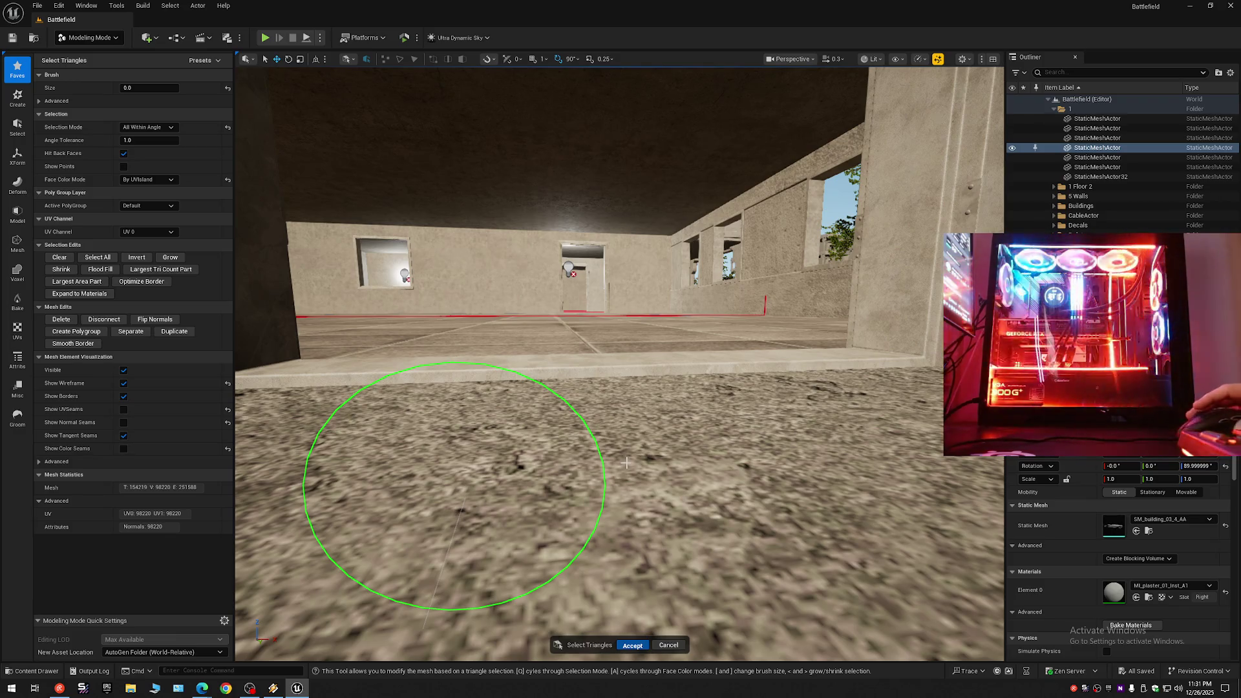
pyautogui.press('Return')
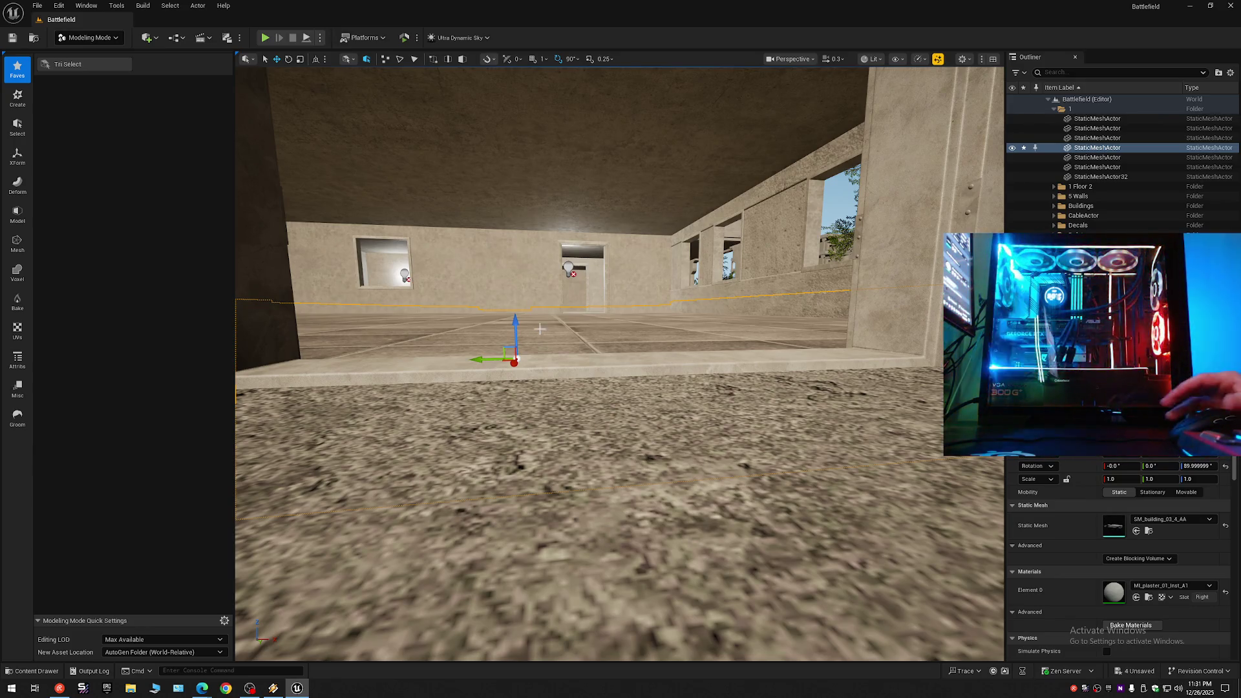
# Return to Selection Mode and collapse the Outliner to its top-level folders.
pyautogui.click(89, 38)
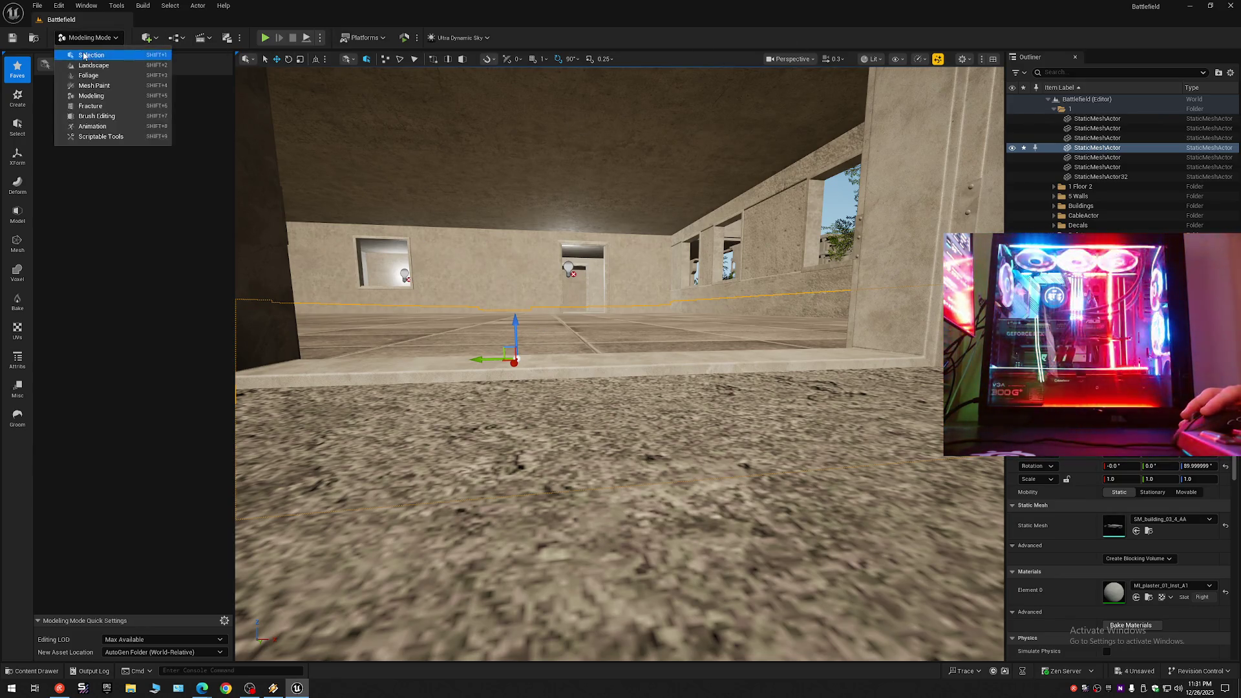
pyautogui.click(85, 56)
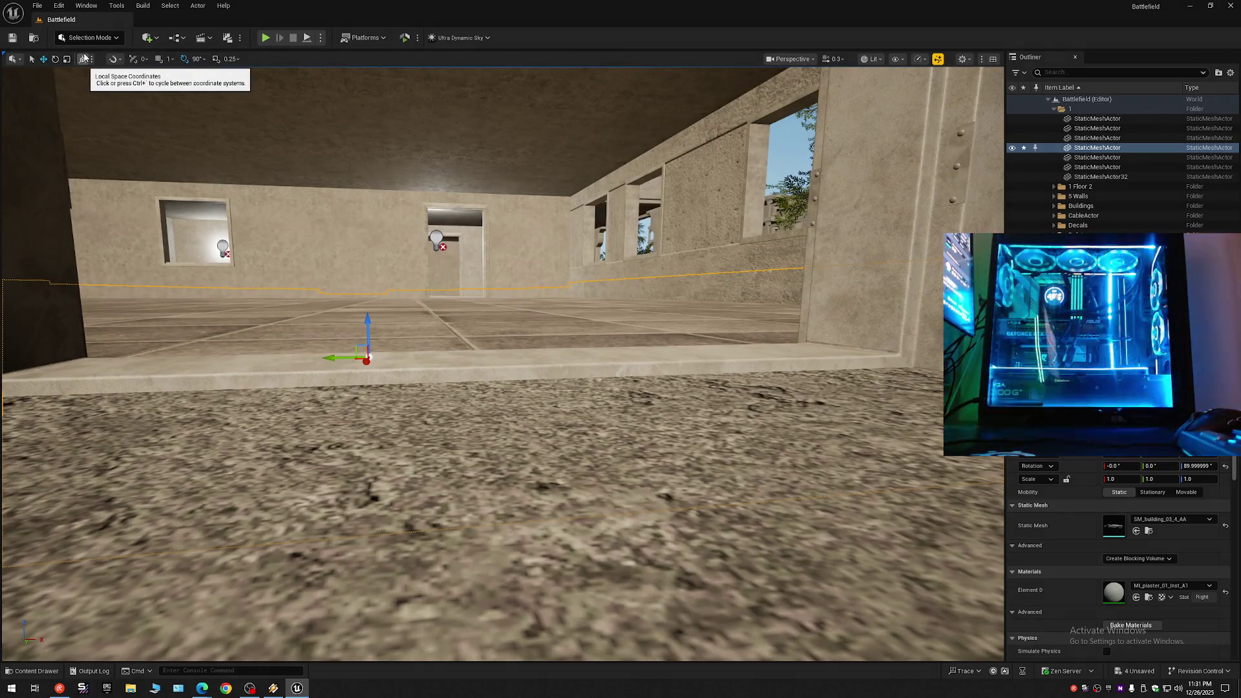
pyautogui.click(1231, 73)
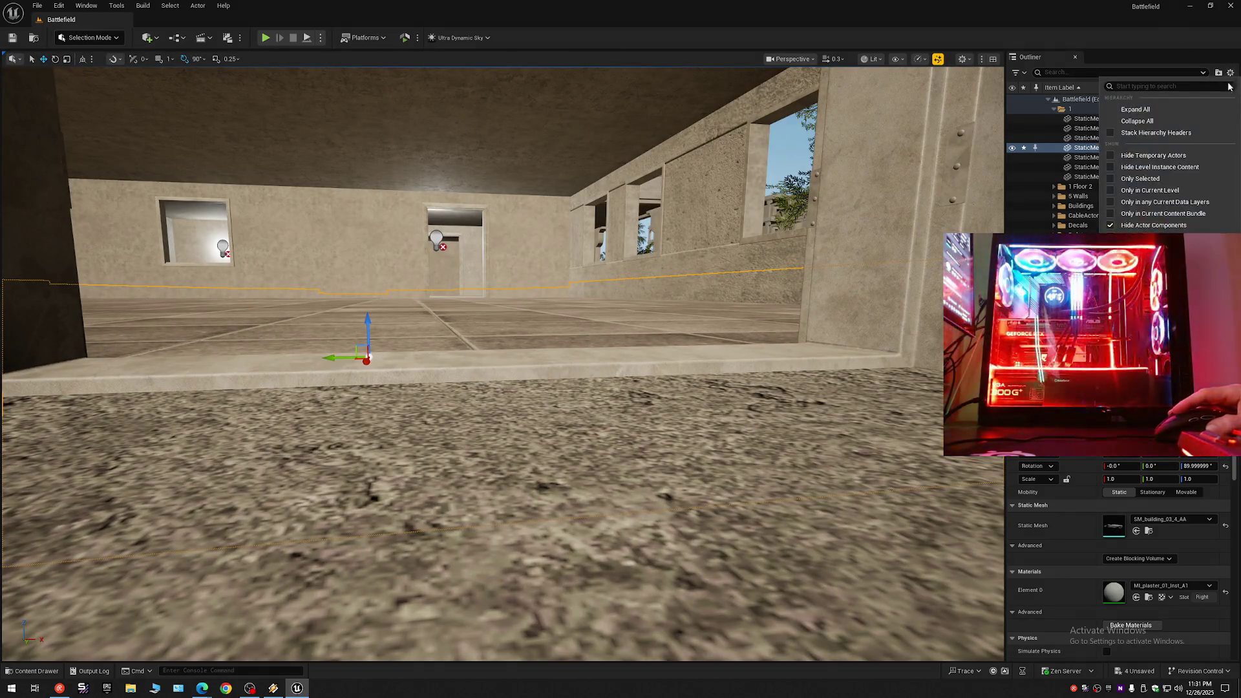
pyautogui.click(1138, 121)
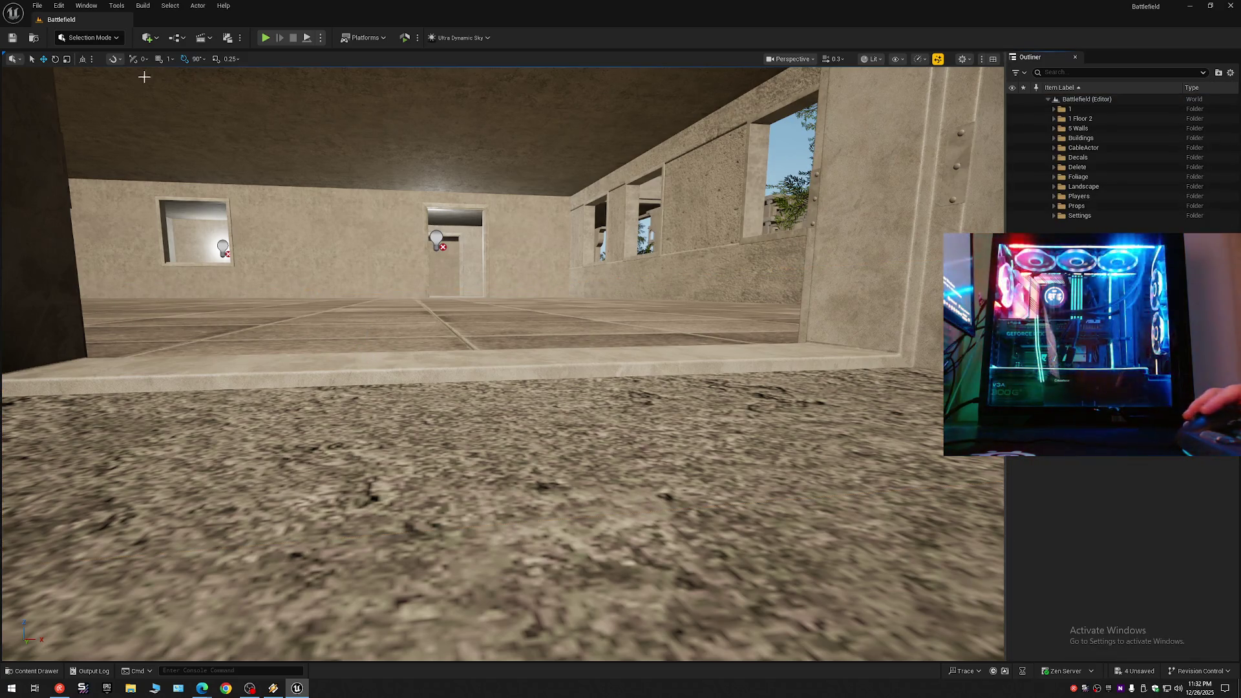
# Save the current level, then save all unsaved levels and assets.
pyautogui.click(13, 38)
pyautogui.click(37, 5)
pyautogui.click(77, 123)
pyautogui.click(37, 5)
pyautogui.click(81, 147)
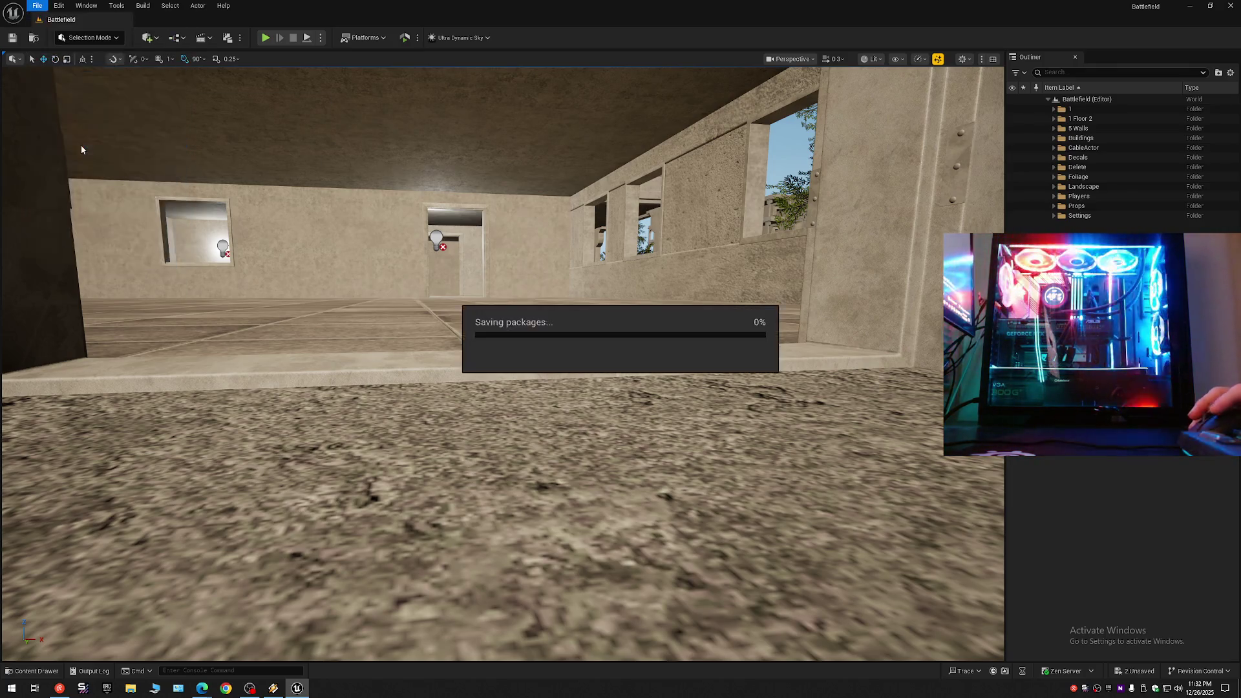
pyautogui.moveTo(404, 231)
pyautogui.mouseDown()
pyautogui.moveTo(330, 231)
pyautogui.moveTo(323, 162)
pyautogui.moveTo(324, 194)
pyautogui.moveTo(346, 194)
pyautogui.moveTo(346, 214)
pyautogui.moveTo(349, 194)
pyautogui.mouseUp()
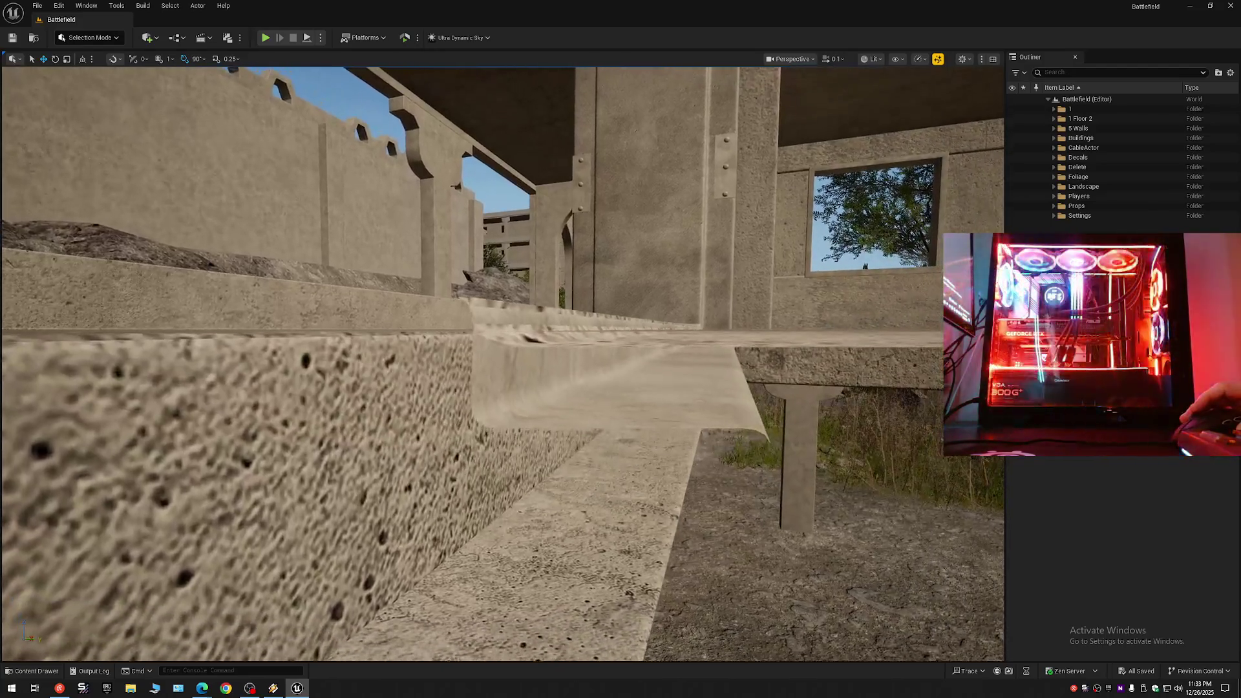
pyautogui.moveTo(498, 376); pyautogui.dragTo(498, 375)
# Select the concrete floor slab and start Tri Select in Modeling Mode with an enlarged brush.
pyautogui.click(517, 414)
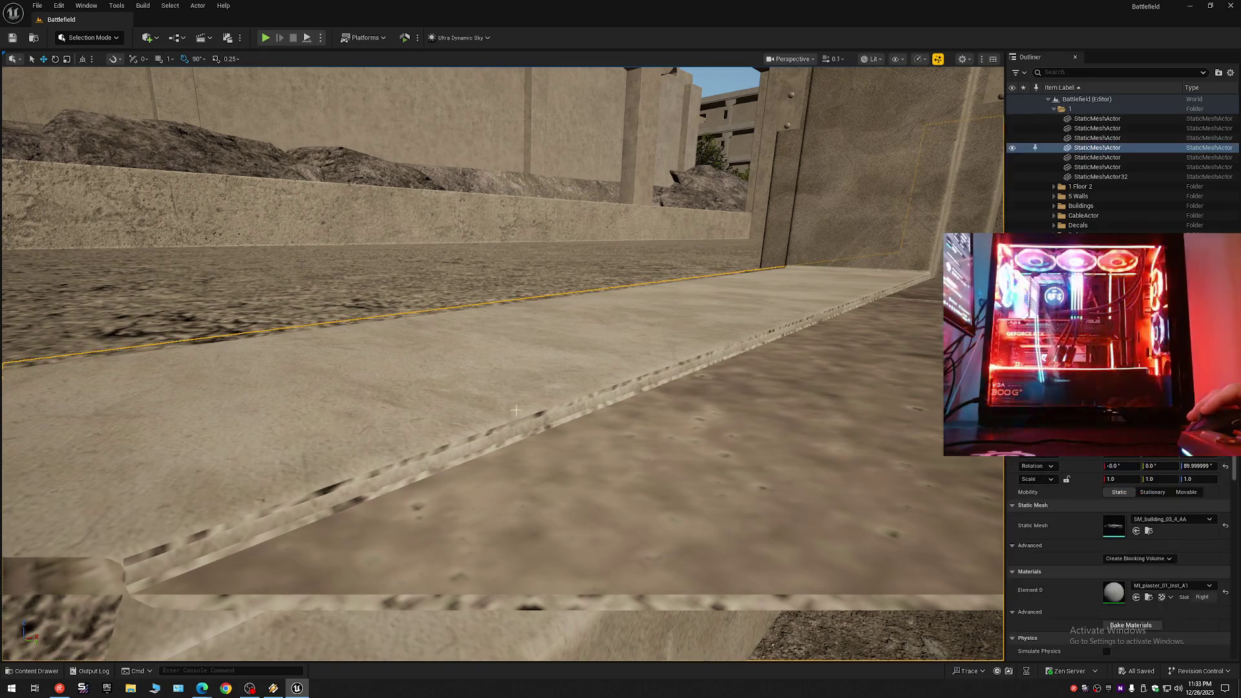
pyautogui.click(90, 37)
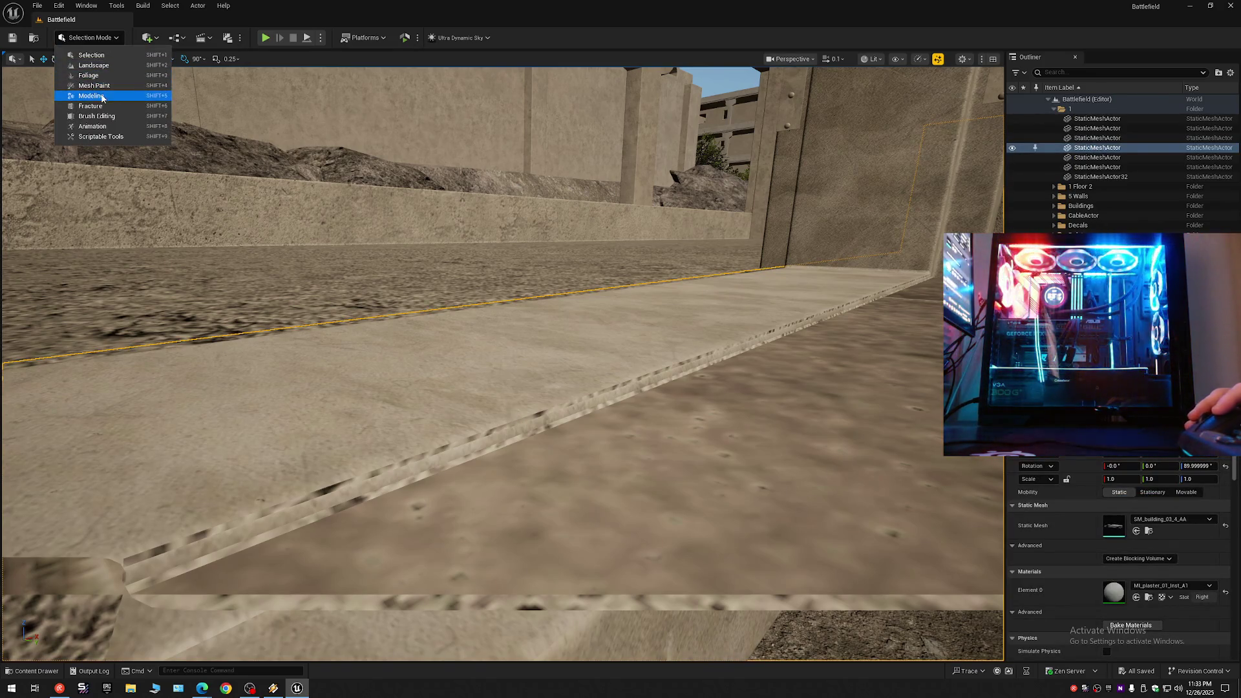
pyautogui.press('Escape')
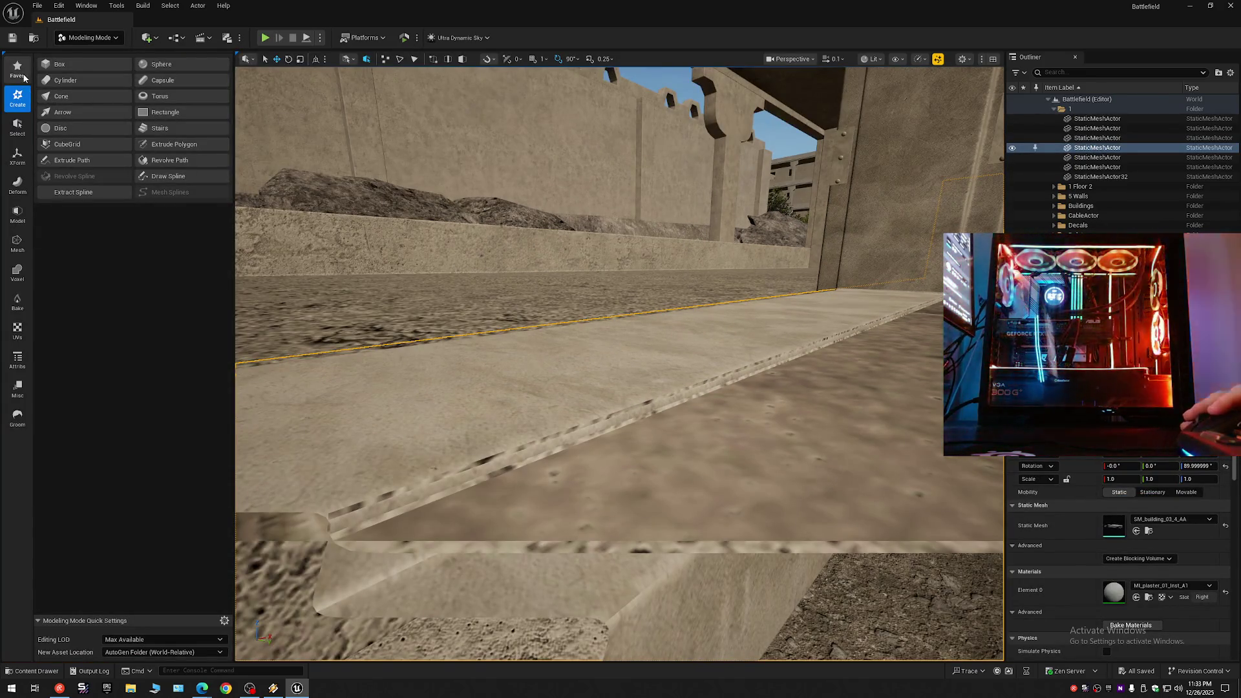
pyautogui.click(18, 69)
pyautogui.click(67, 65)
pyautogui.press(']')
pyautogui.press('w')
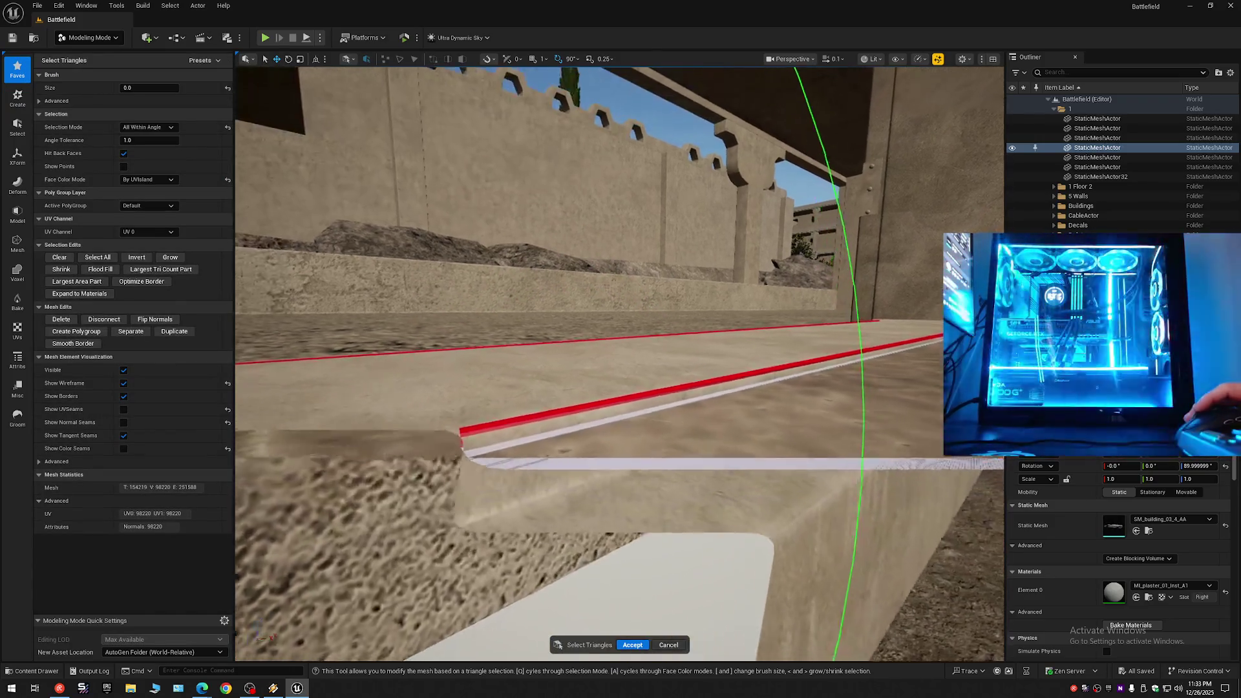
pyautogui.press('a')
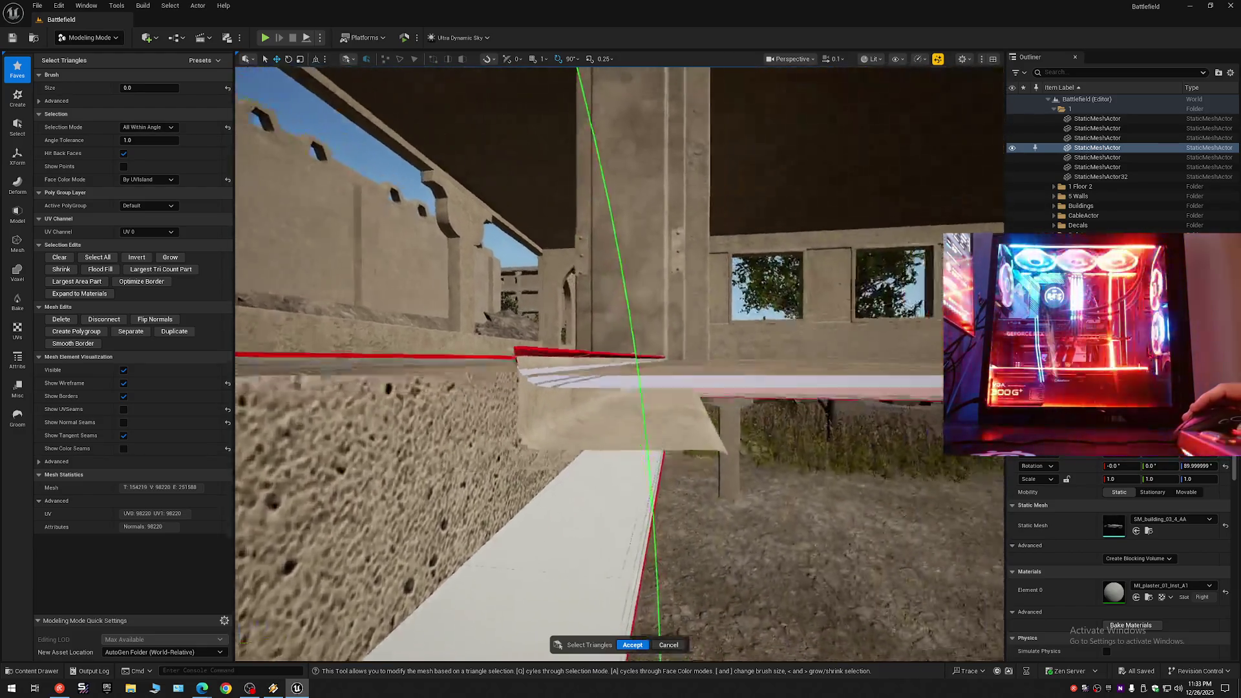
pyautogui.press('a')
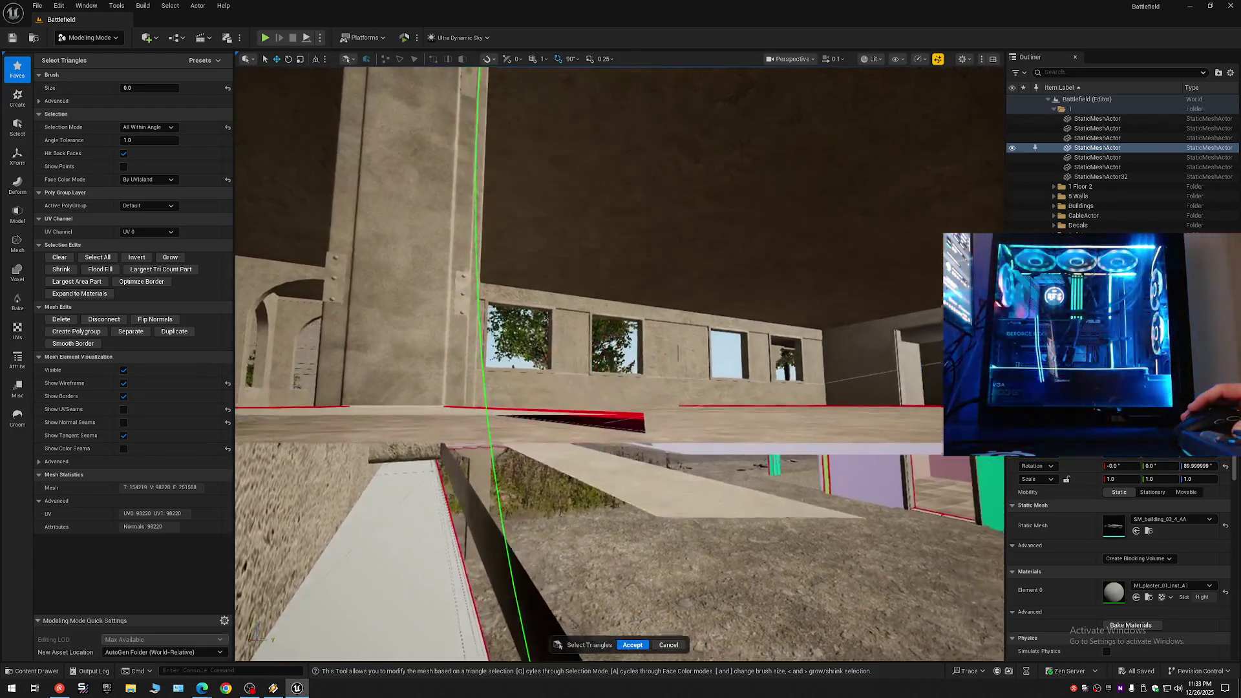
pyautogui.press('w')
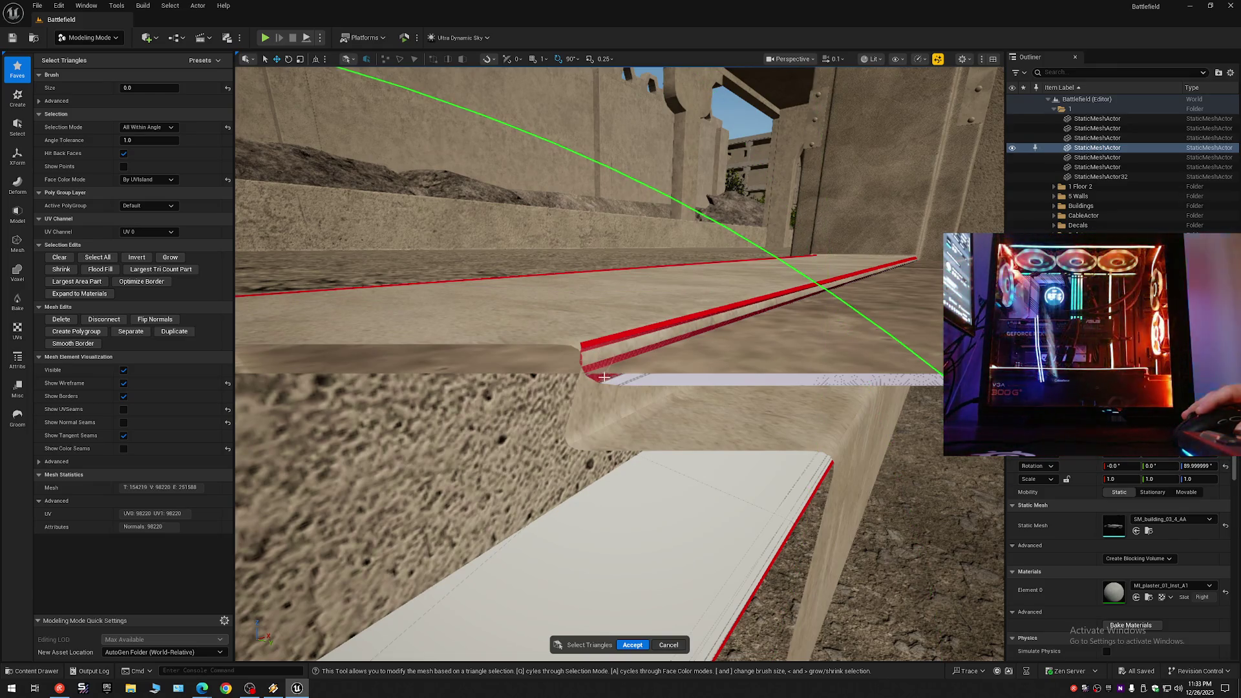
# Delete the stray ledge and corner triangles, 154219 down to 154195, and accept the edit.
pyautogui.press('Delete')
pyautogui.scroll(5, 608, 377)
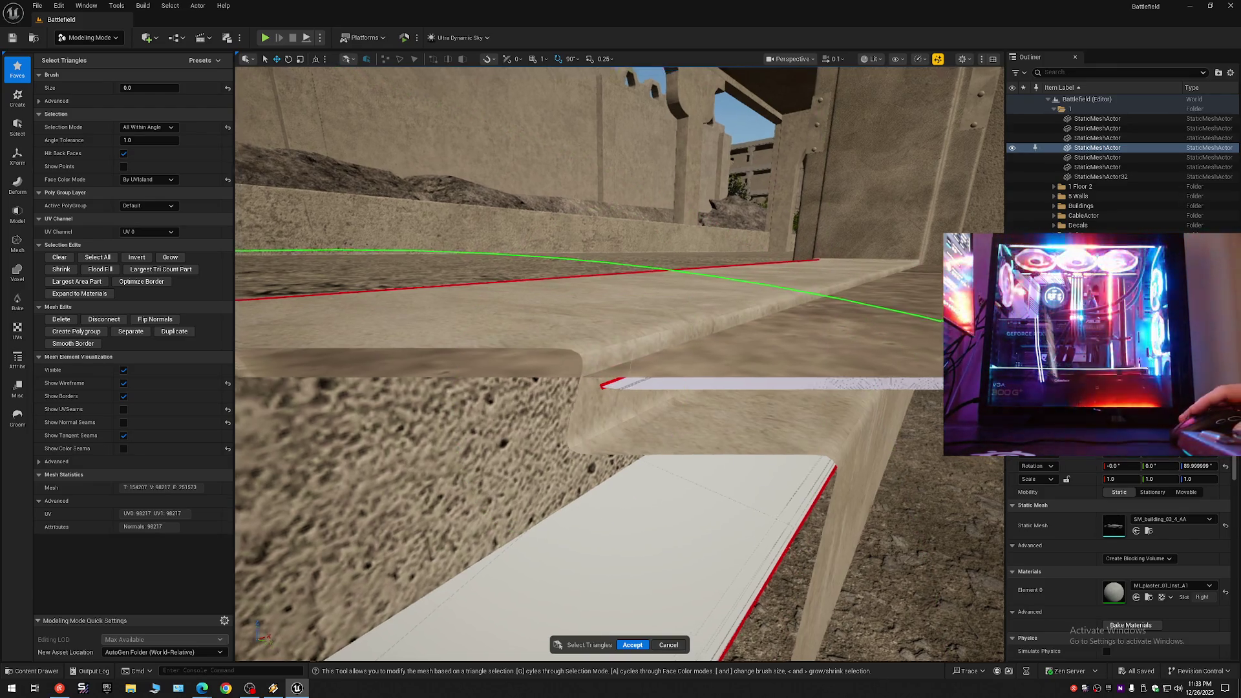
pyautogui.scroll(-5, 620, 362)
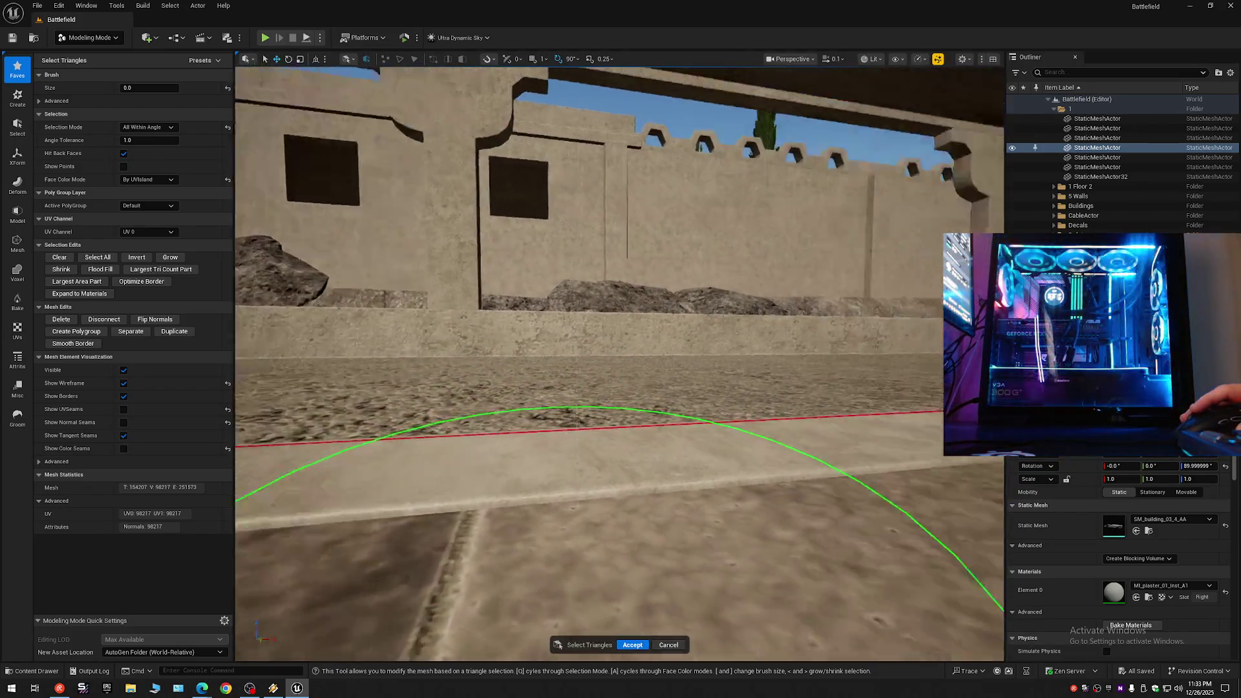
pyautogui.moveTo(619, 362); pyautogui.dragTo(466, 362)
pyautogui.moveTo(626, 391)
pyautogui.mouseDown()
pyautogui.moveTo(569, 387)
pyautogui.moveTo(626, 390)
pyautogui.mouseUp()
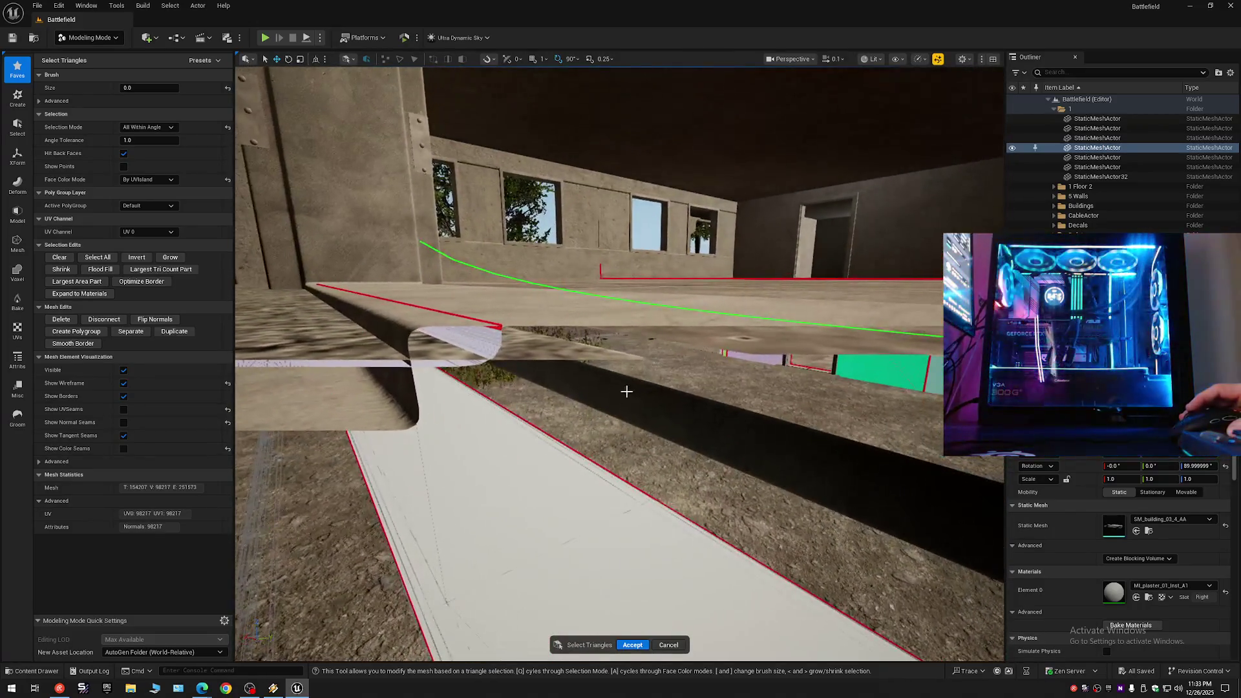
pyautogui.click(495, 345)
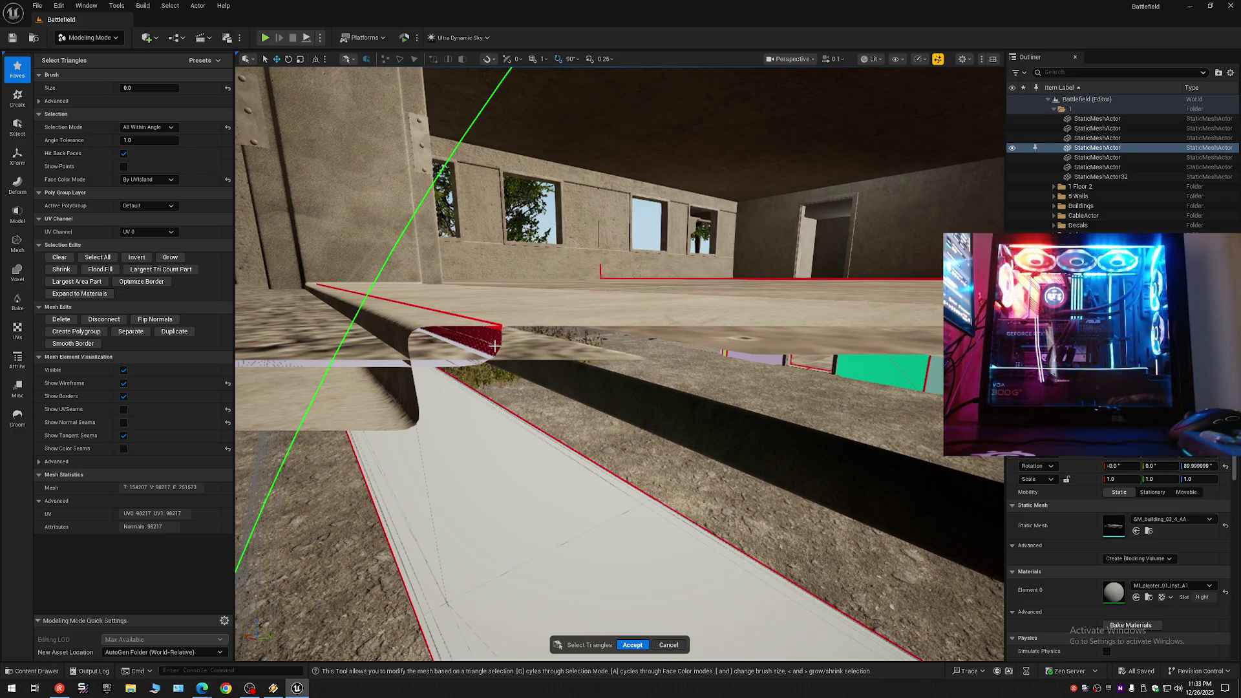
pyautogui.press('Delete')
pyautogui.moveTo(495, 346)
pyautogui.mouseDown()
pyautogui.moveTo(492, 375)
pyautogui.moveTo(510, 355)
pyautogui.mouseUp()
pyautogui.click(630, 645)
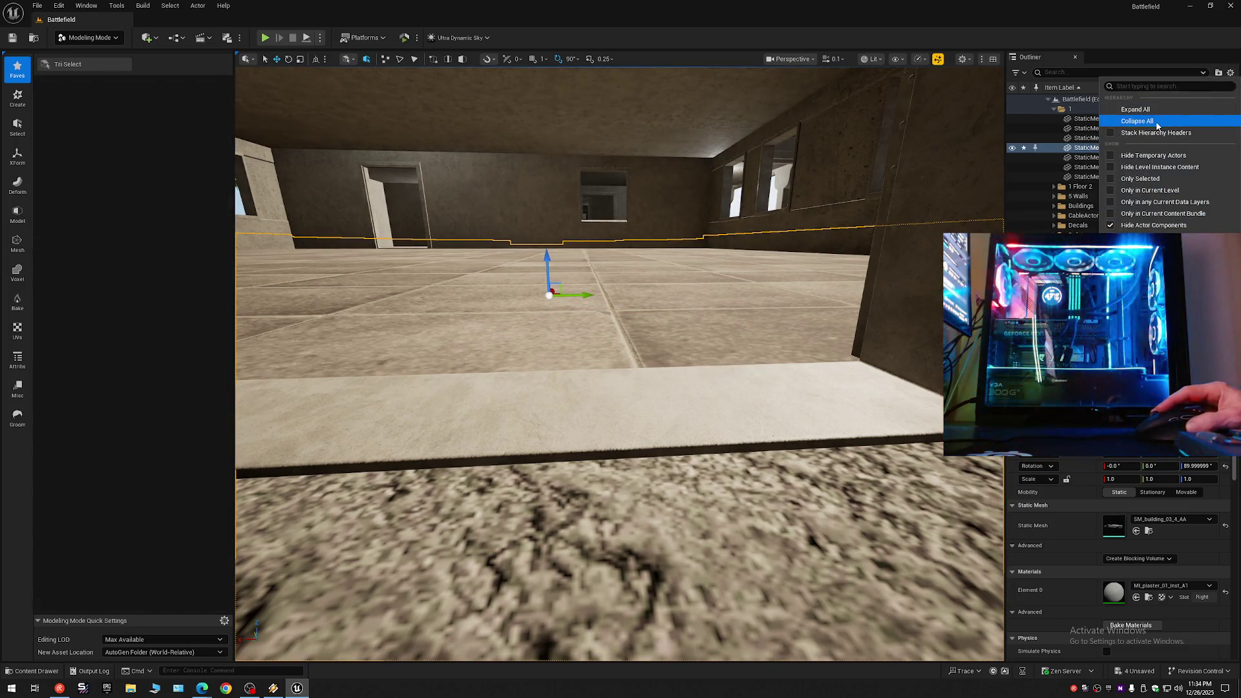
# Collapse the Outliner folders and switch back to Selection Mode.
pyautogui.click(1048, 99)
pyautogui.click(1048, 100)
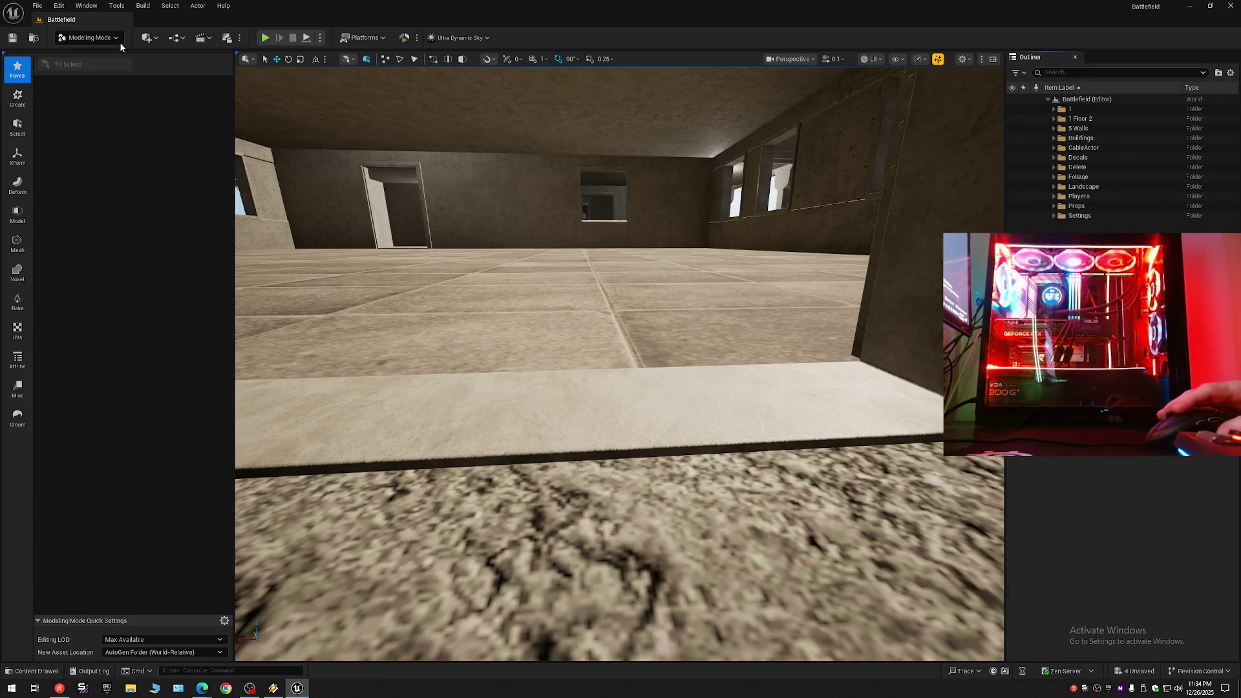
pyautogui.click(91, 41)
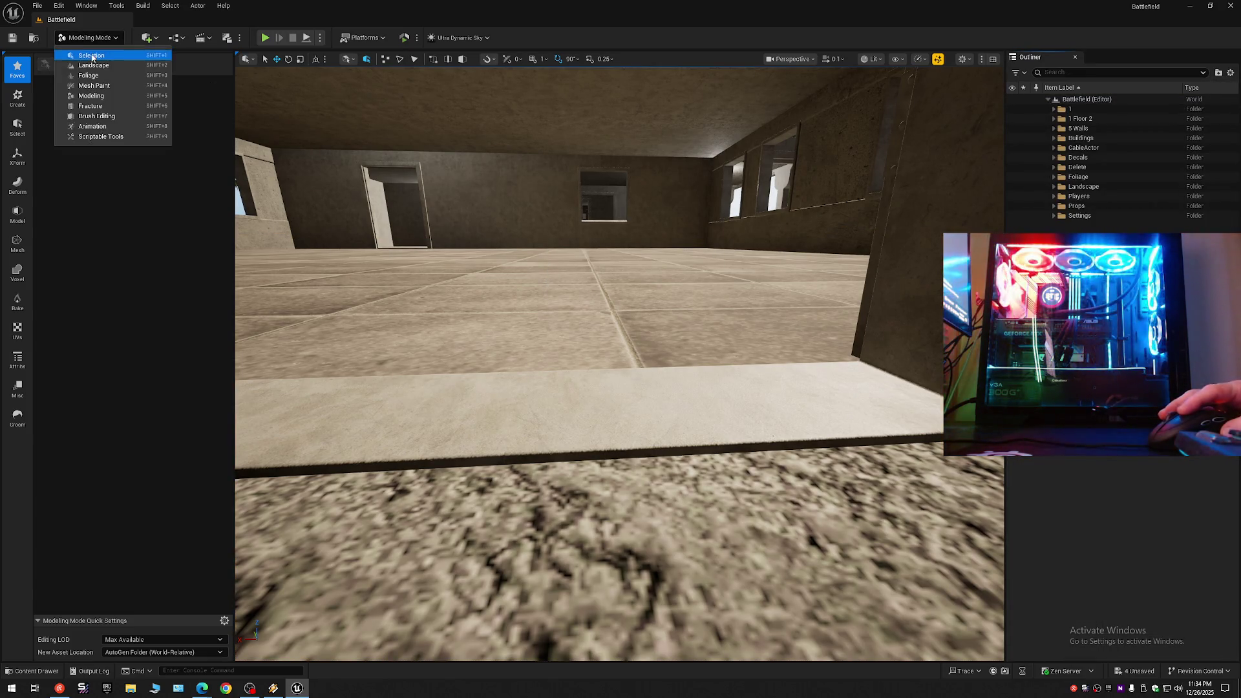
pyautogui.click(84, 54)
pyautogui.moveTo(409, 308); pyautogui.dragTo(427, 278)
pyautogui.scroll(2, 502, 365)
pyautogui.press('w')
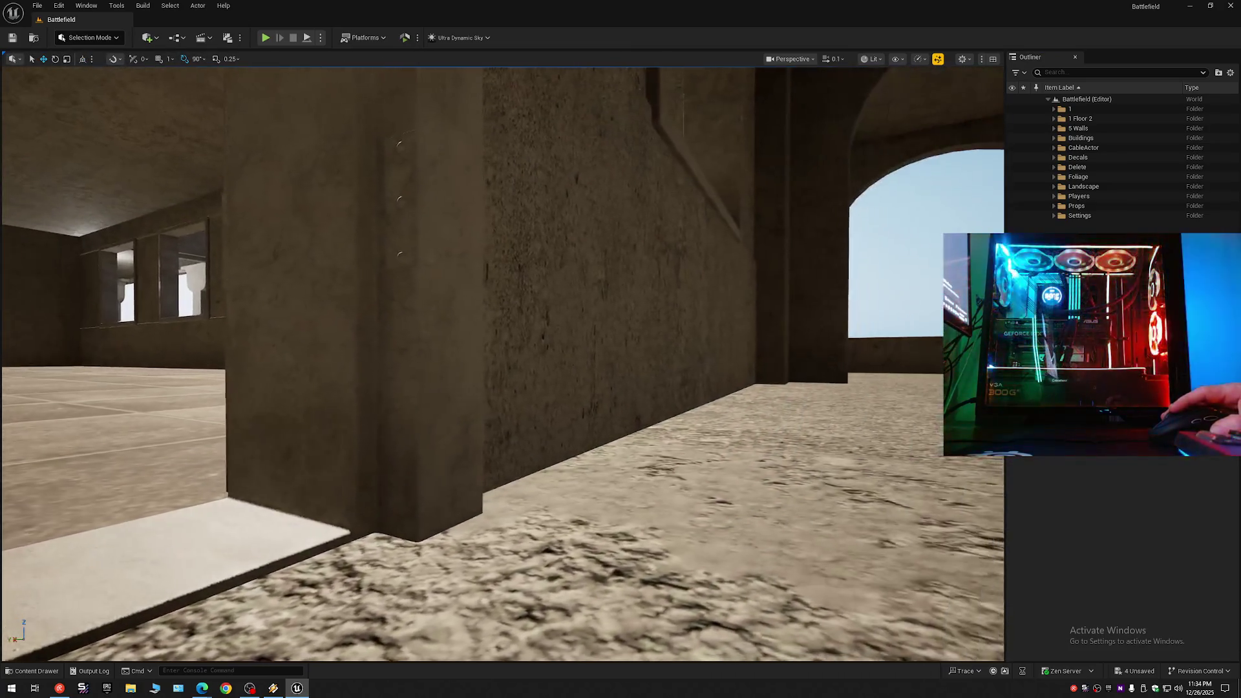
pyautogui.scroll(-3, 466, 311)
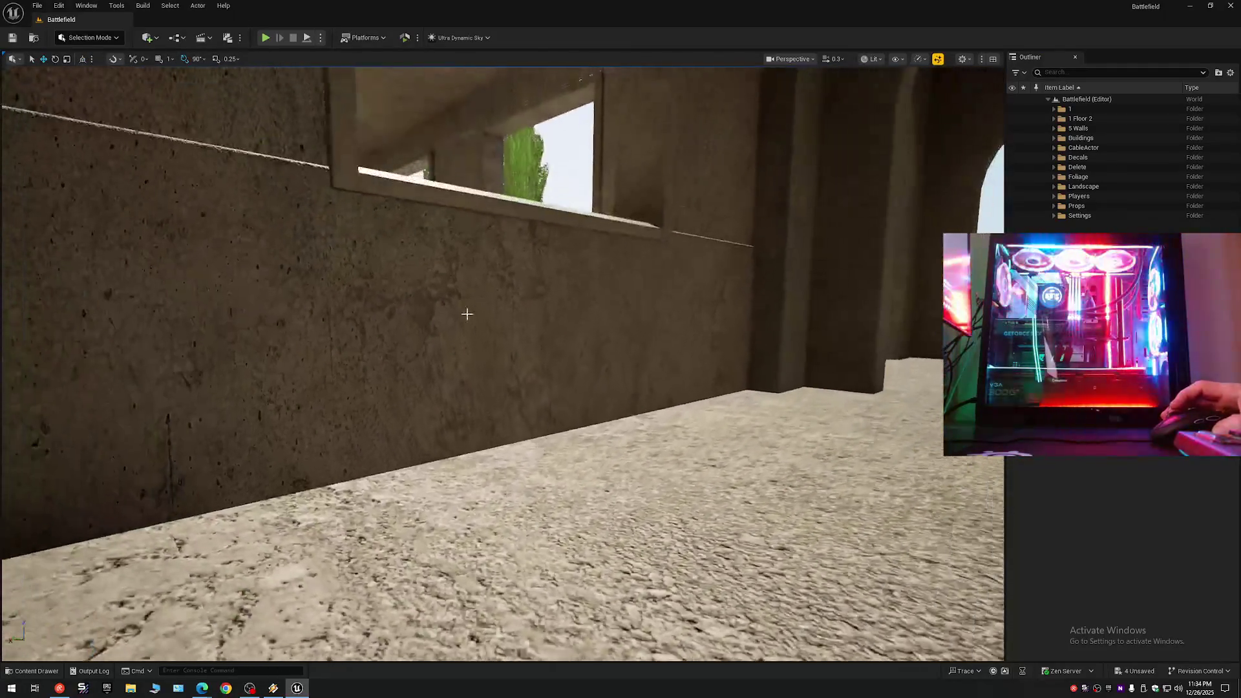
# Select the wall beside the window opening and toggle its visibility off and back on.
pyautogui.click(750, 323)
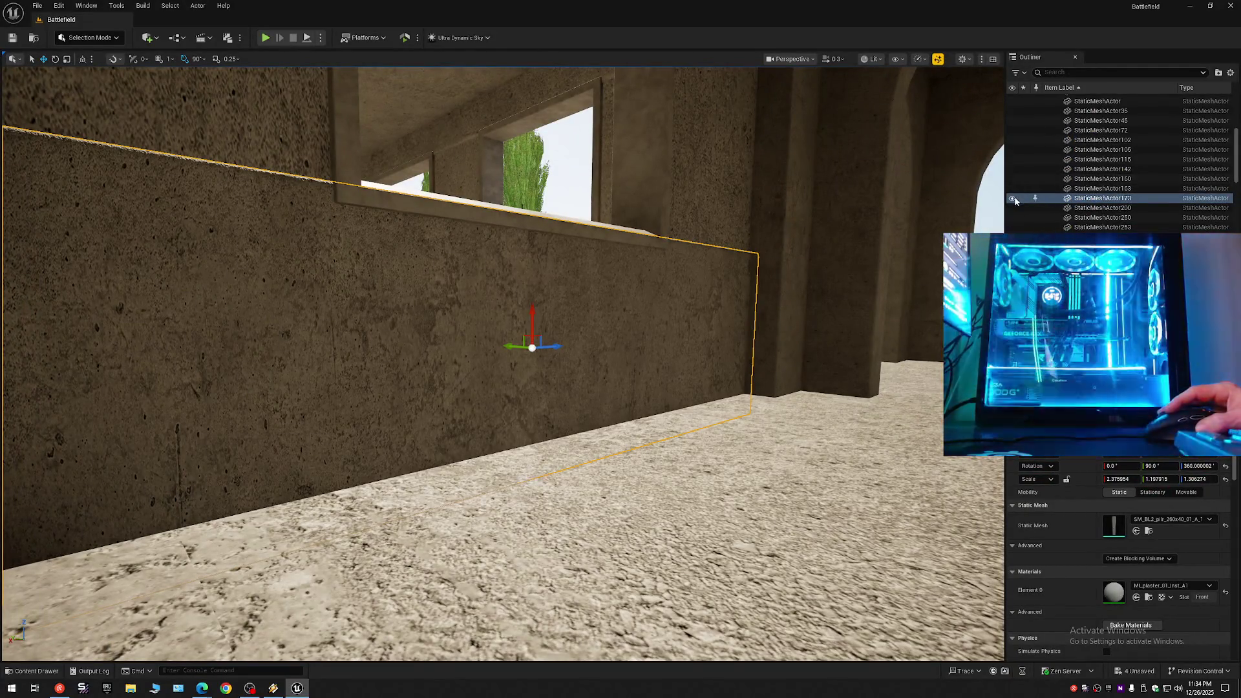
pyautogui.click(1012, 198)
pyautogui.click(1013, 199)
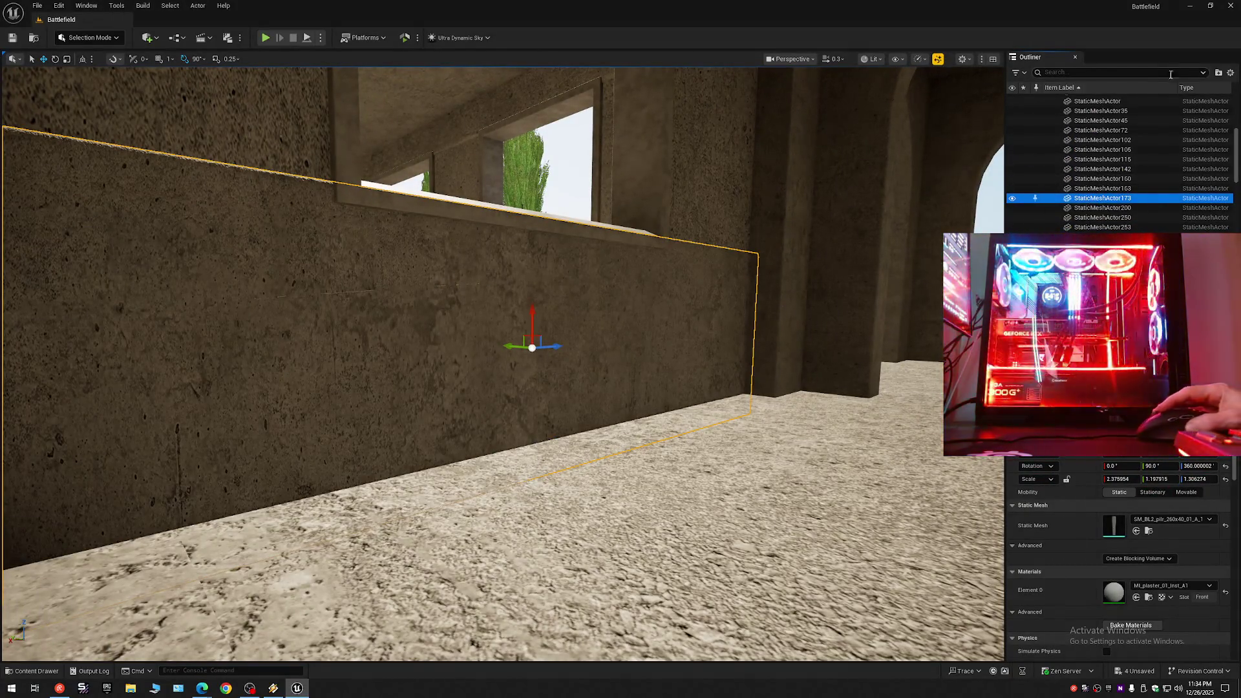
pyautogui.click(1231, 72)
pyautogui.click(1116, 127)
pyautogui.click(1116, 127)
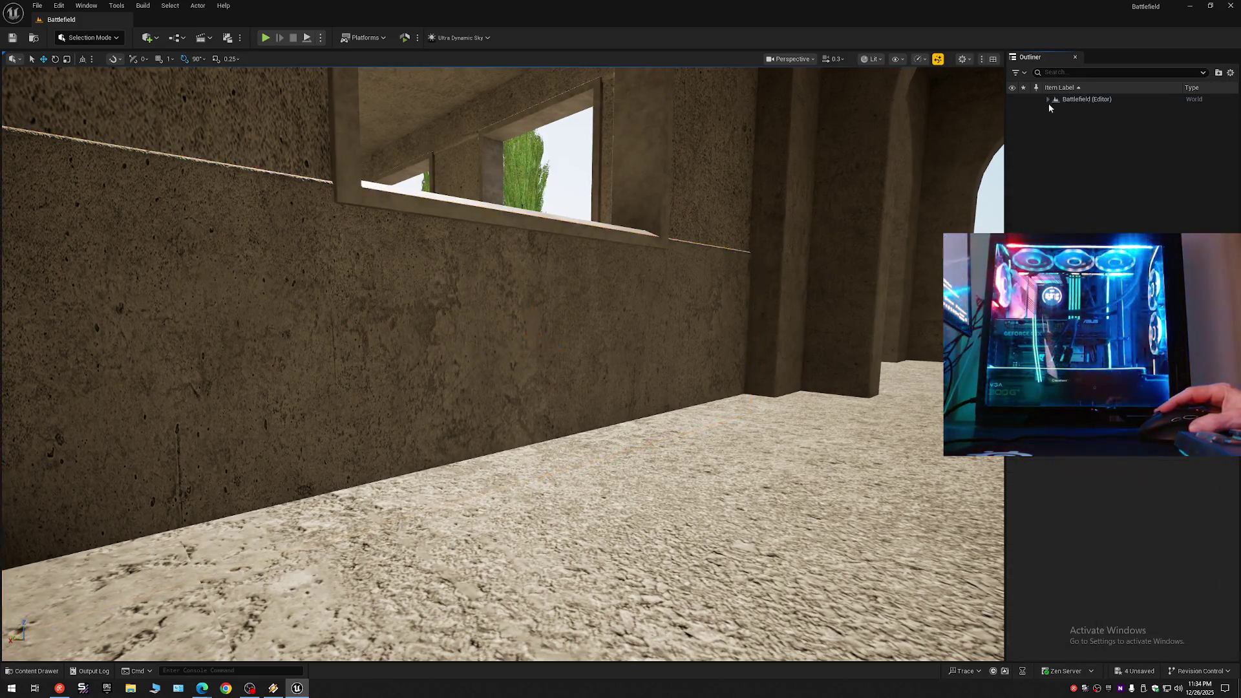
pyautogui.click(1049, 99)
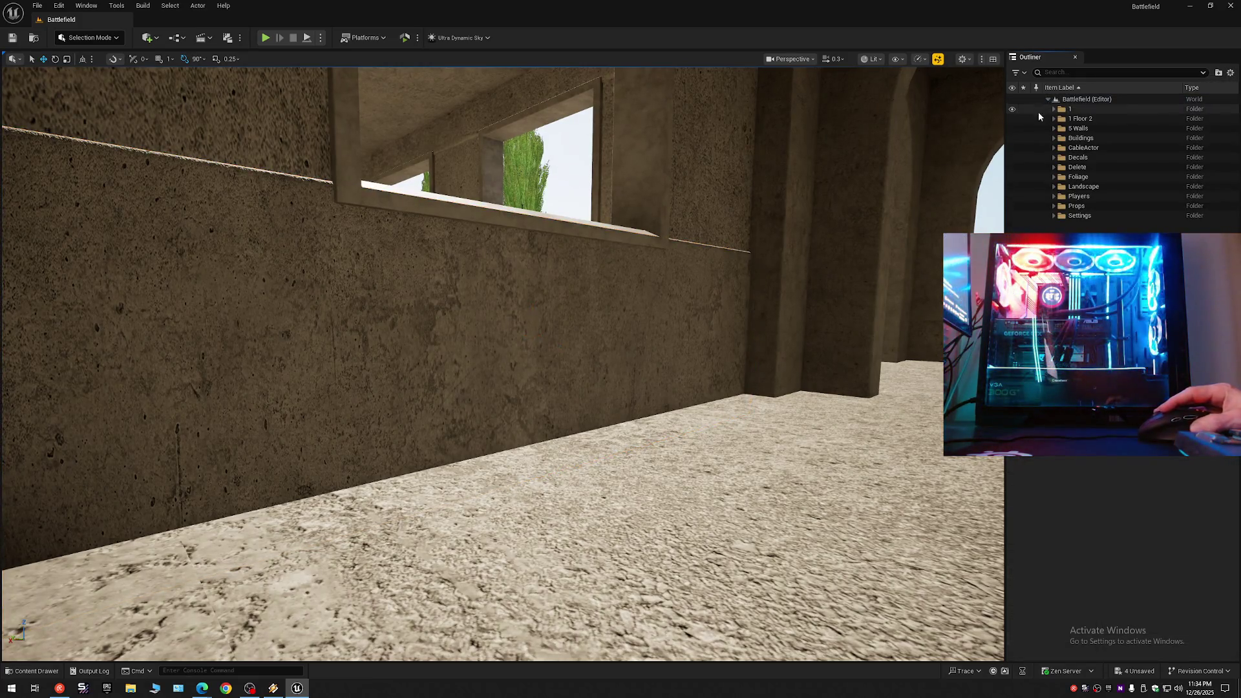
# Save the current level and then all unsaved levels and assets.
pyautogui.click(12, 37)
pyautogui.click(36, 5)
pyautogui.click(81, 123)
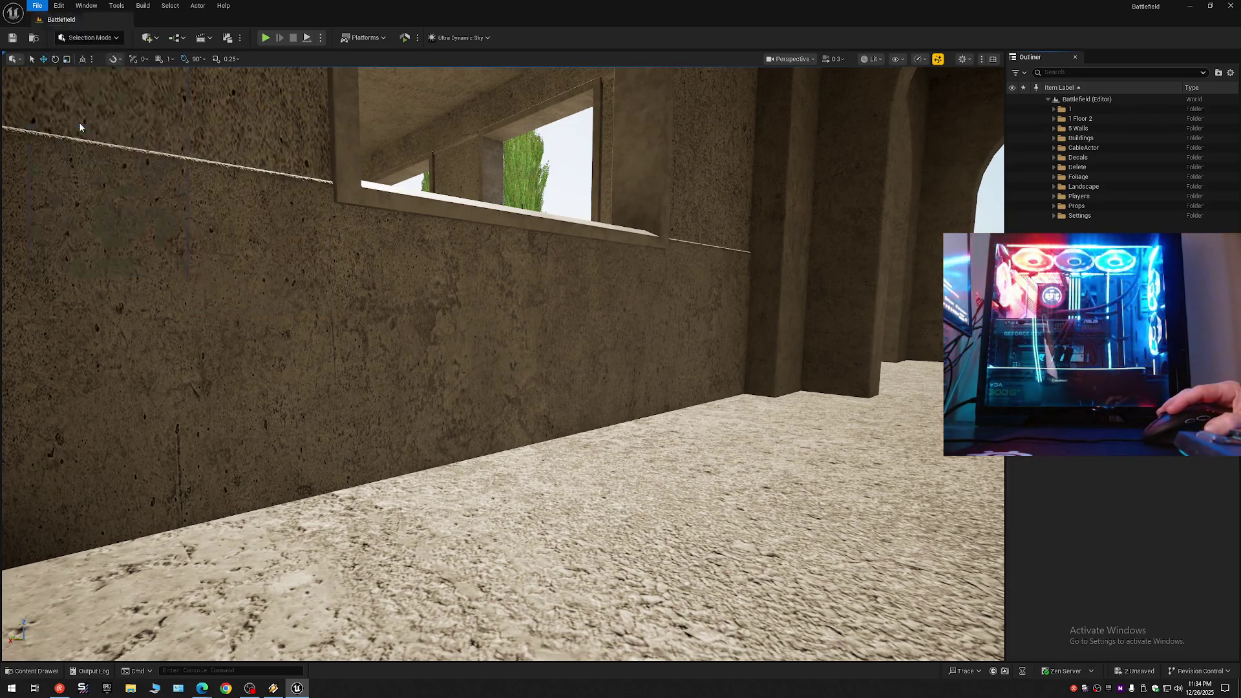
pyautogui.click(37, 5)
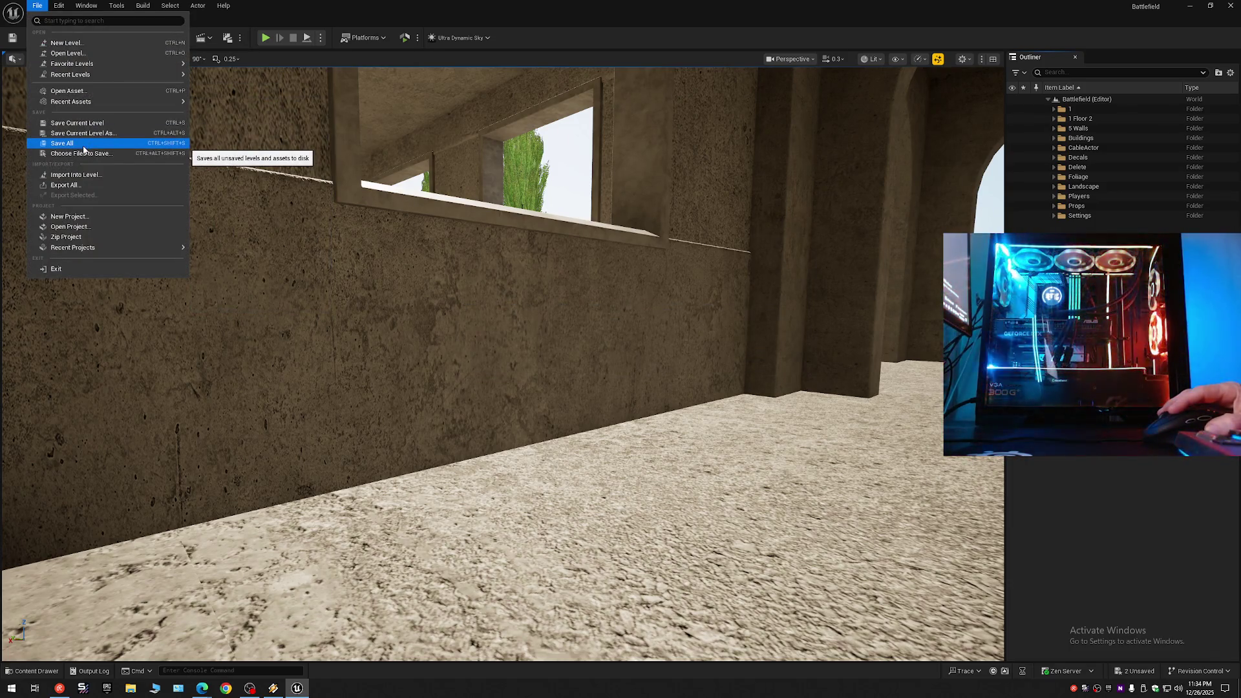
pyautogui.click(83, 143)
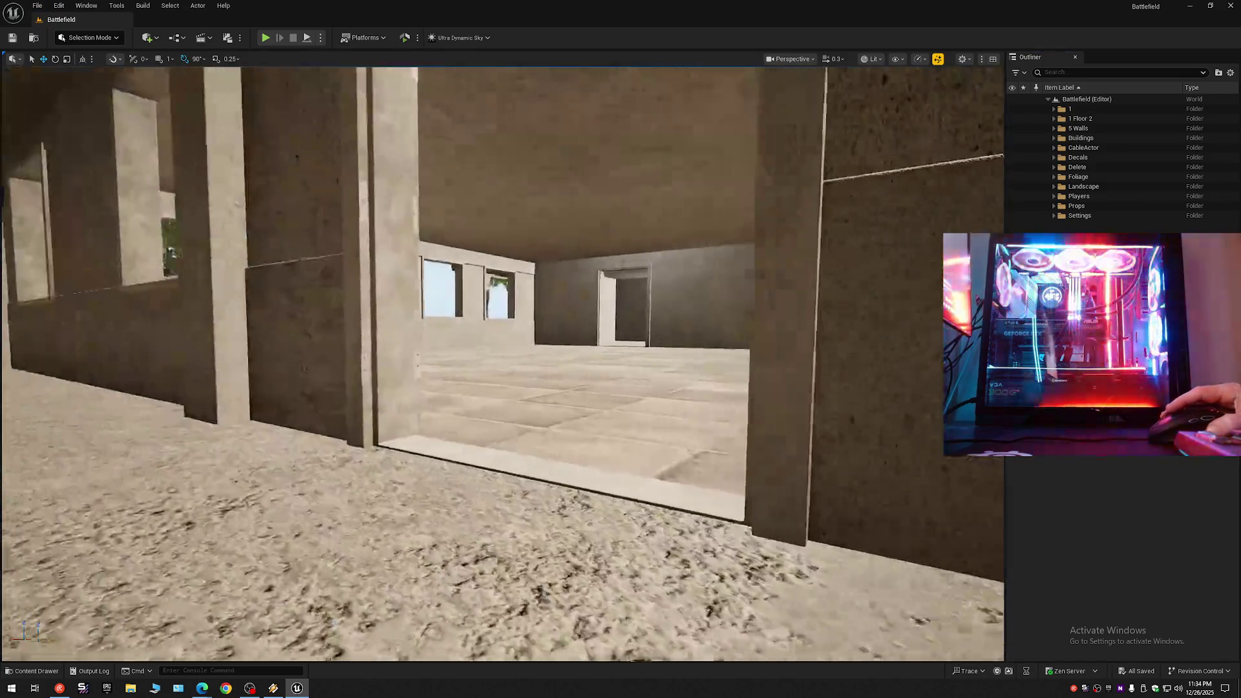
pyautogui.press('w')
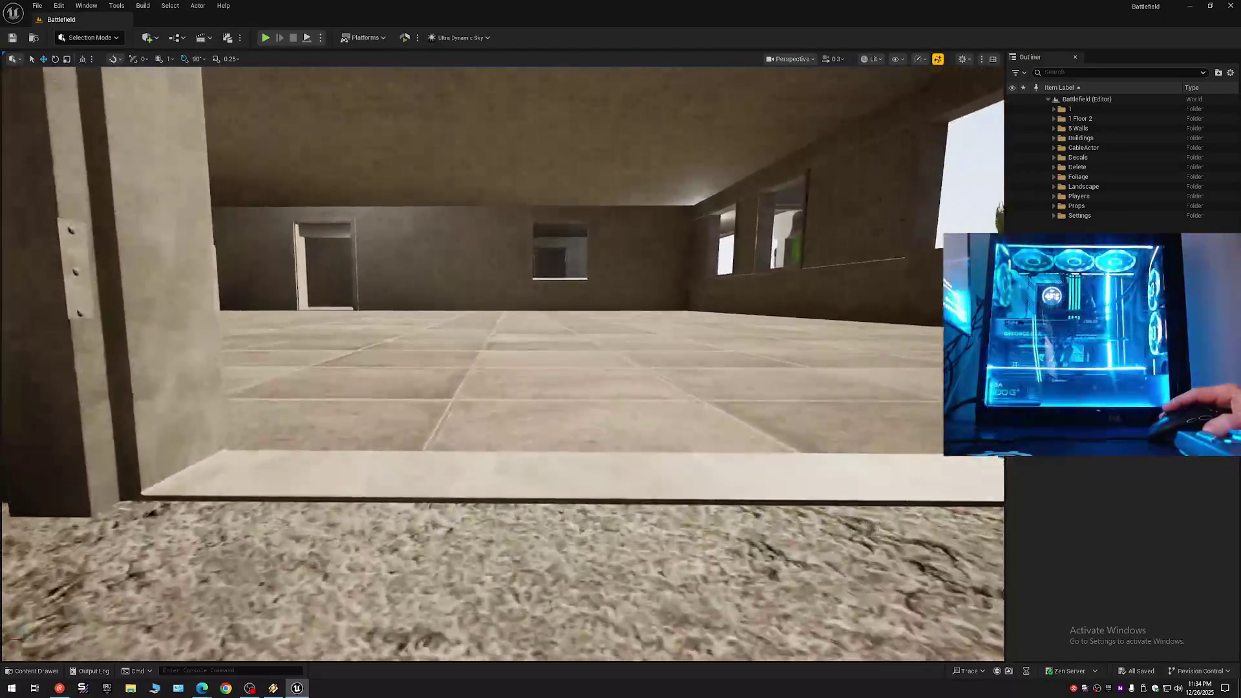
pyautogui.moveTo(364, 266)
pyautogui.mouseDown()
pyautogui.moveTo(365, 213)
pyautogui.moveTo(365, 266)
pyautogui.mouseUp()
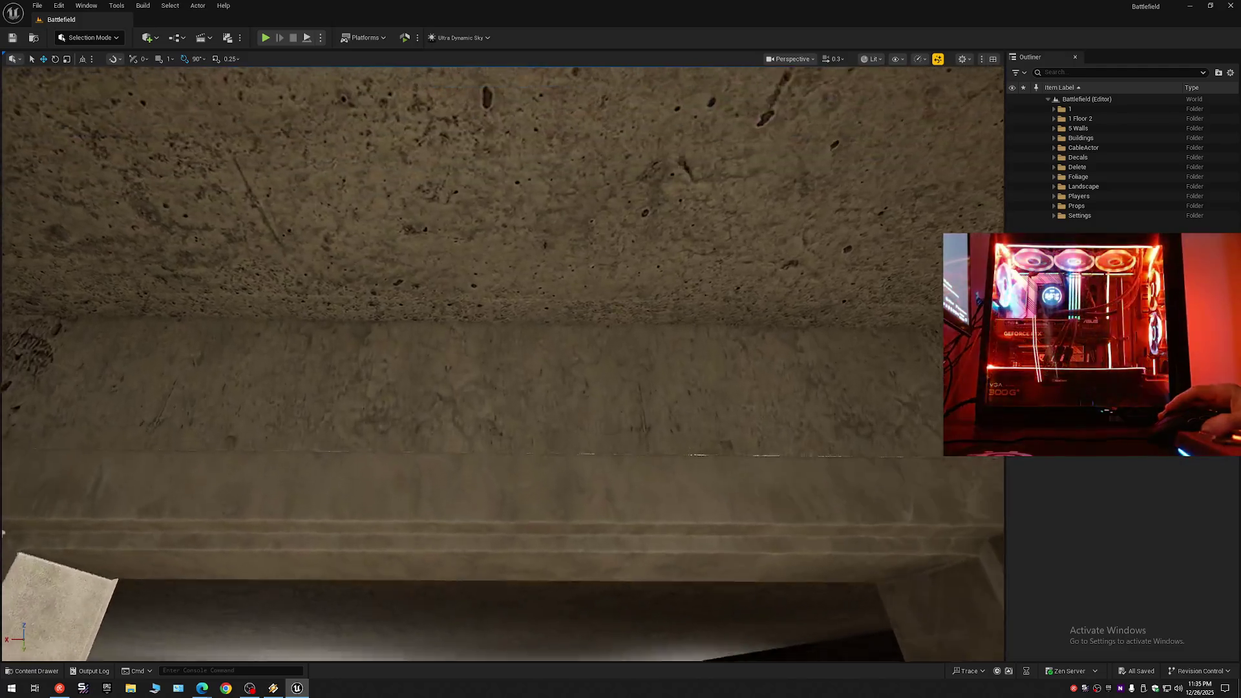
pyautogui.moveTo(502, 362); pyautogui.dragTo(502, 362)
pyautogui.moveTo(339, 134); pyautogui.dragTo(560, 124)
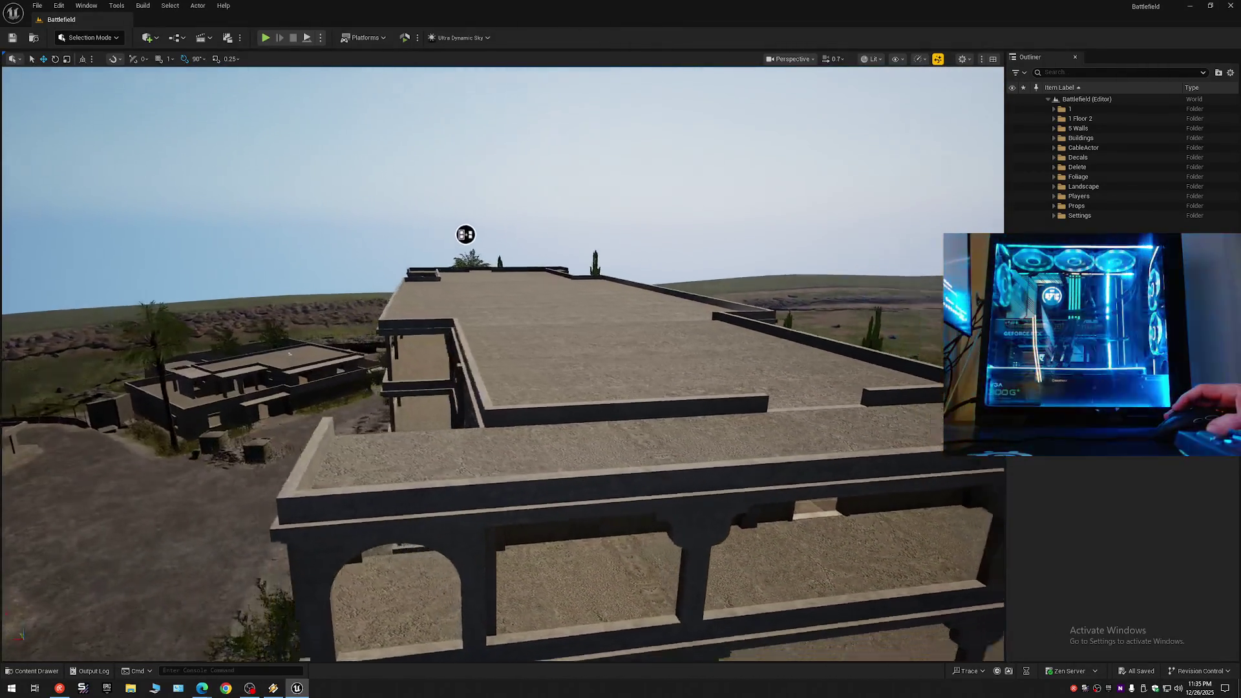
pyautogui.moveTo(466, 234)
pyautogui.mouseDown()
pyautogui.moveTo(313, 230)
pyautogui.moveTo(401, 226)
pyautogui.mouseUp()
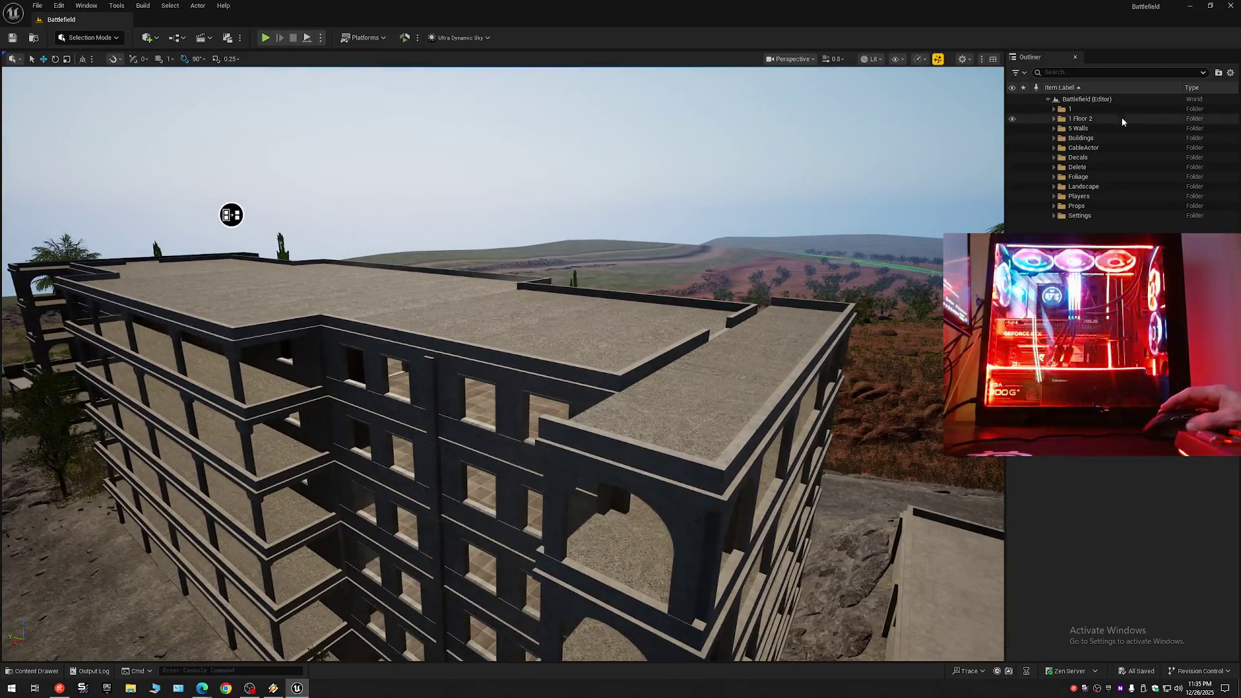
pyautogui.click(1231, 73)
pyautogui.click(1136, 121)
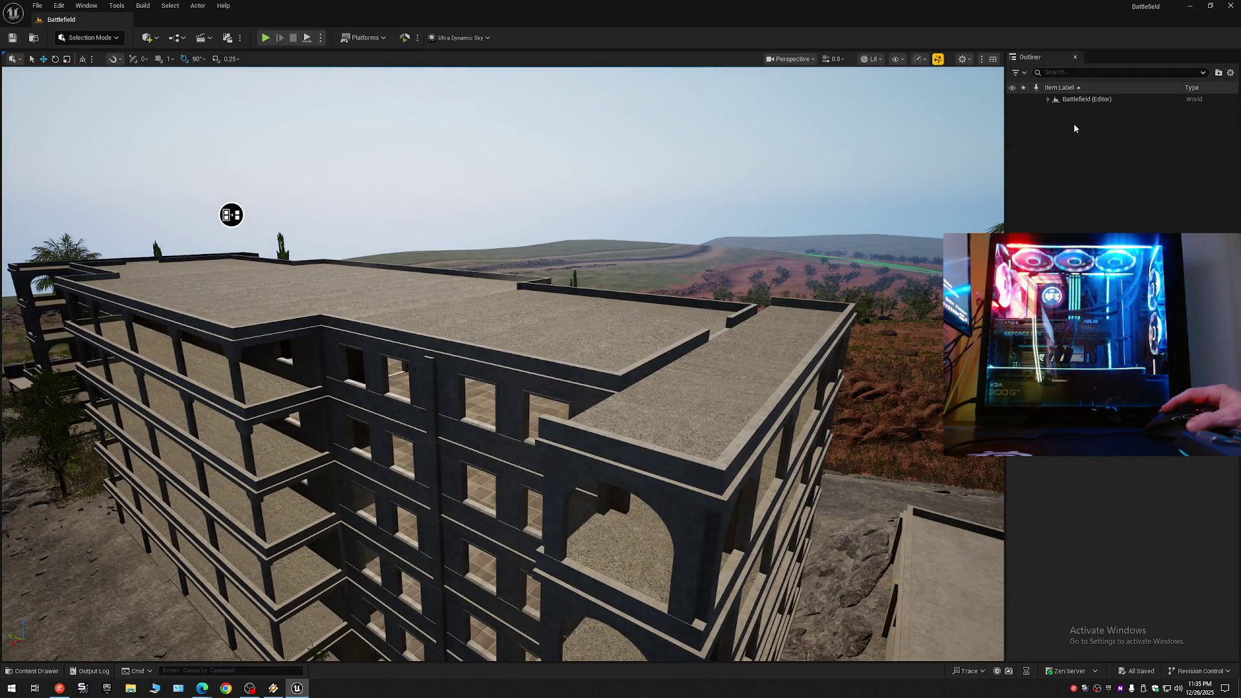
pyautogui.click(1049, 99)
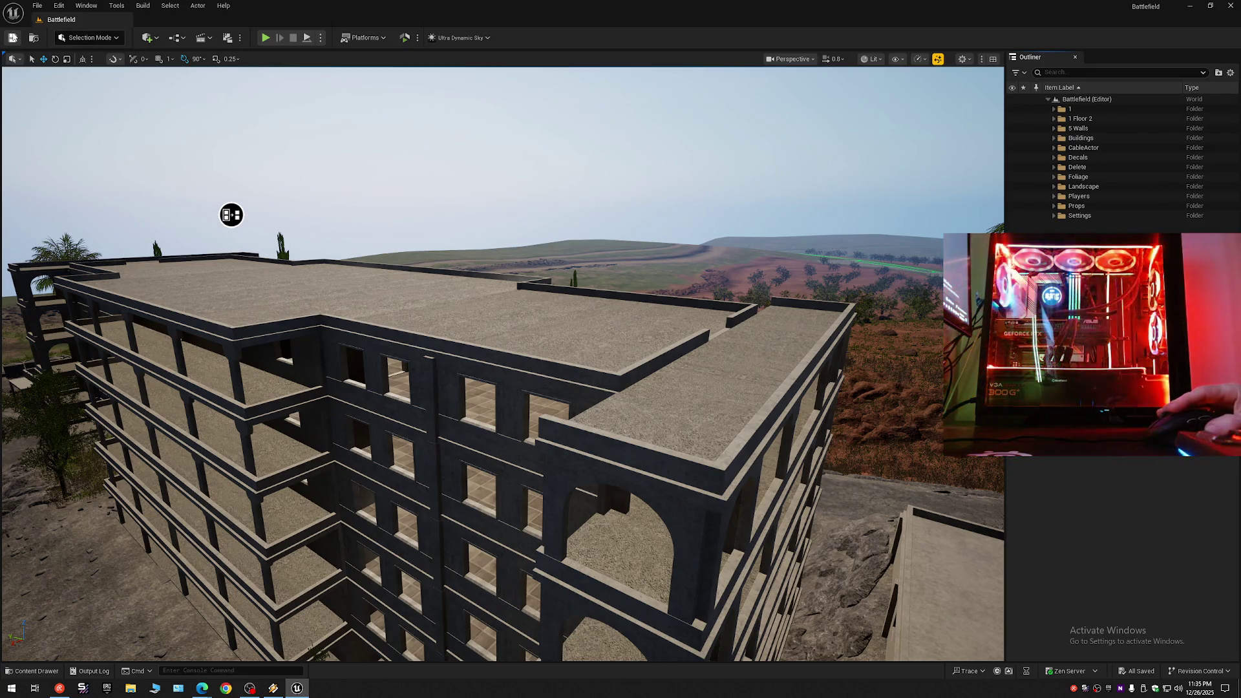
# Fly around the level to a wider view of the buildings and palm tree.
pyautogui.click(42, 8)
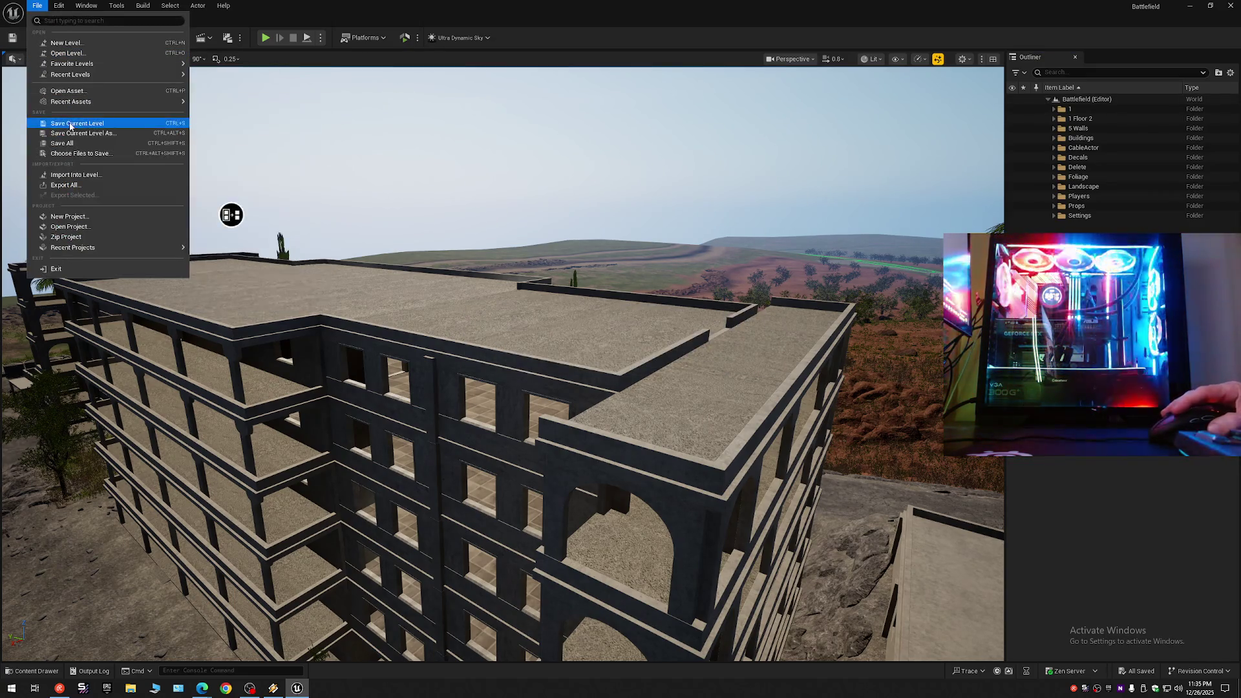
pyautogui.click(72, 124)
pyautogui.scroll(1, 589, 141)
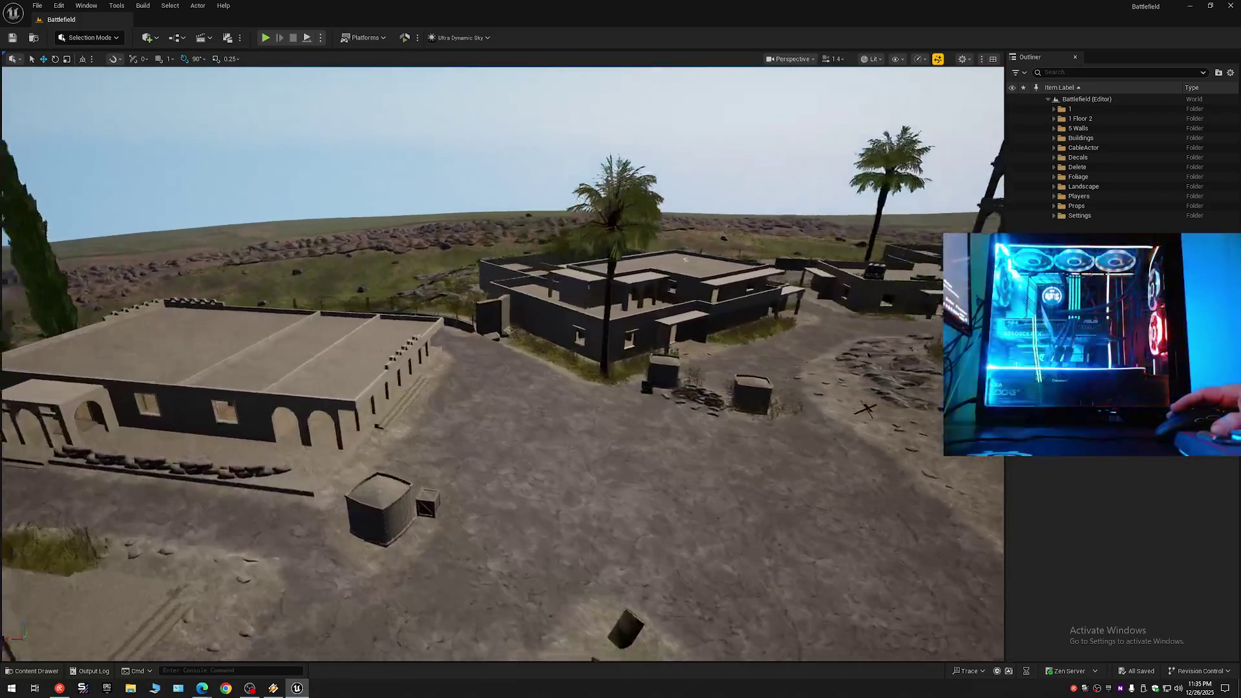
pyautogui.scroll(-2, 645, 70)
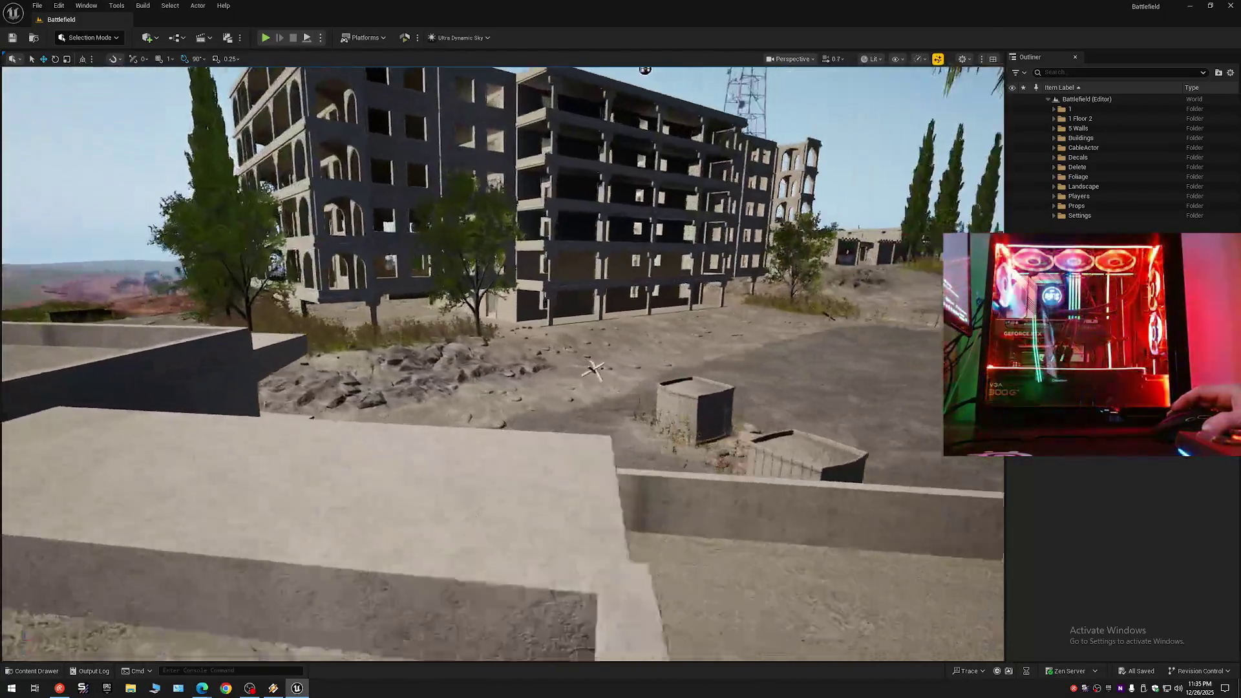
pyautogui.moveTo(644, 69)
pyautogui.mouseDown()
pyautogui.moveTo(461, 103)
pyautogui.moveTo(388, 152)
pyautogui.mouseUp()
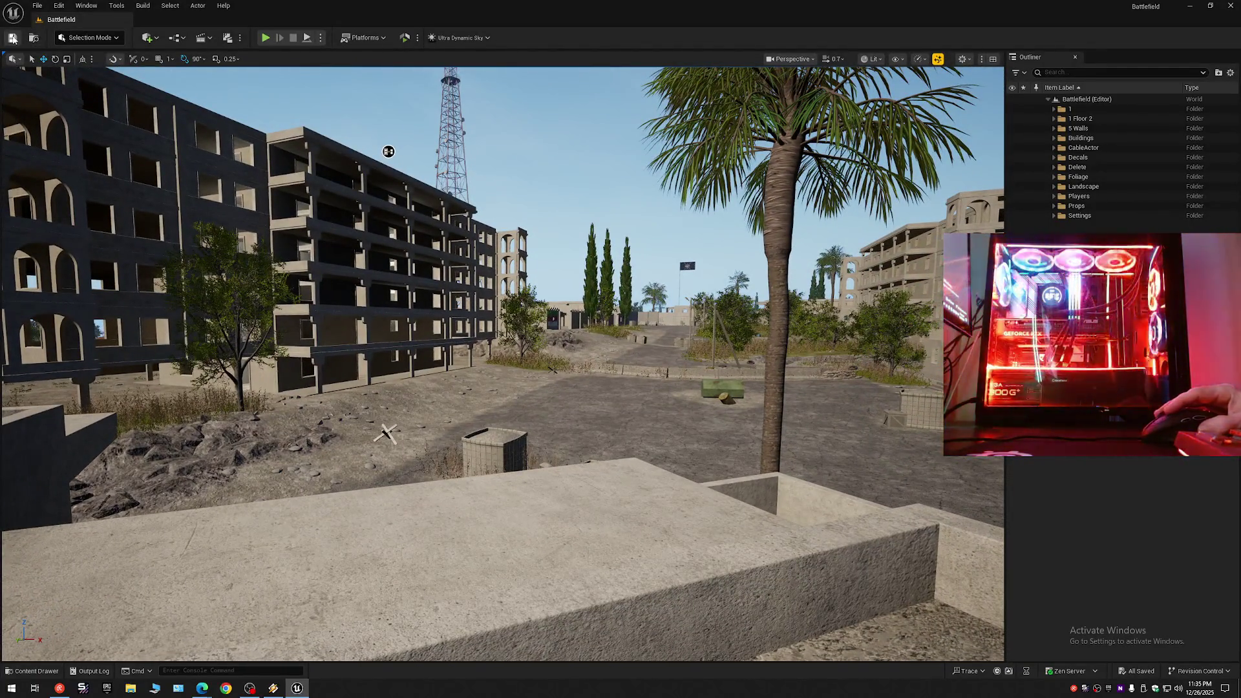
# Reset the viewport scalability warning to restore full-quality lighting and shadows, then save.
pyautogui.click(38, 6)
pyautogui.click(38, 6)
pyautogui.click(38, 6)
pyautogui.click(62, 143)
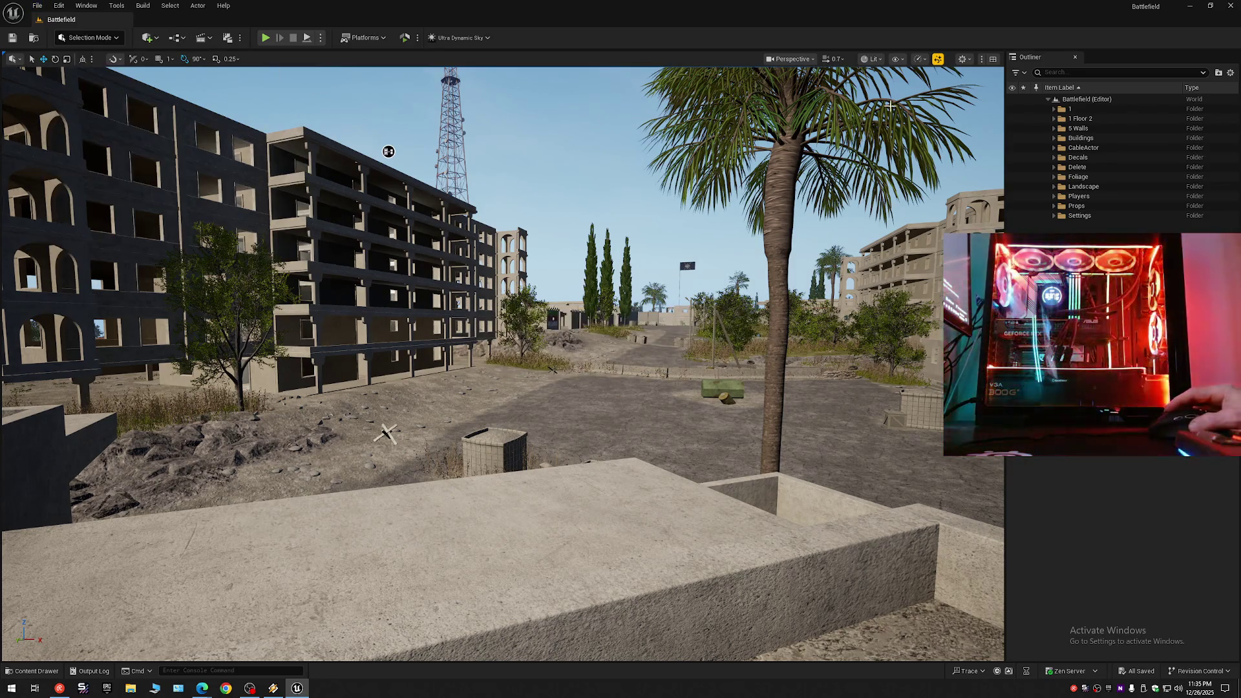
pyautogui.click(938, 59)
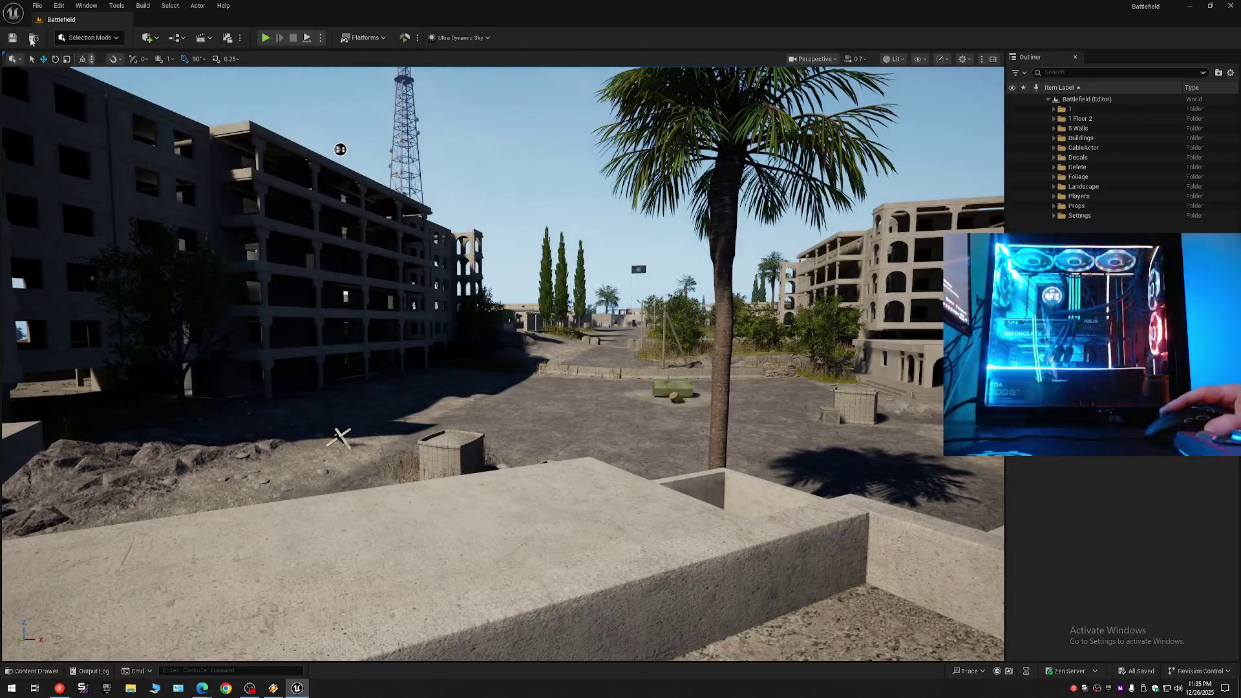
pyautogui.click(12, 38)
# Save Current Level As over the existing Battlefield map in Content/Maps, confirming the replace.
pyautogui.click(37, 6)
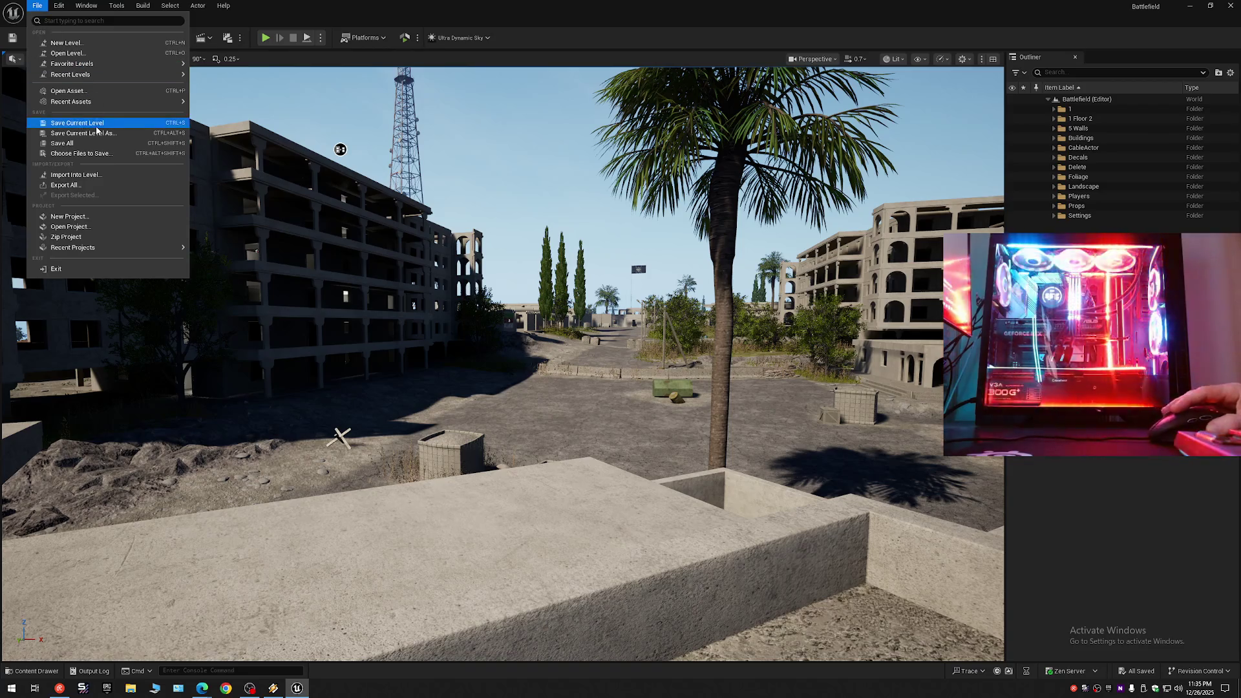
pyautogui.click(95, 122)
pyautogui.click(36, 5)
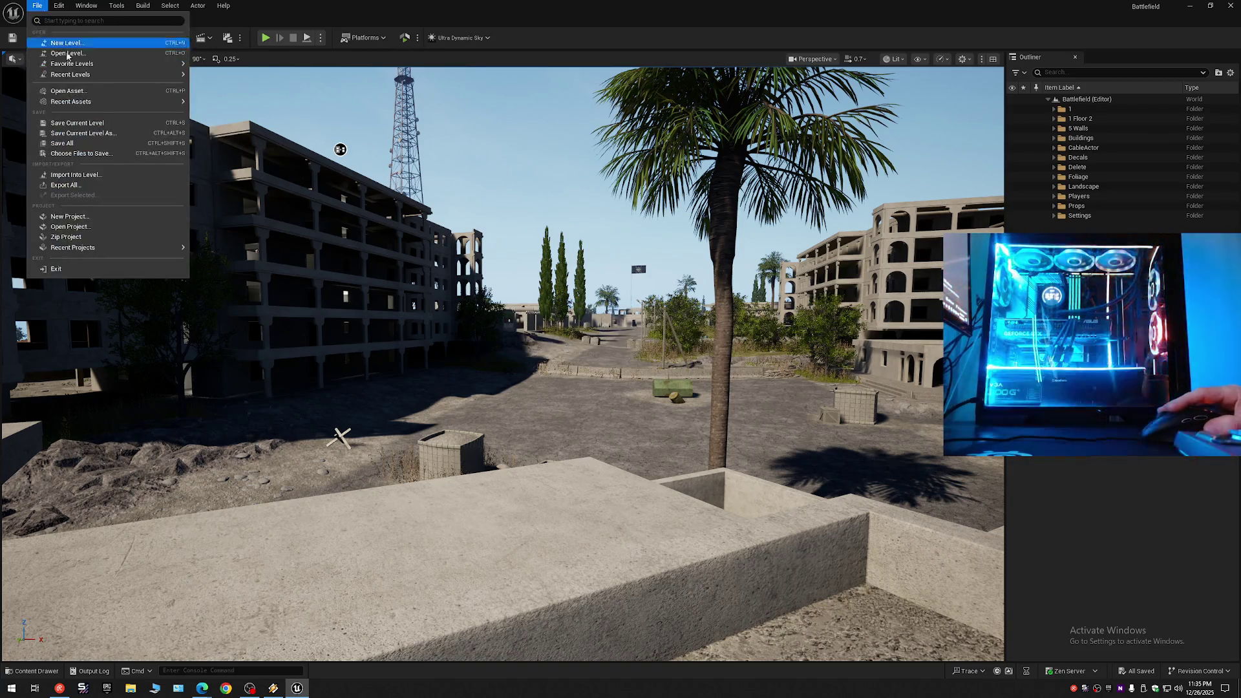
pyautogui.click(77, 123)
pyautogui.click(37, 5)
pyautogui.click(84, 132)
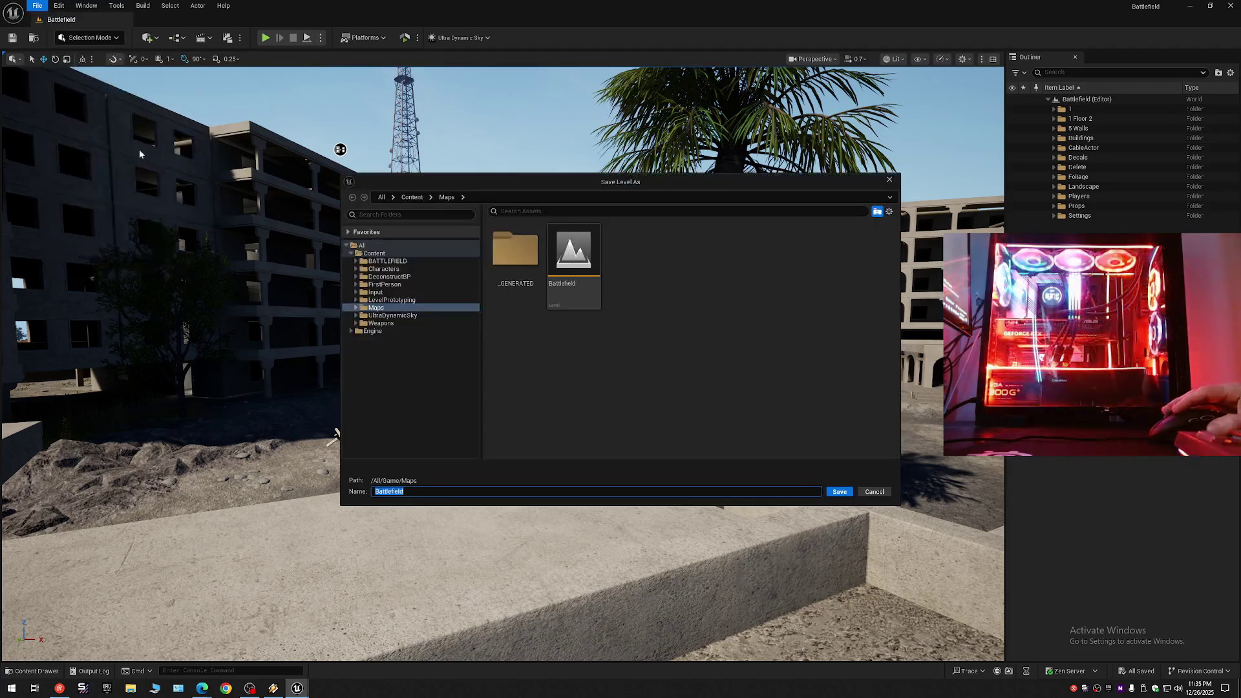
pyautogui.doubleClick(579, 259)
pyautogui.click(640, 361)
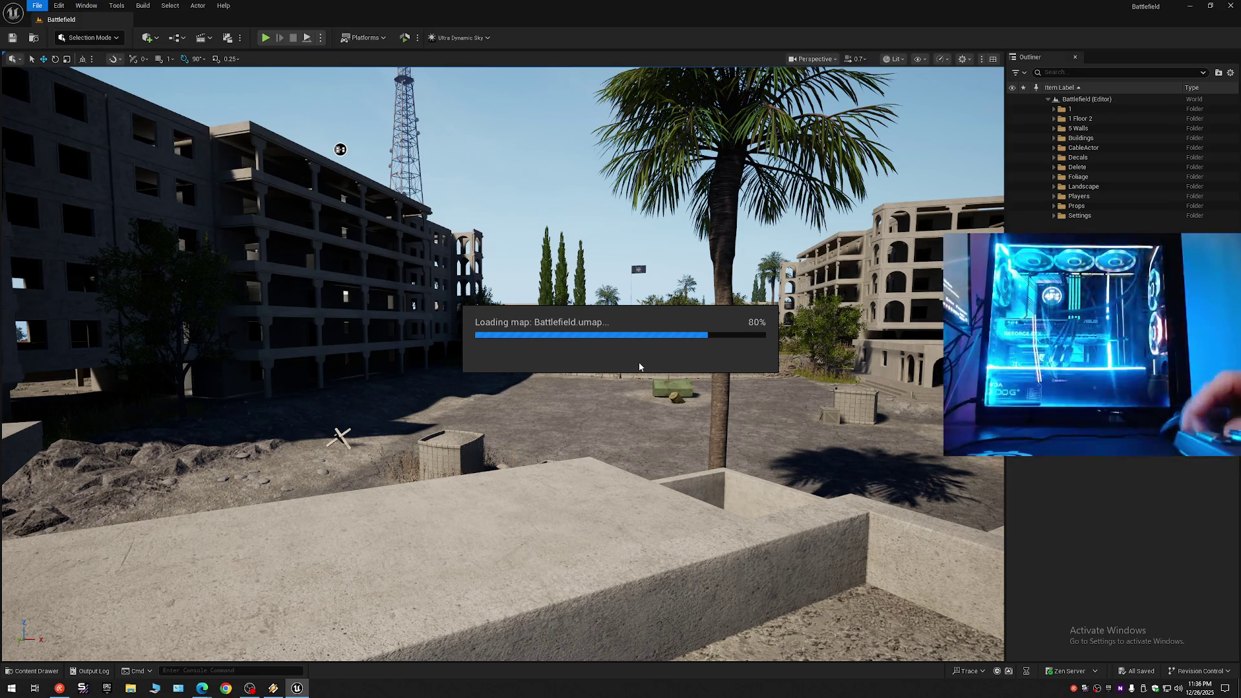
pyautogui.click(273, 688)
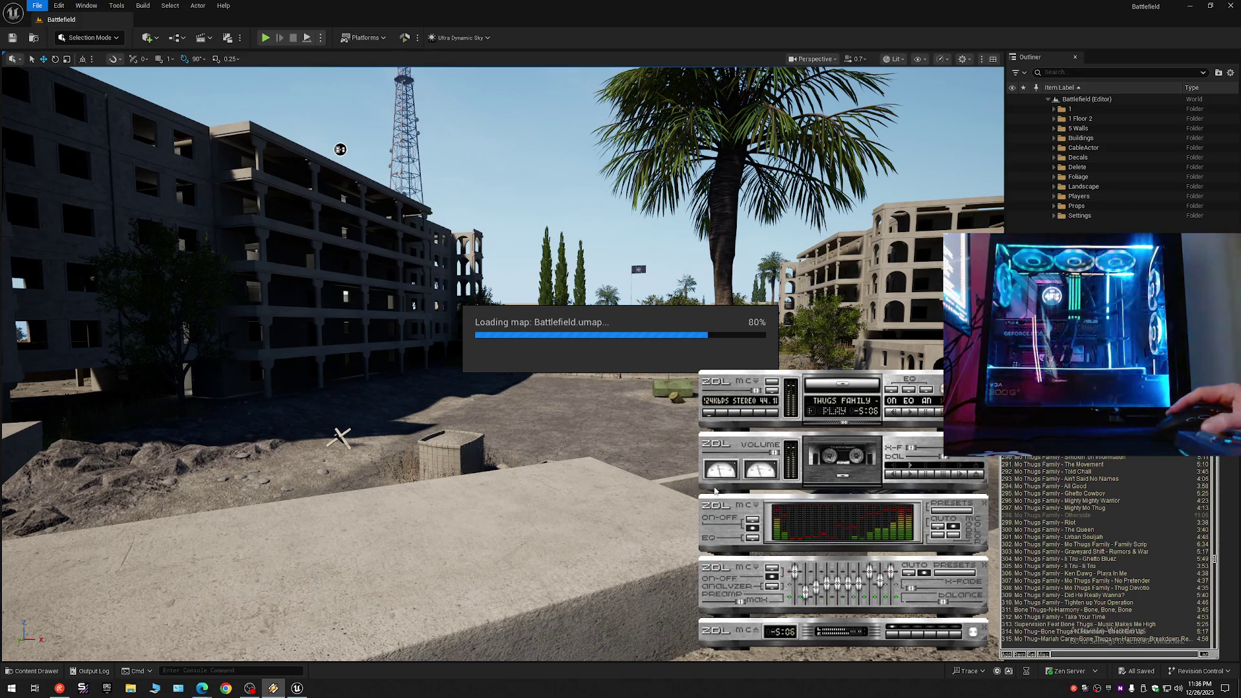
# In Winamp, seek forward in the song and skip to the next track, The Queen.
pyautogui.moveTo(847, 423); pyautogui.dragTo(878, 424)
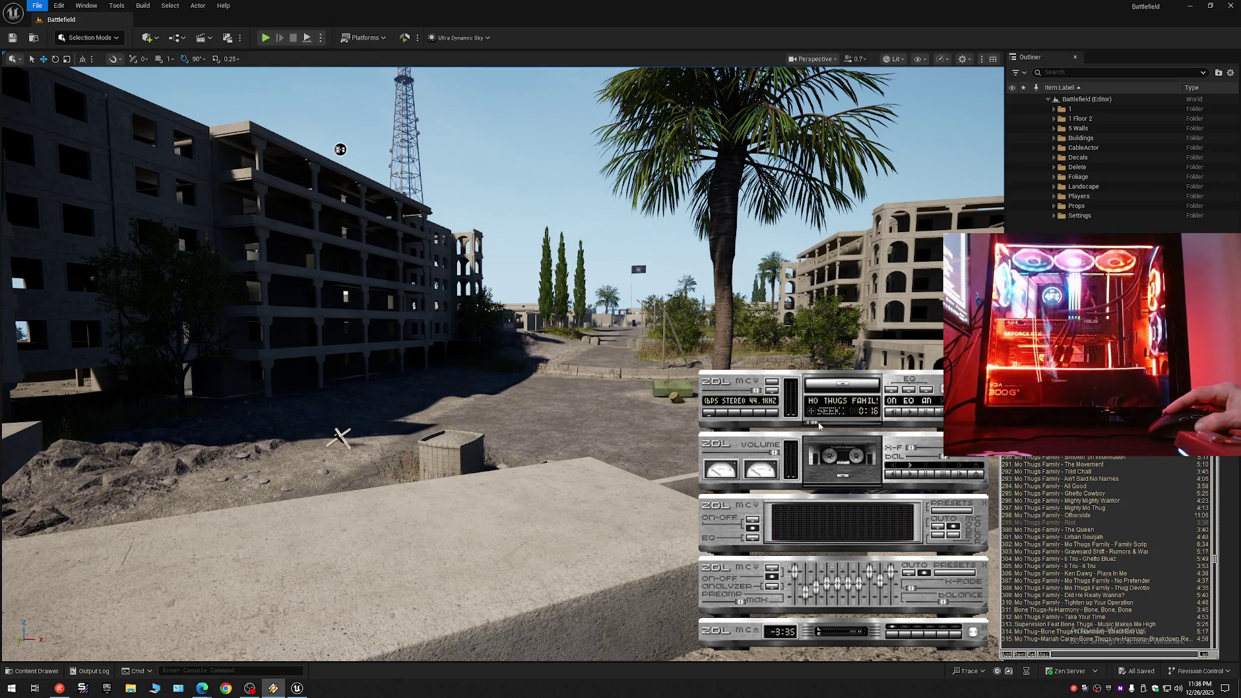
pyautogui.moveTo(812, 424); pyautogui.dragTo(819, 424)
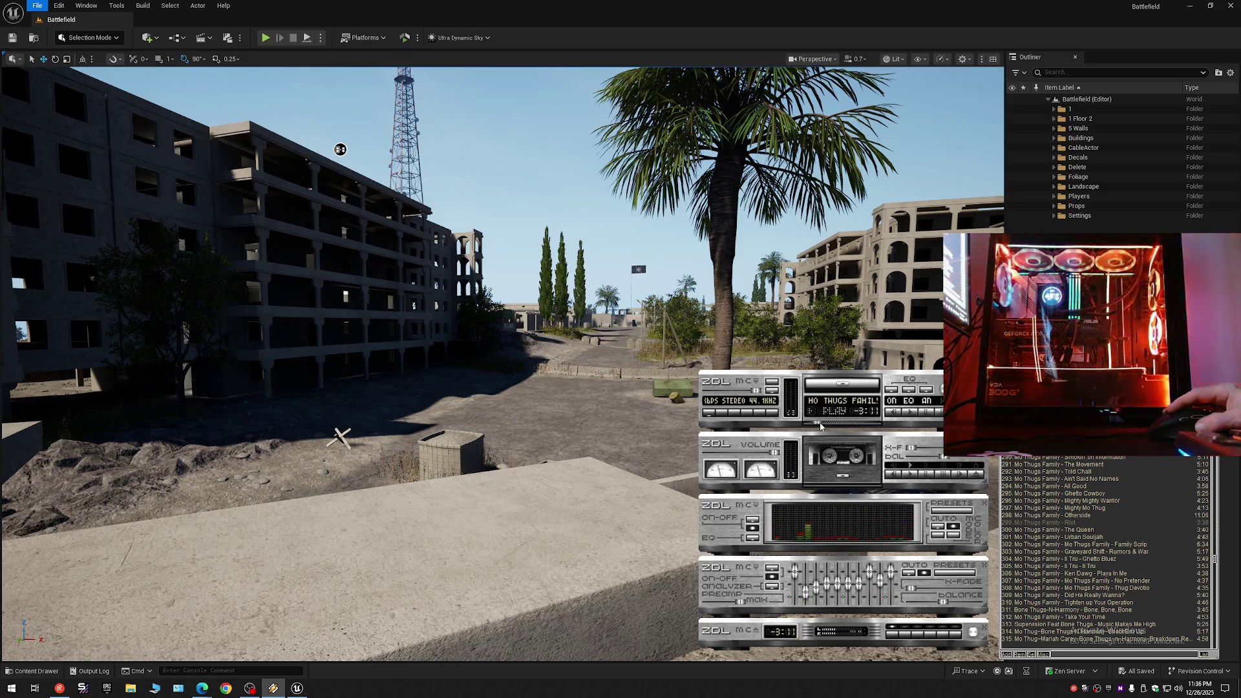
pyautogui.press('b')
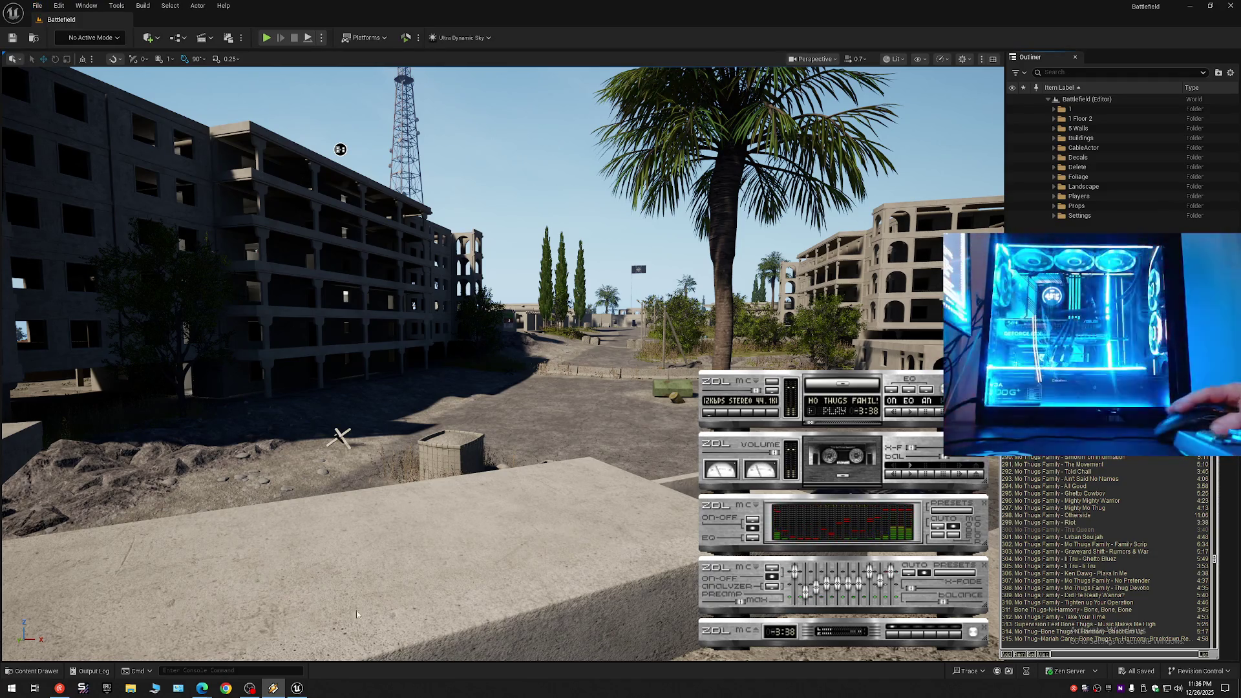
# Bring the Unreal Editor window back to the front.
pyautogui.moveTo(296, 690)
pyautogui.click(297, 646)
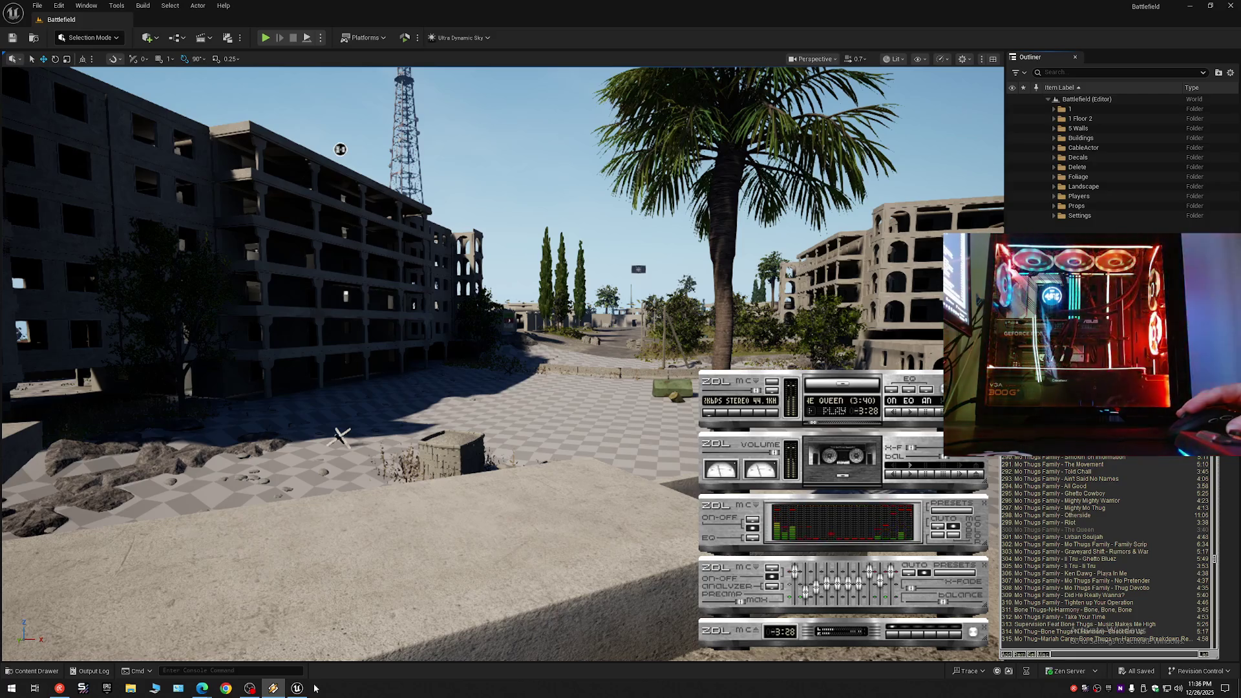
pyautogui.moveTo(298, 688)
pyautogui.click(299, 650)
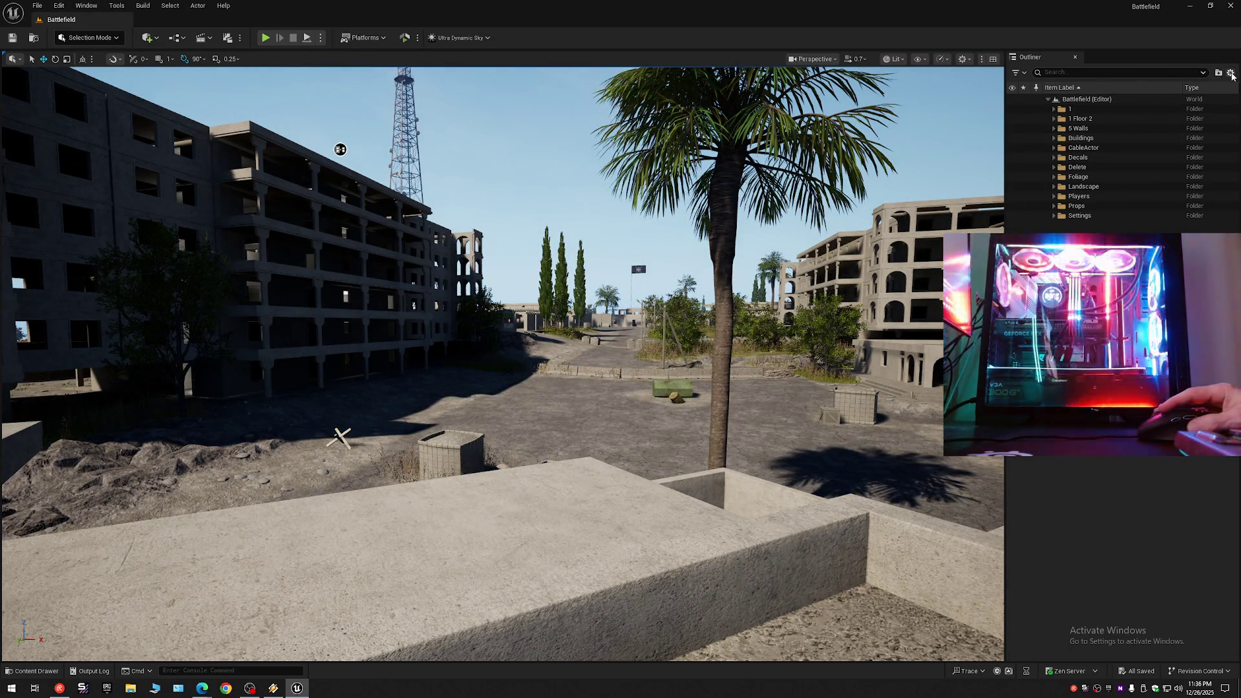
# Set a Viewport Scalability group to Low from the Performance and Scalability menu.
pyautogui.rightClick(1056, 123)
pyautogui.click(1055, 124)
pyautogui.click(1048, 99)
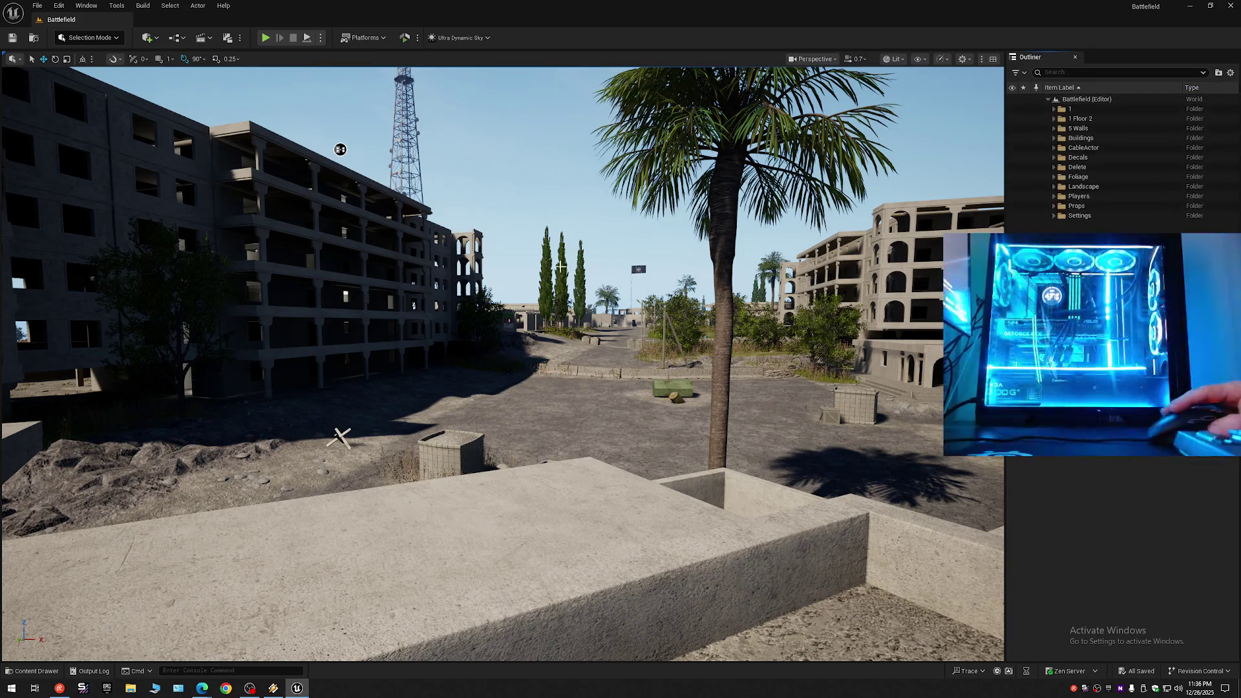
pyautogui.moveTo(492, 388)
pyautogui.mouseDown()
pyautogui.moveTo(453, 362)
pyautogui.moveTo(453, 472)
pyautogui.mouseUp()
pyautogui.click(942, 59)
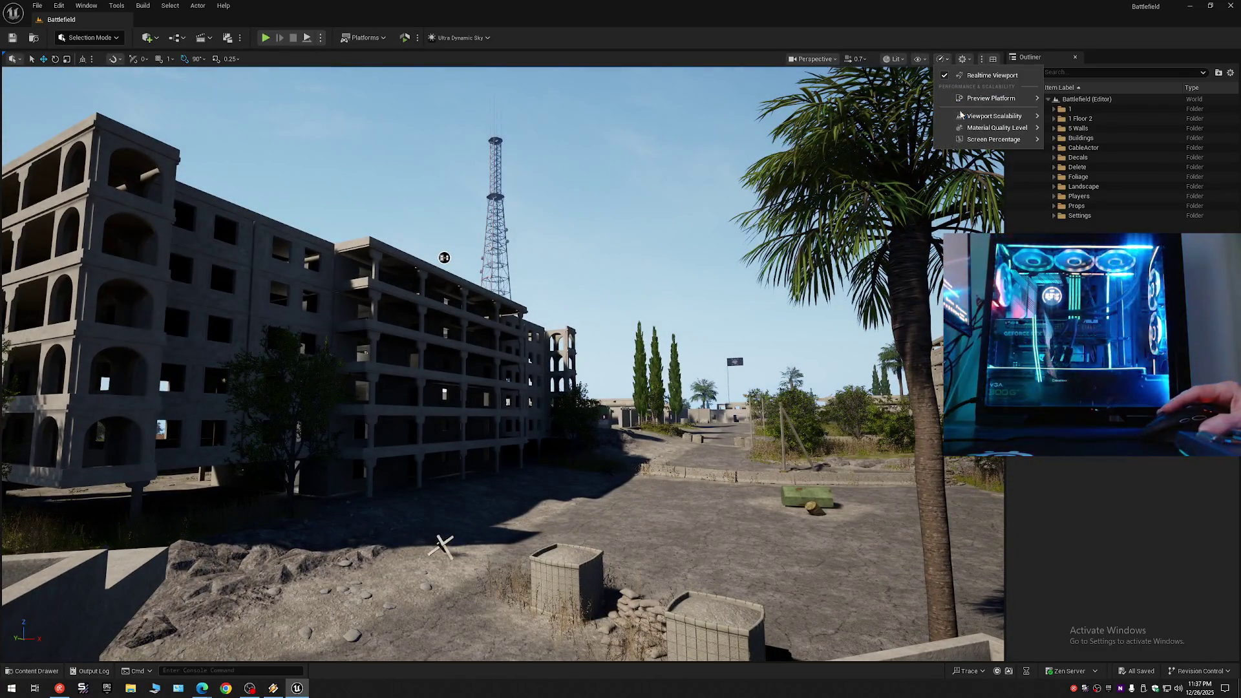
pyautogui.moveTo(996, 116)
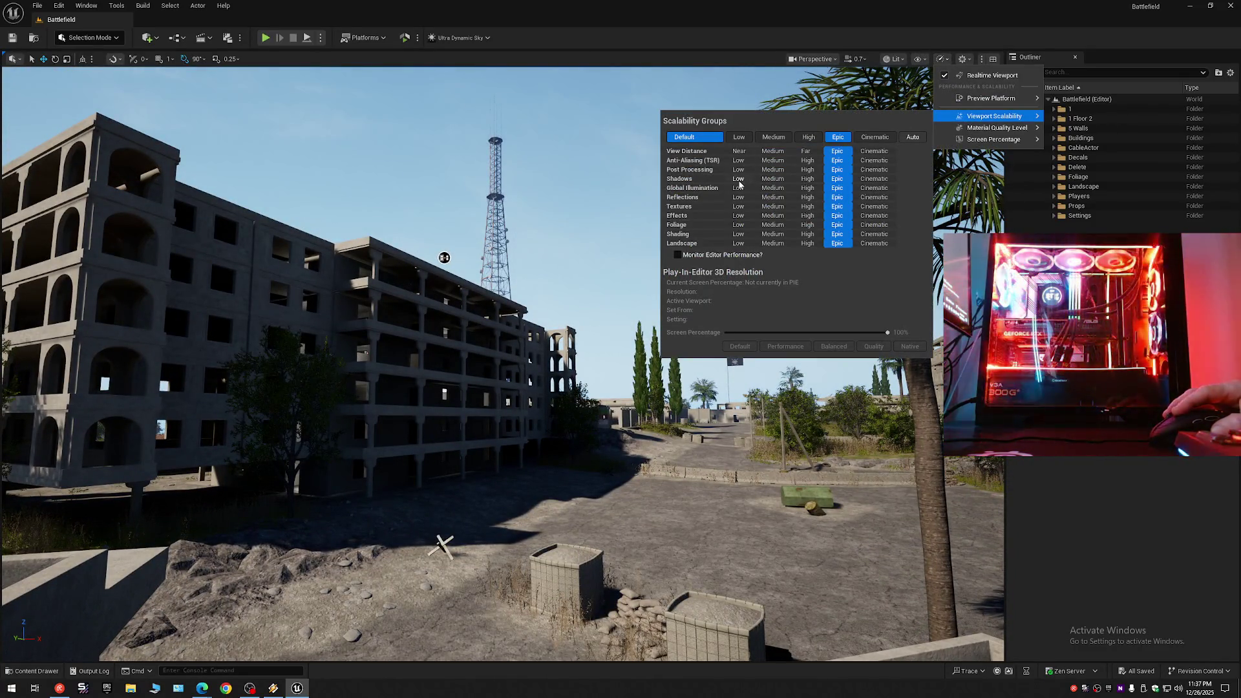
pyautogui.click(739, 178)
pyautogui.moveTo(453, 388); pyautogui.dragTo(423, 333)
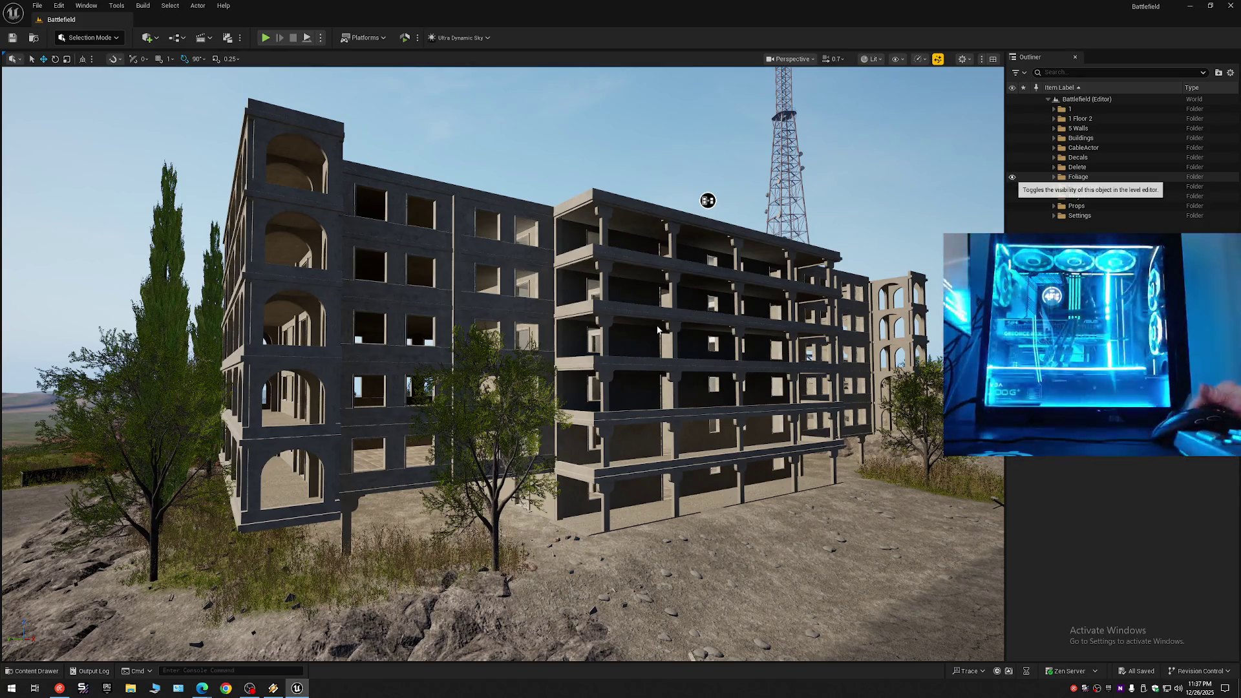
# Hide the Foliage folder and fly the camera toward the dark apartment block.
pyautogui.press('h')
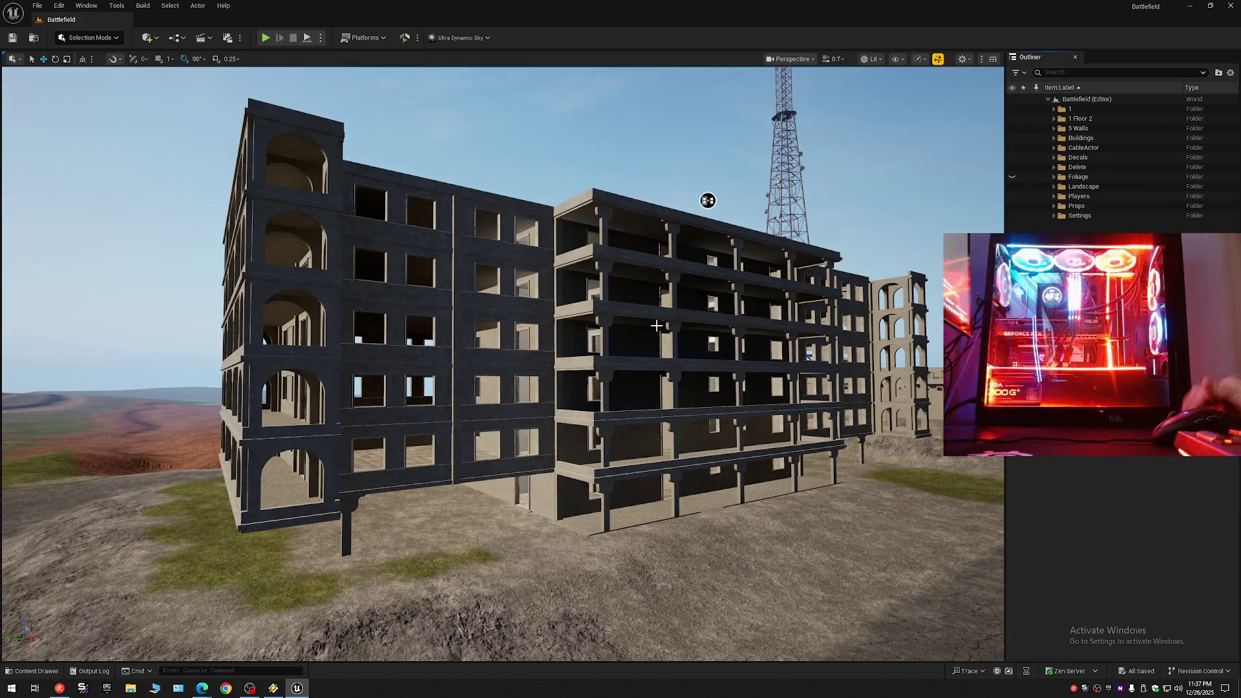
pyautogui.moveTo(657, 326)
pyautogui.mouseDown()
pyautogui.moveTo(620, 304)
pyautogui.moveTo(598, 252)
pyautogui.moveTo(610, 254)
pyautogui.moveTo(594, 272)
pyautogui.mouseUp()
pyautogui.scroll(1, 605, 262)
pyautogui.scroll(1, 598, 263)
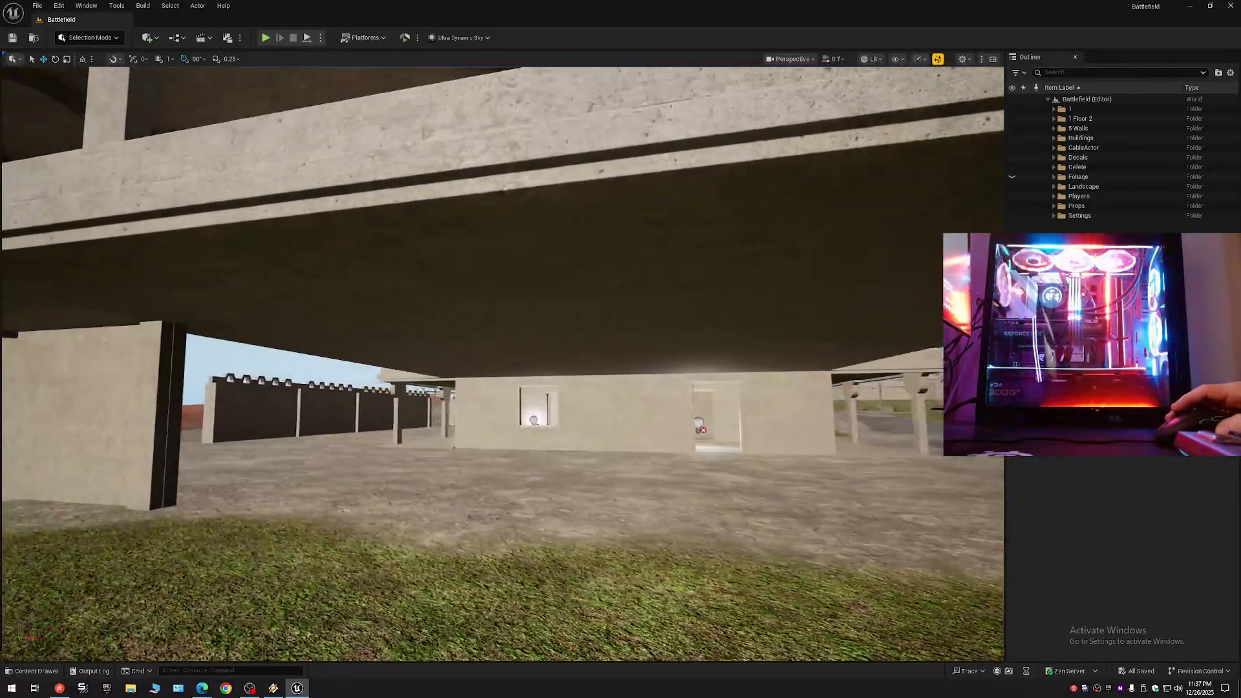
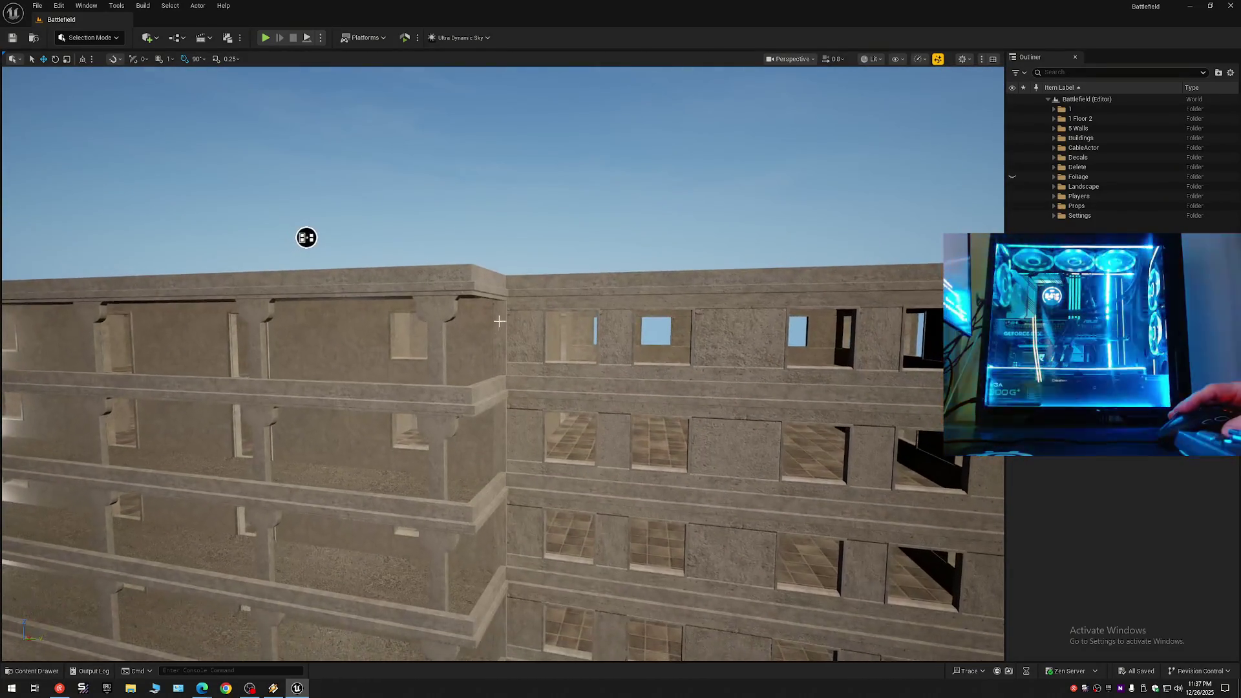
# Select facade pillar StaticMeshActor32 and zoom along the wall top to inspect its junction with the slab.
pyautogui.click(498, 492)
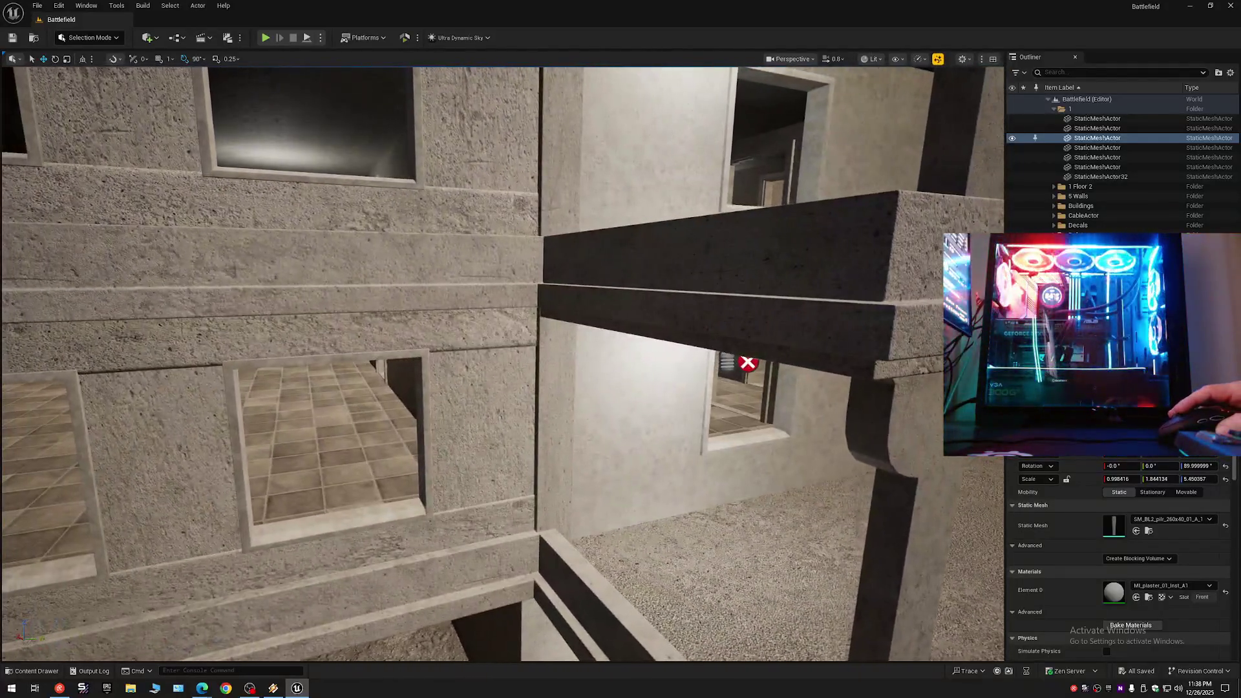
pyautogui.click(566, 370)
pyautogui.scroll(-2, 566, 371)
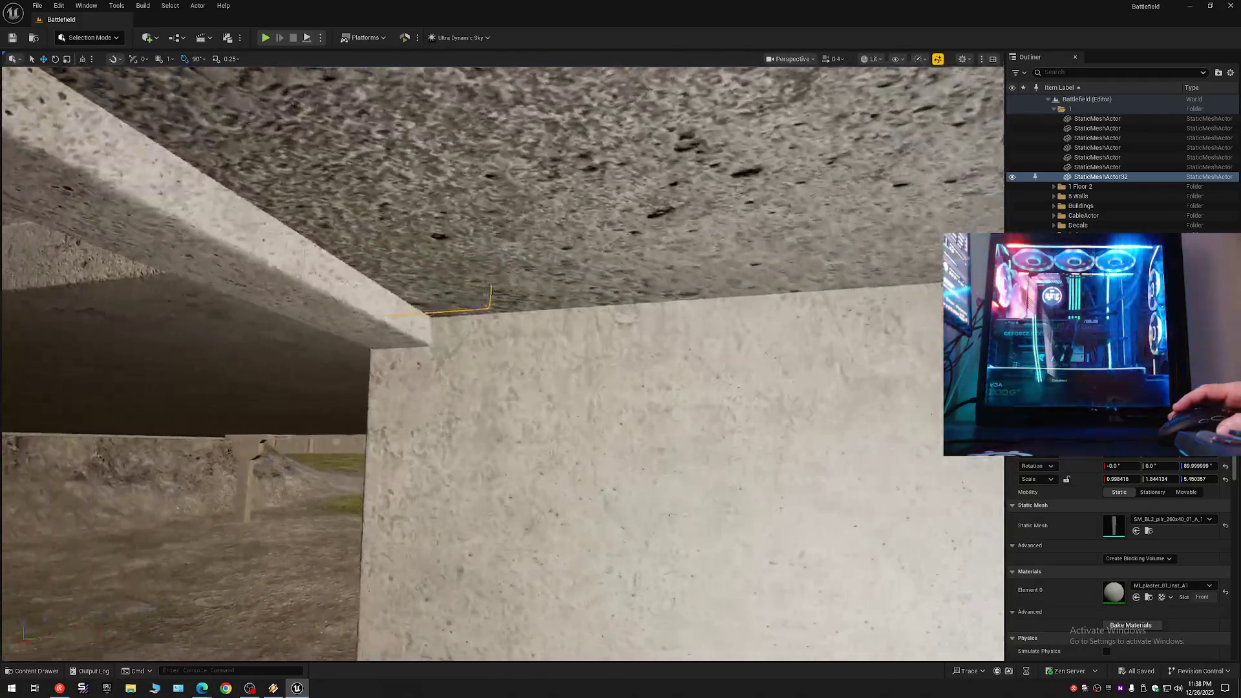
pyautogui.scroll(1, 503, 364)
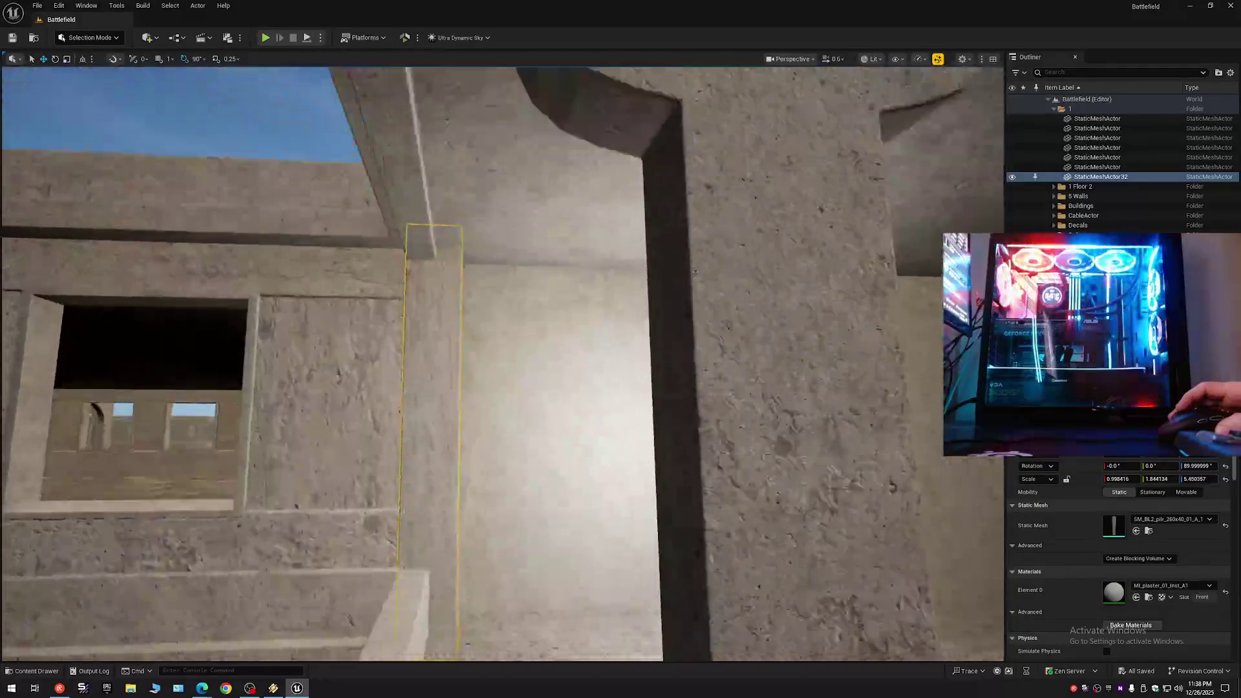
pyautogui.scroll(-1, 503, 364)
pyautogui.scroll(-1, 503, 364)
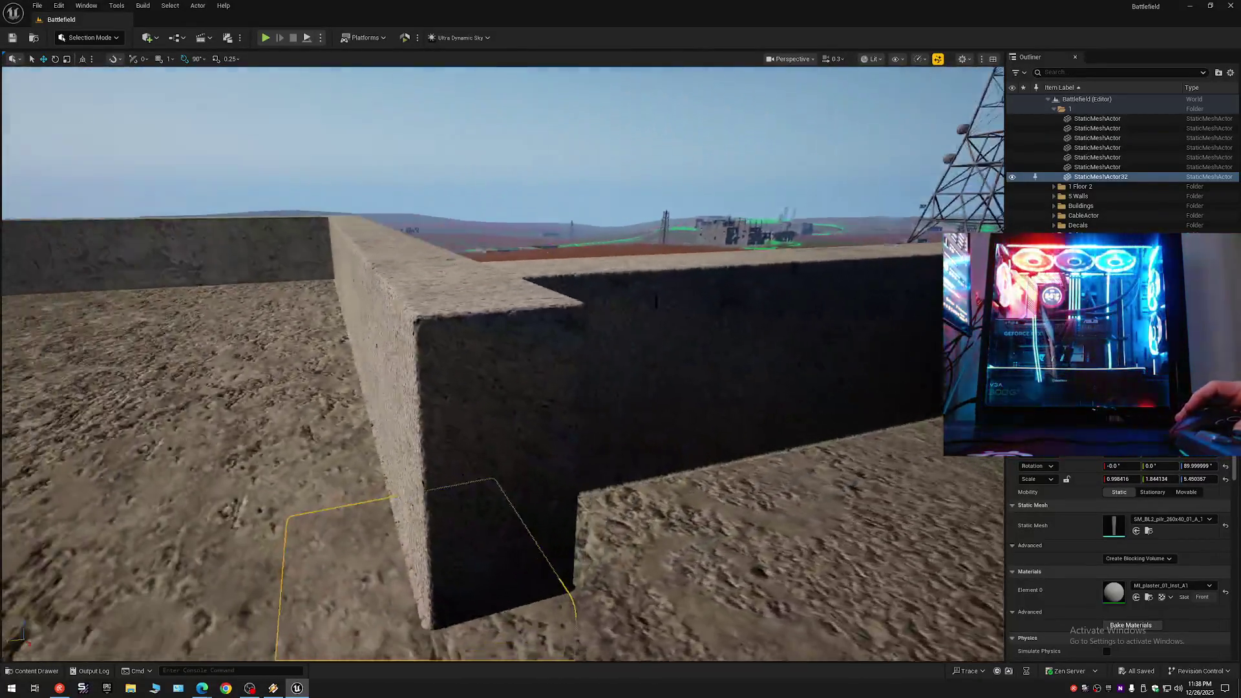
pyautogui.moveTo(503, 364); pyautogui.dragTo(439, 361)
pyautogui.click(1232, 73)
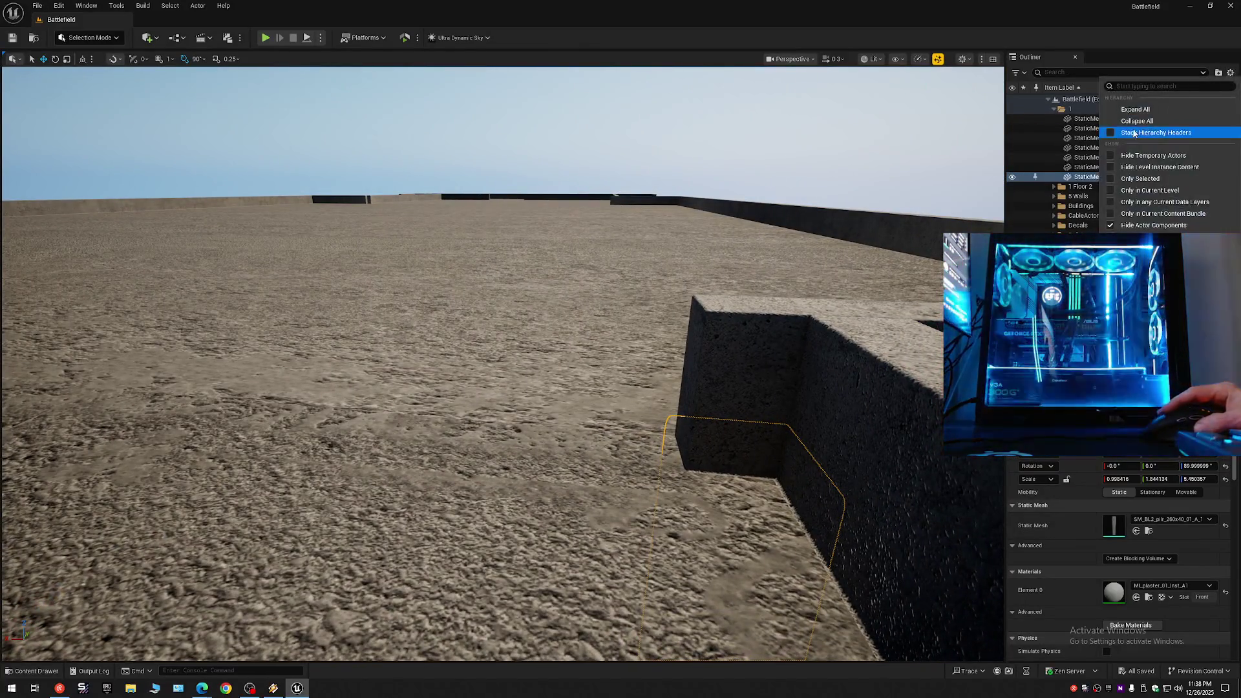
# Collapse the Outliner to its top-level folders and save everything with File > Save All.
pyautogui.click(1112, 123)
pyautogui.click(1048, 99)
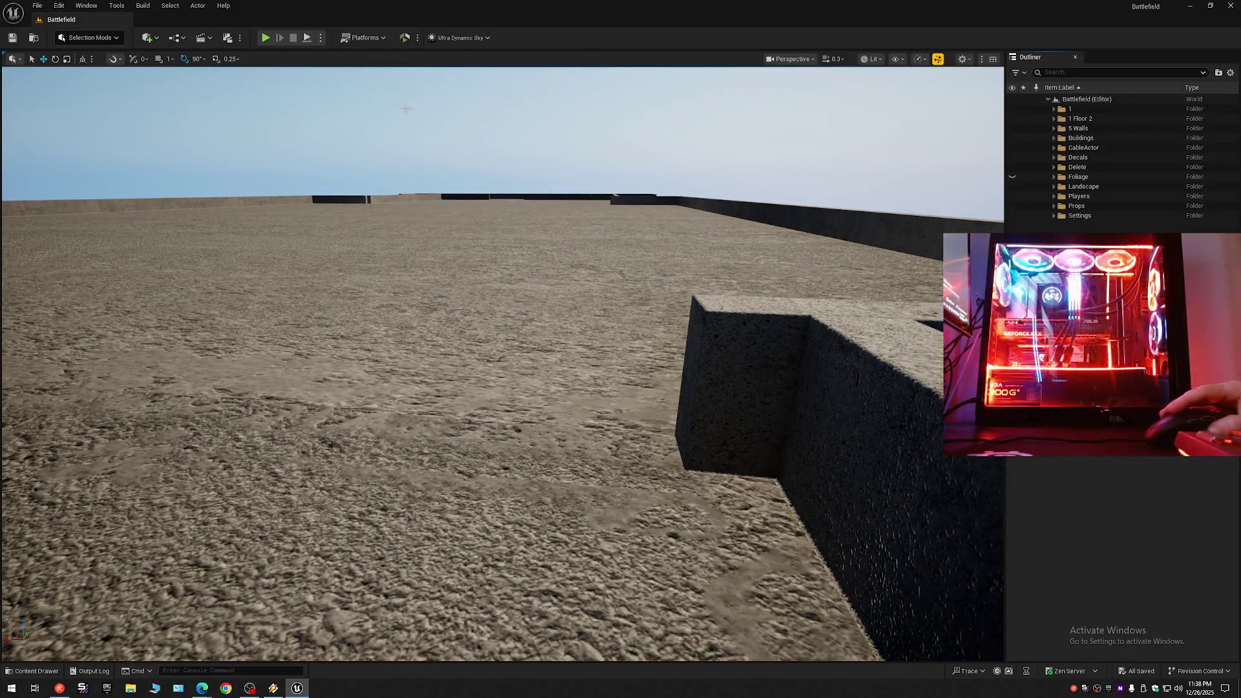
pyautogui.click(38, 5)
pyautogui.click(78, 123)
pyautogui.click(37, 5)
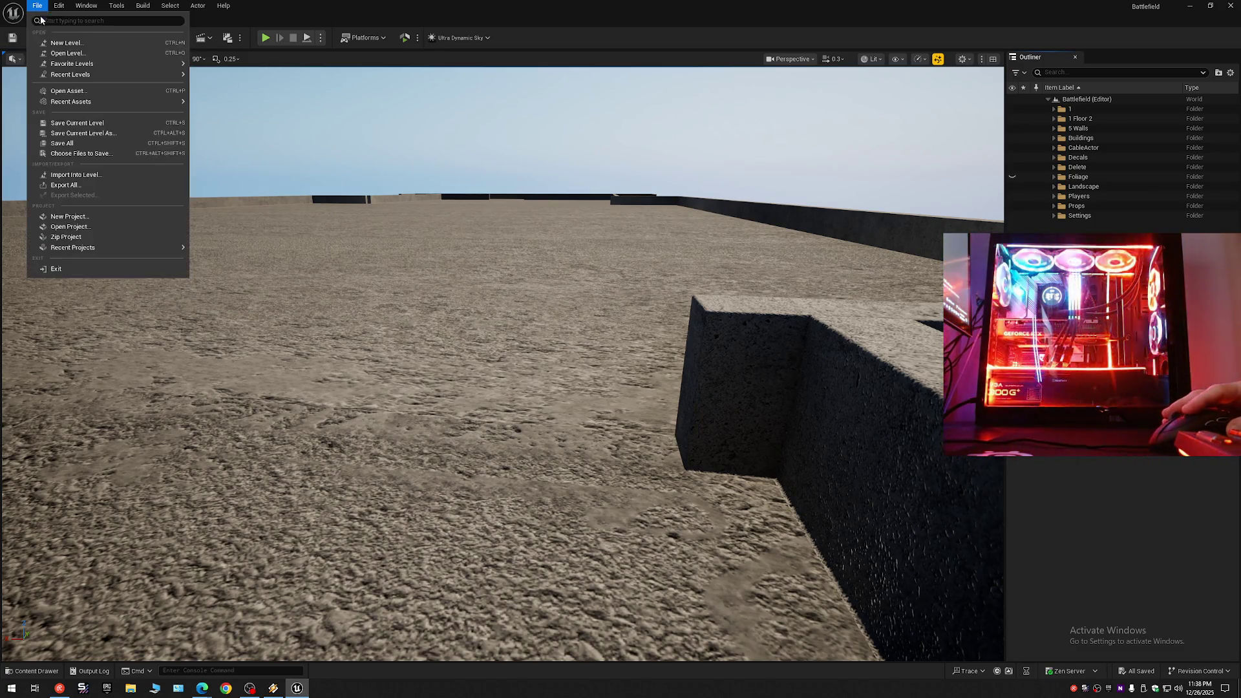
pyautogui.click(78, 144)
# Fly through the arched balcony corridor to a concrete beam and select the pillar beneath it.
pyautogui.scroll(3, 350, 162)
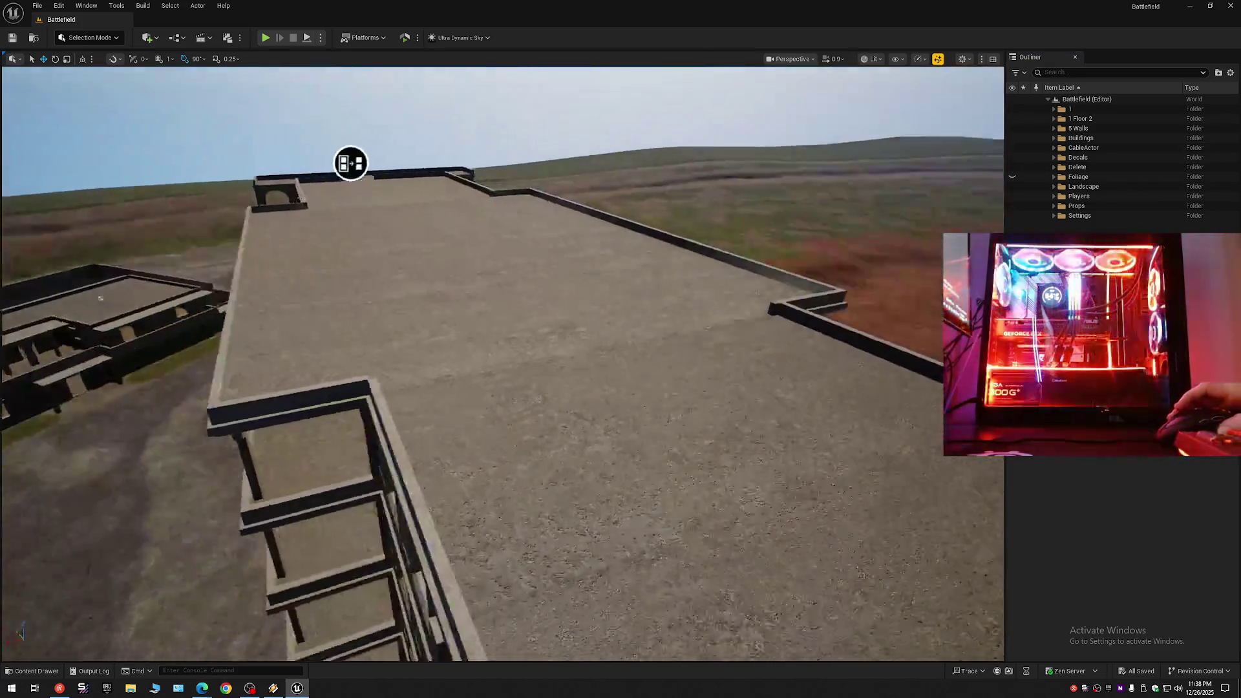
pyautogui.moveTo(350, 163)
pyautogui.mouseDown()
pyautogui.moveTo(67, 263)
pyautogui.moveTo(528, 300)
pyautogui.mouseUp()
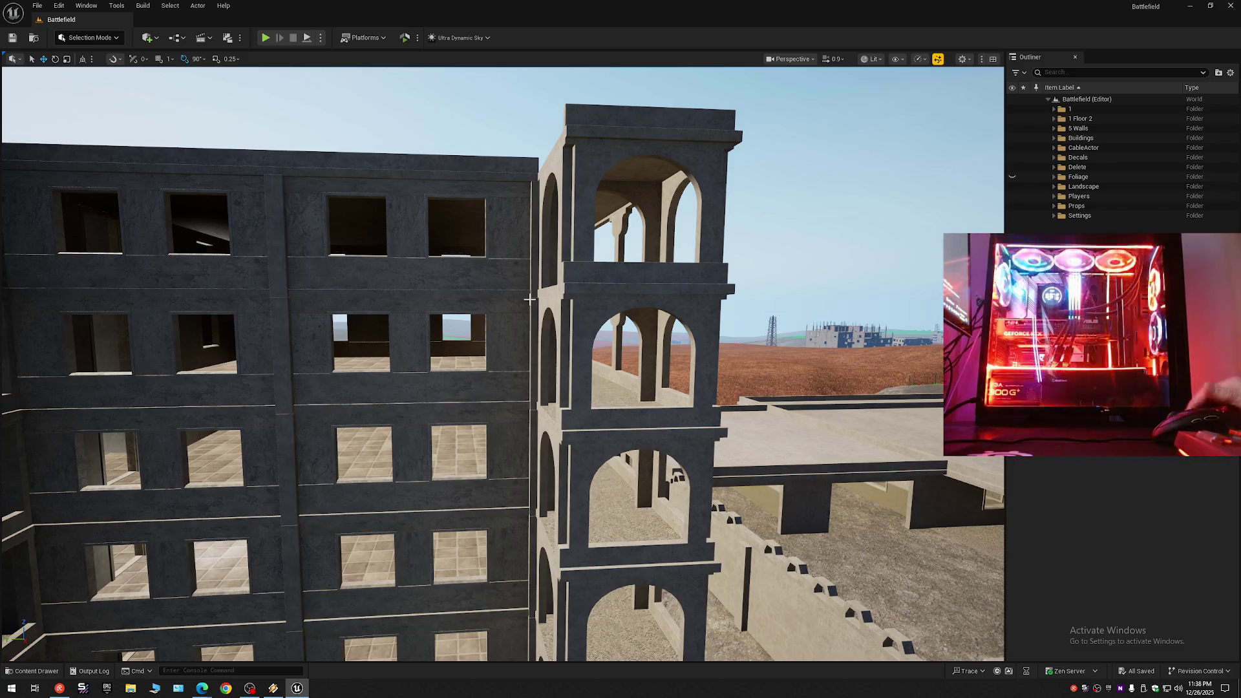
pyautogui.moveTo(410, 288)
pyautogui.mouseDown()
pyautogui.moveTo(440, 246)
pyautogui.moveTo(213, 315)
pyautogui.moveTo(407, 304)
pyautogui.moveTo(284, 287)
pyautogui.moveTo(309, 281)
pyautogui.mouseUp()
pyautogui.scroll(-3, 437, 248)
pyautogui.scroll(-1, 313, 285)
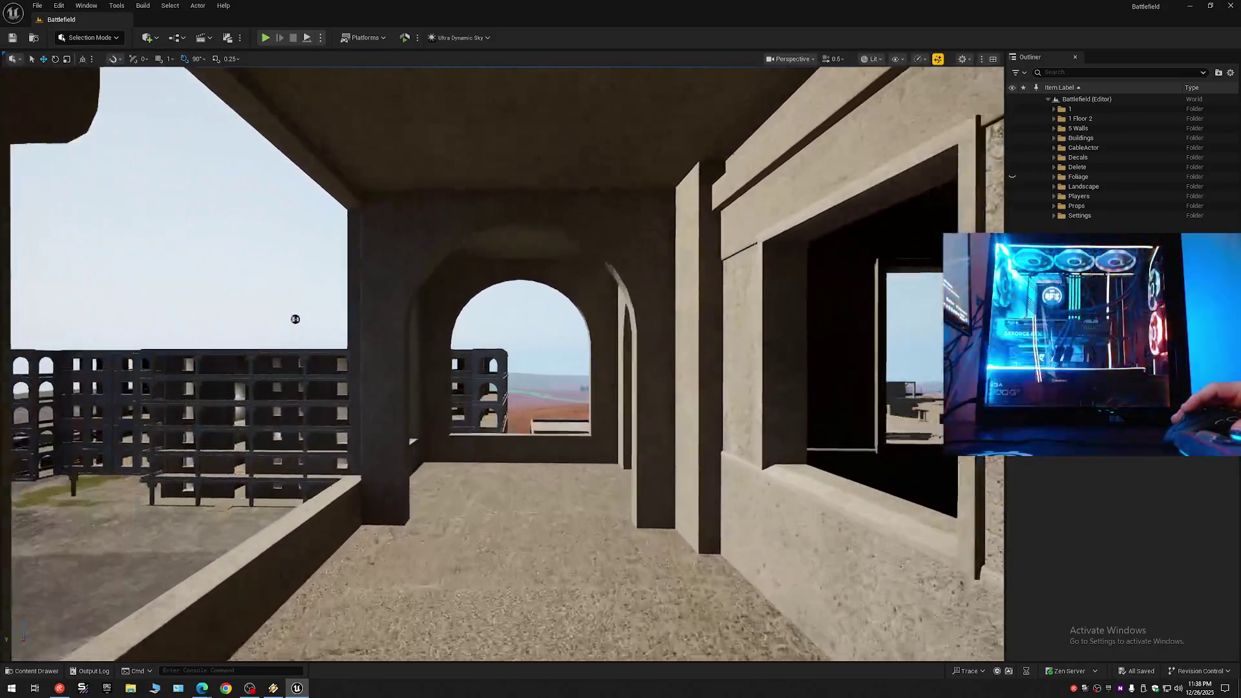
pyautogui.moveTo(296, 319); pyautogui.dragTo(254, 288)
pyautogui.scroll(4, 286, 316)
pyautogui.scroll(-3, 503, 364)
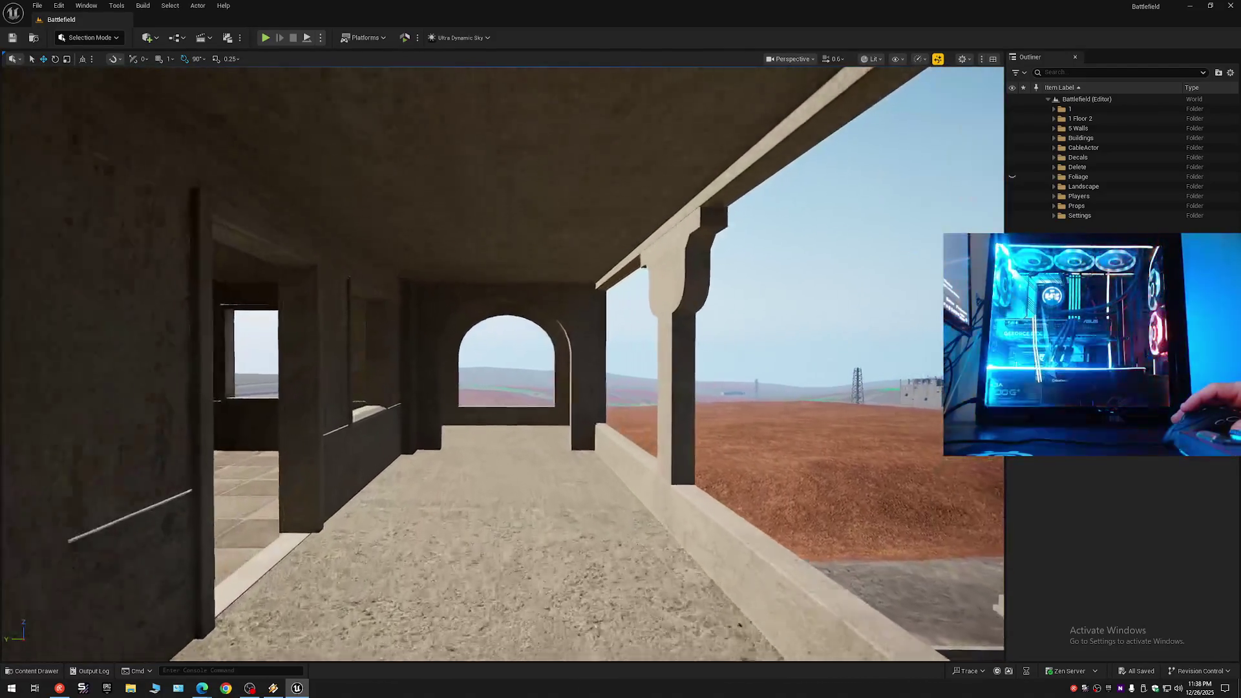
pyautogui.moveTo(254, 288); pyautogui.dragTo(254, 288)
pyautogui.moveTo(504, 381); pyautogui.dragTo(504, 382)
pyautogui.click(421, 518)
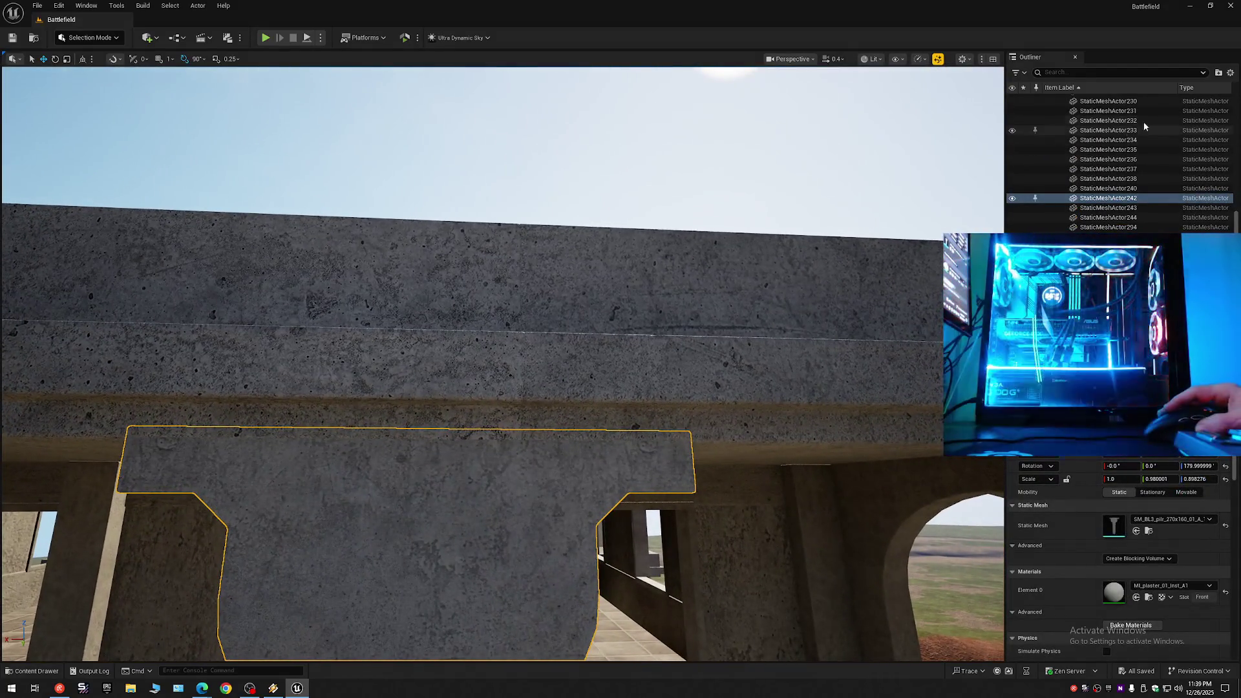
pyautogui.click(1231, 72)
pyautogui.click(1159, 123)
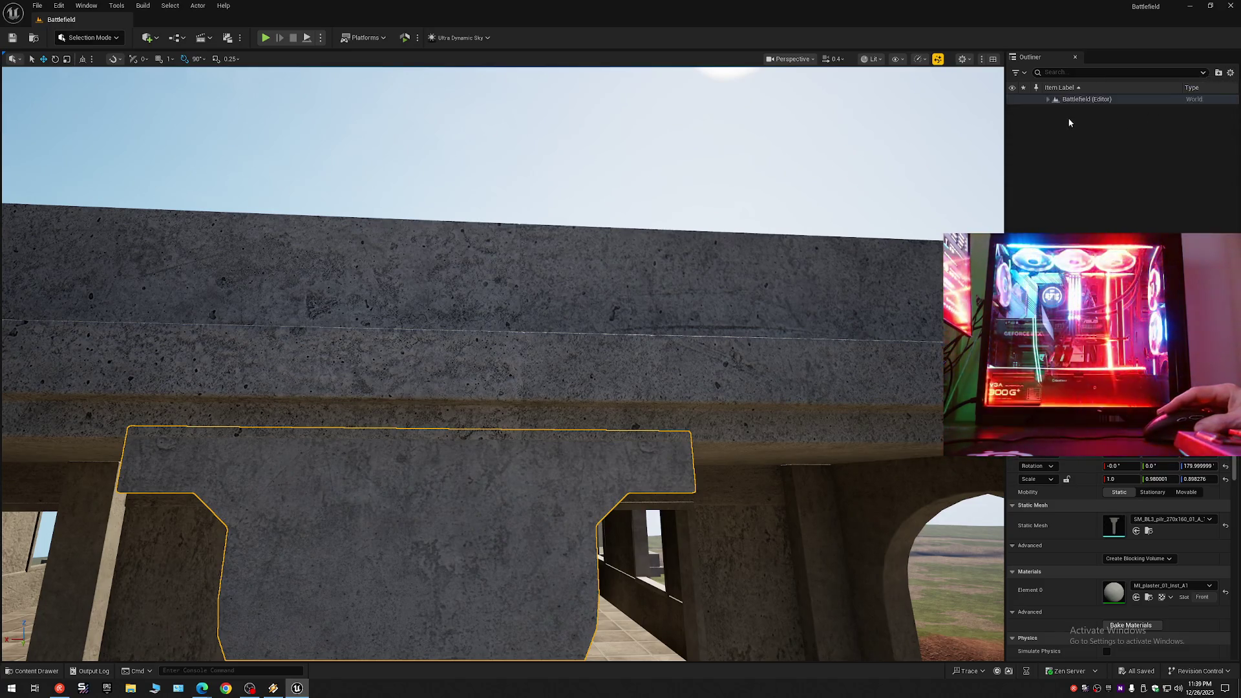
pyautogui.click(1049, 99)
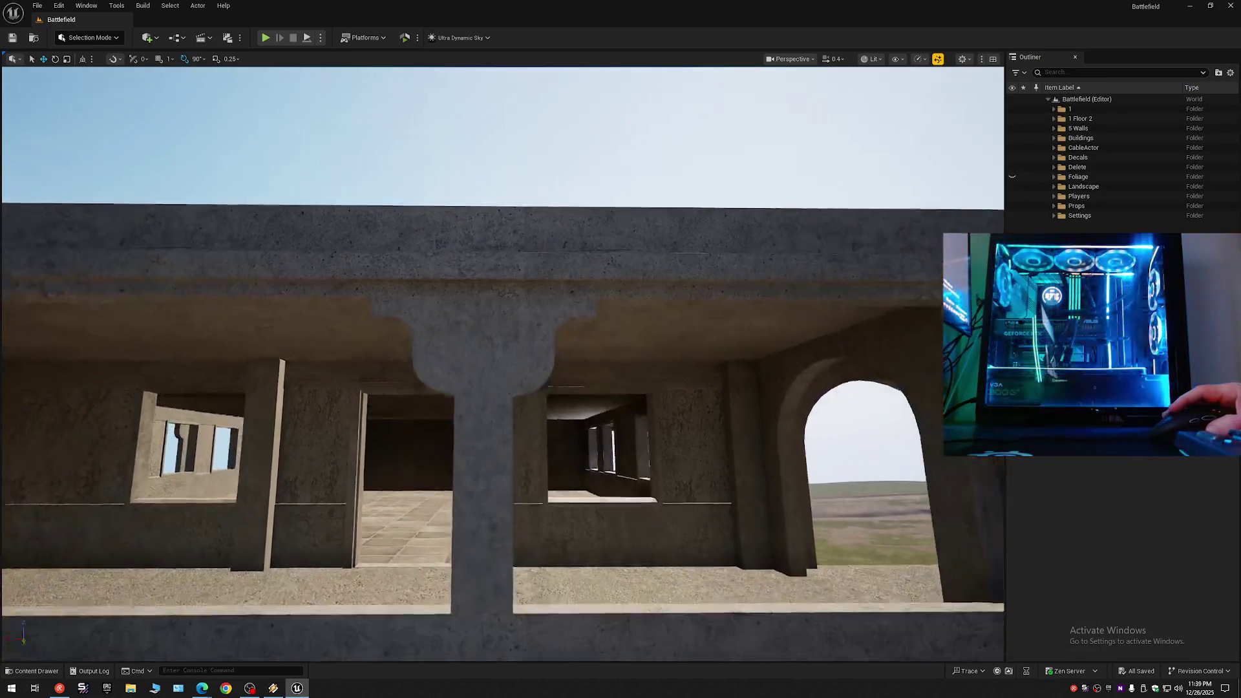
pyautogui.scroll(2, 502, 364)
pyautogui.press('s')
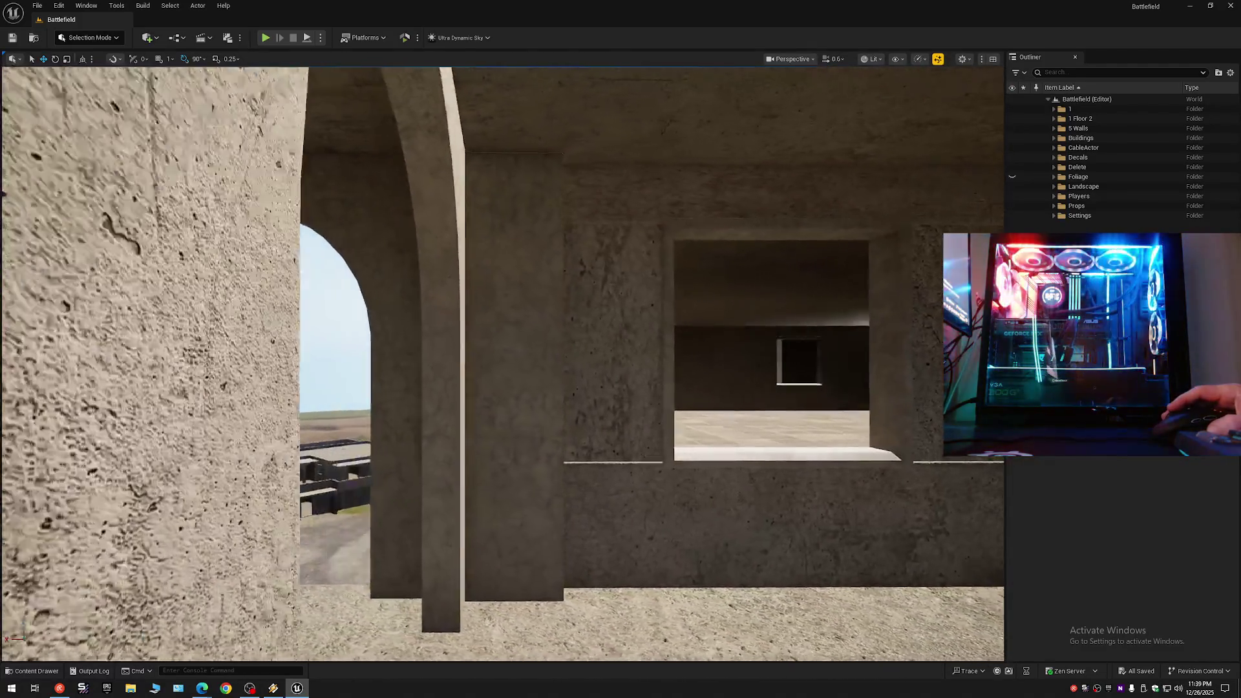
pyautogui.press('w')
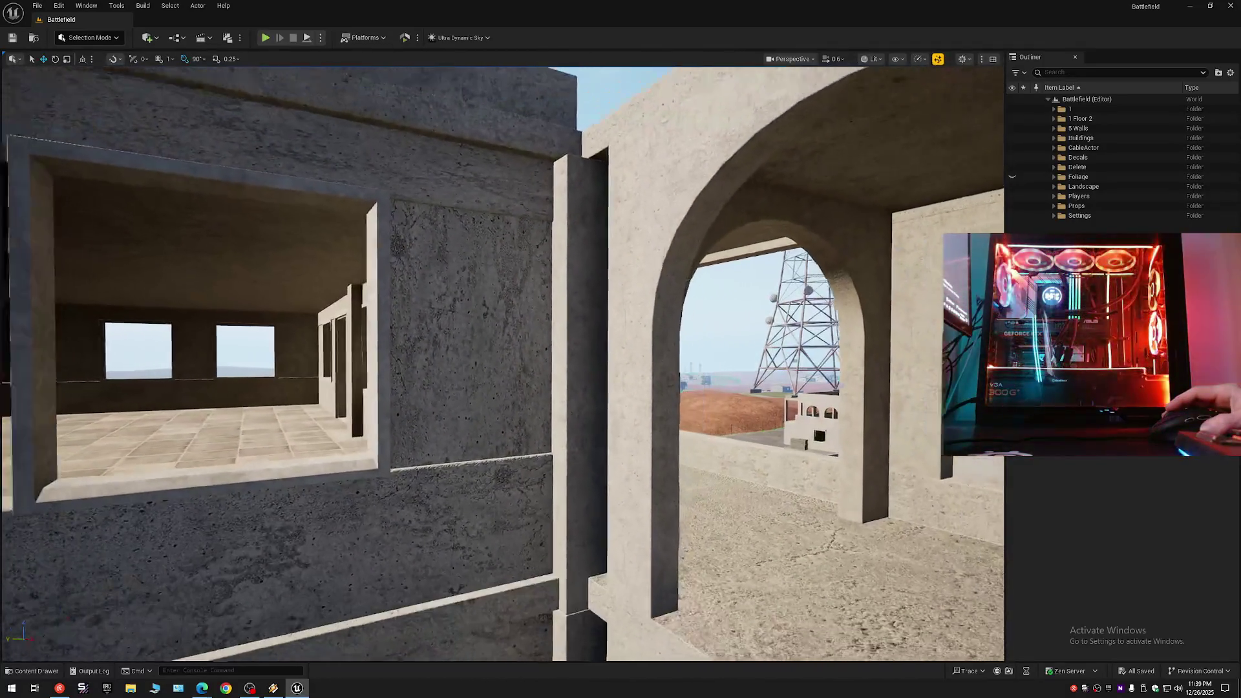
pyautogui.scroll(-2, 503, 364)
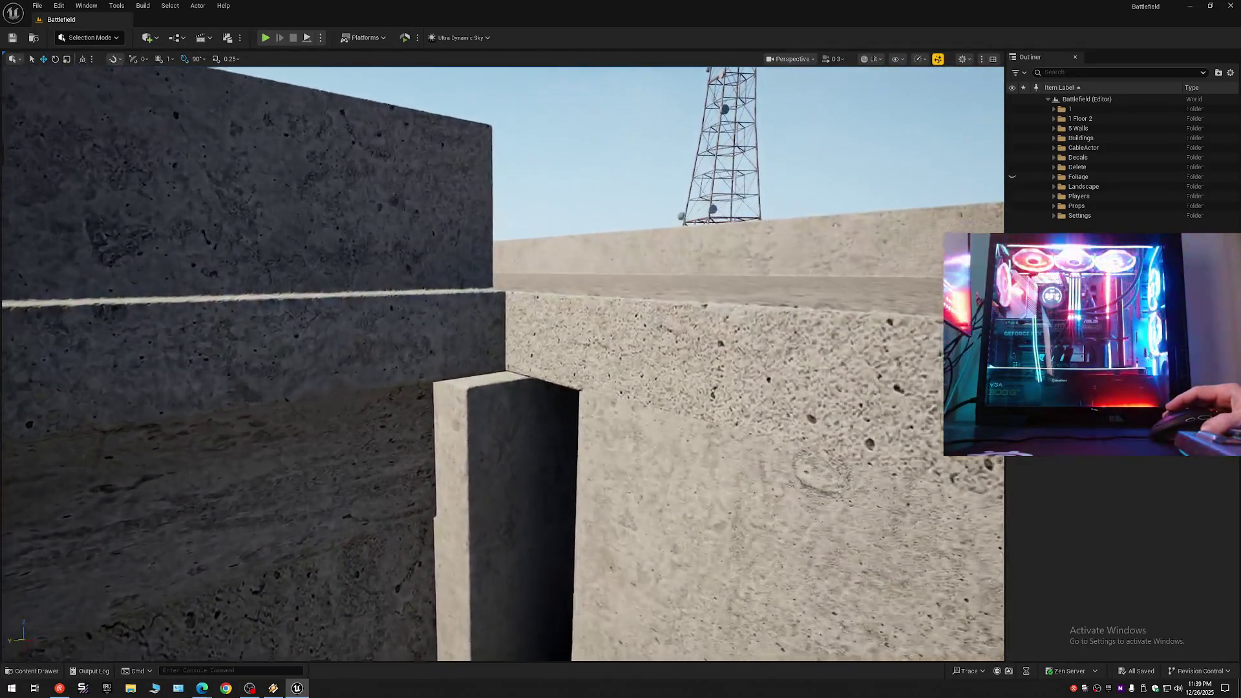
pyautogui.press('w')
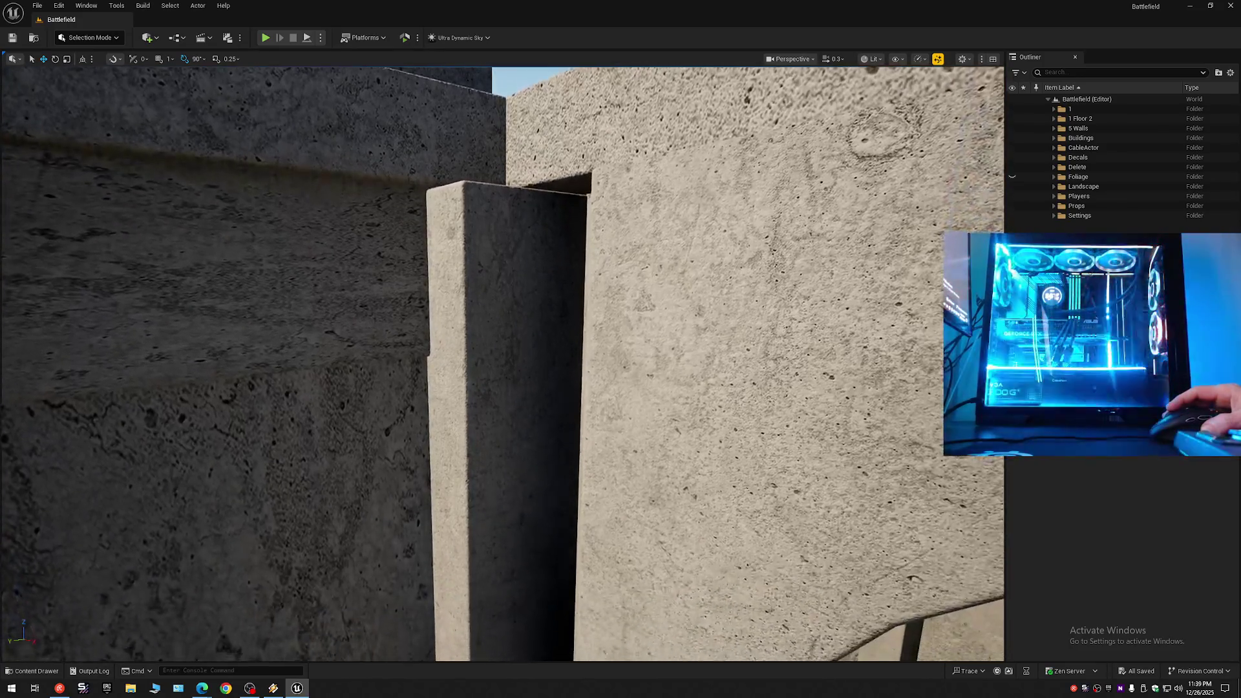
pyautogui.press('w')
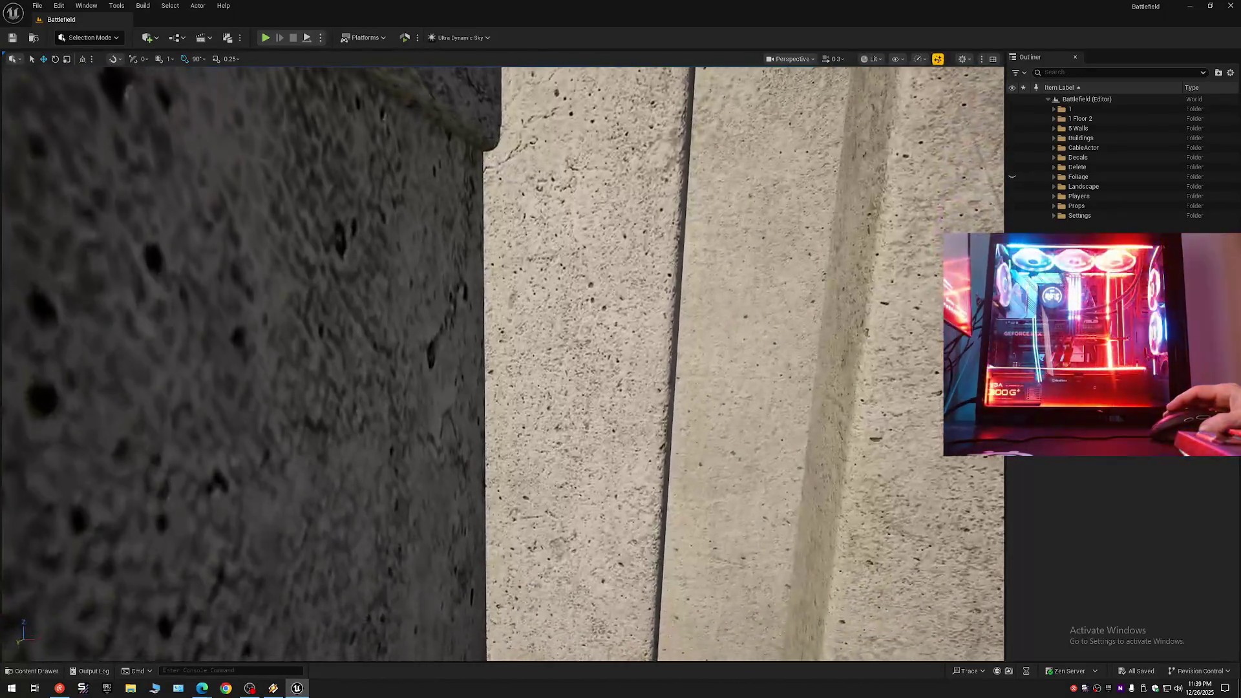
pyautogui.press('w')
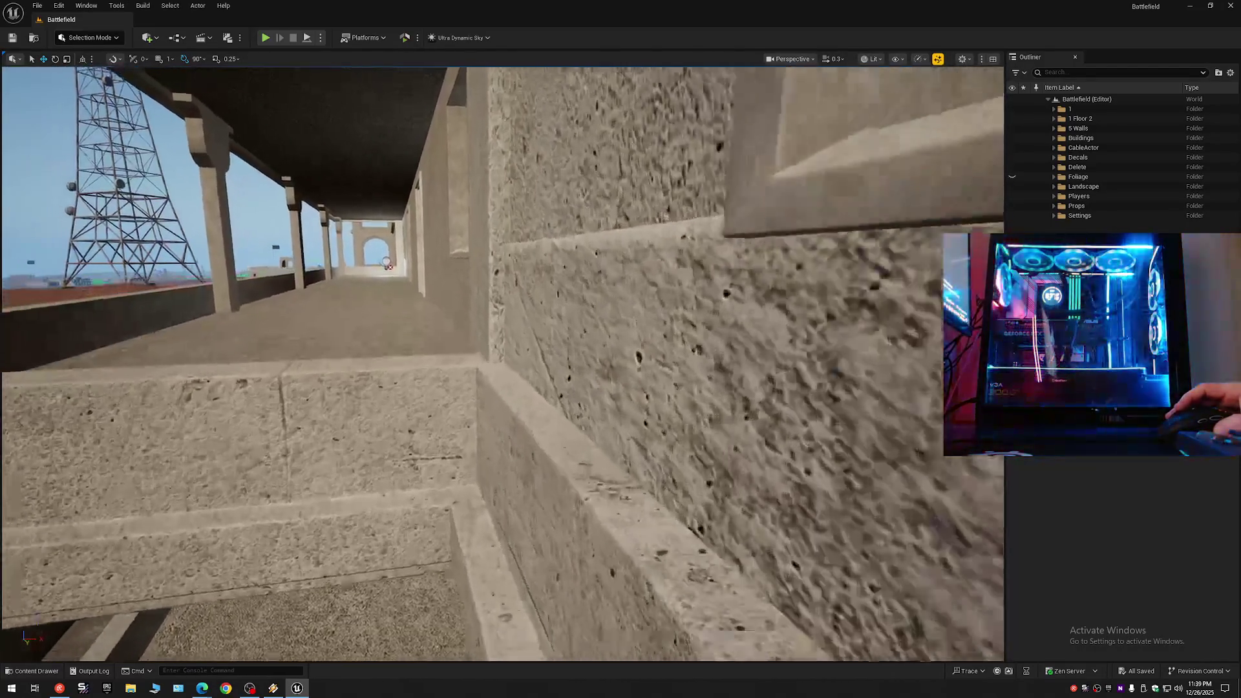
pyautogui.scroll(-1, 501, 362)
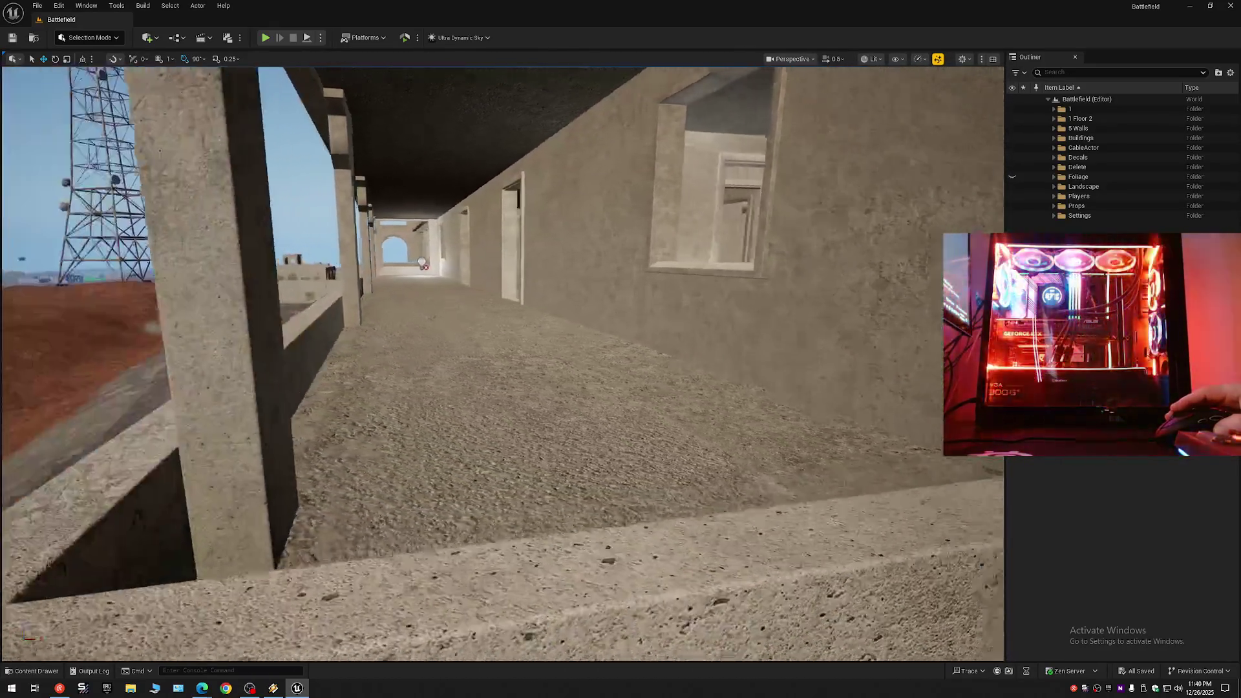
pyautogui.scroll(5, 502, 362)
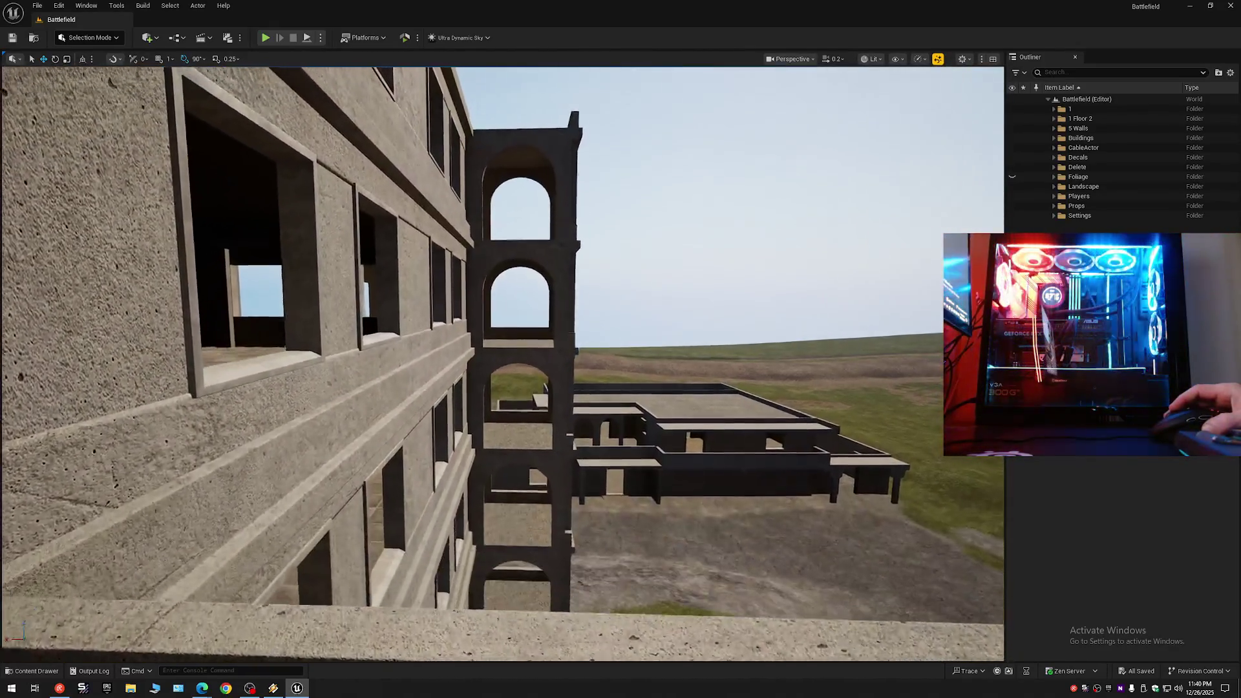
pyautogui.press('w')
pyautogui.scroll(1, 502, 362)
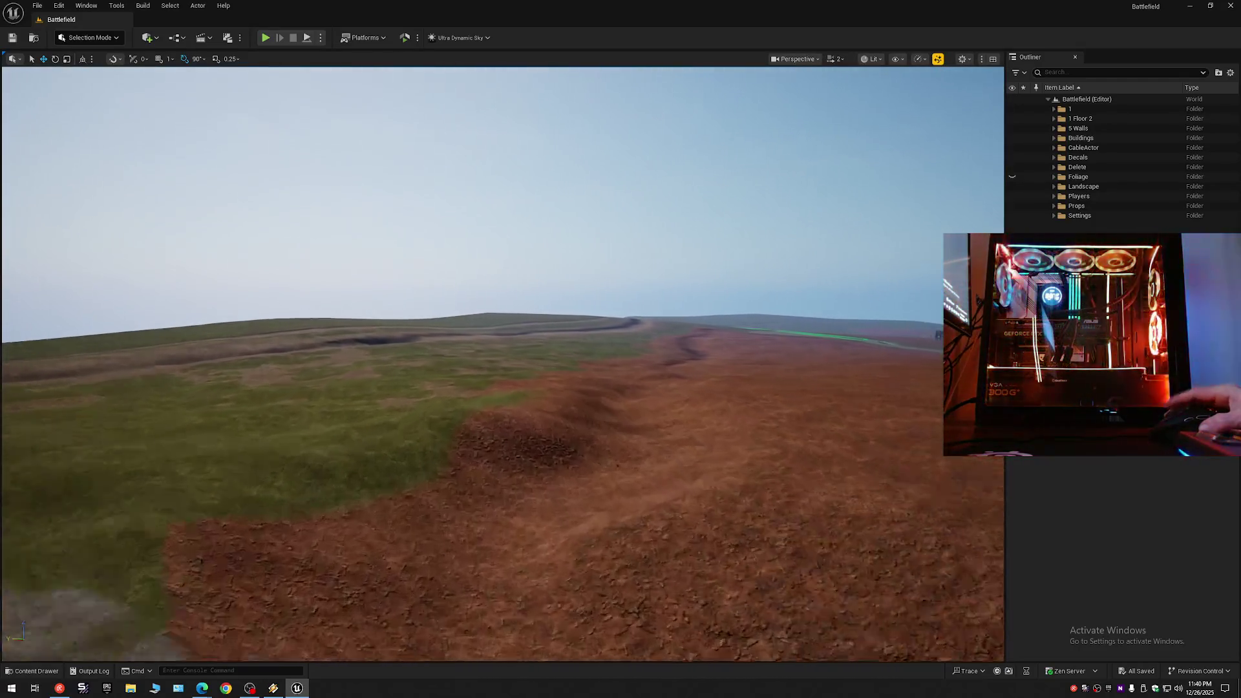
pyautogui.scroll(-1, 502, 362)
pyautogui.scroll(-1, 502, 362)
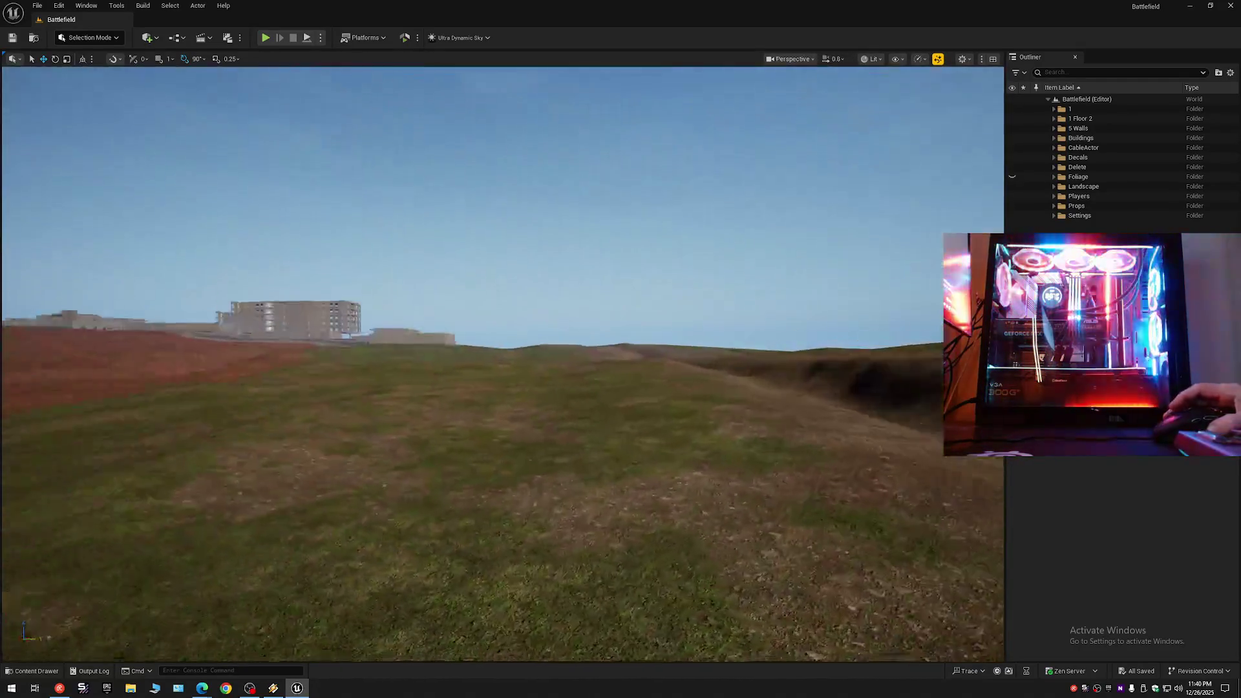
pyautogui.scroll(2, 502, 363)
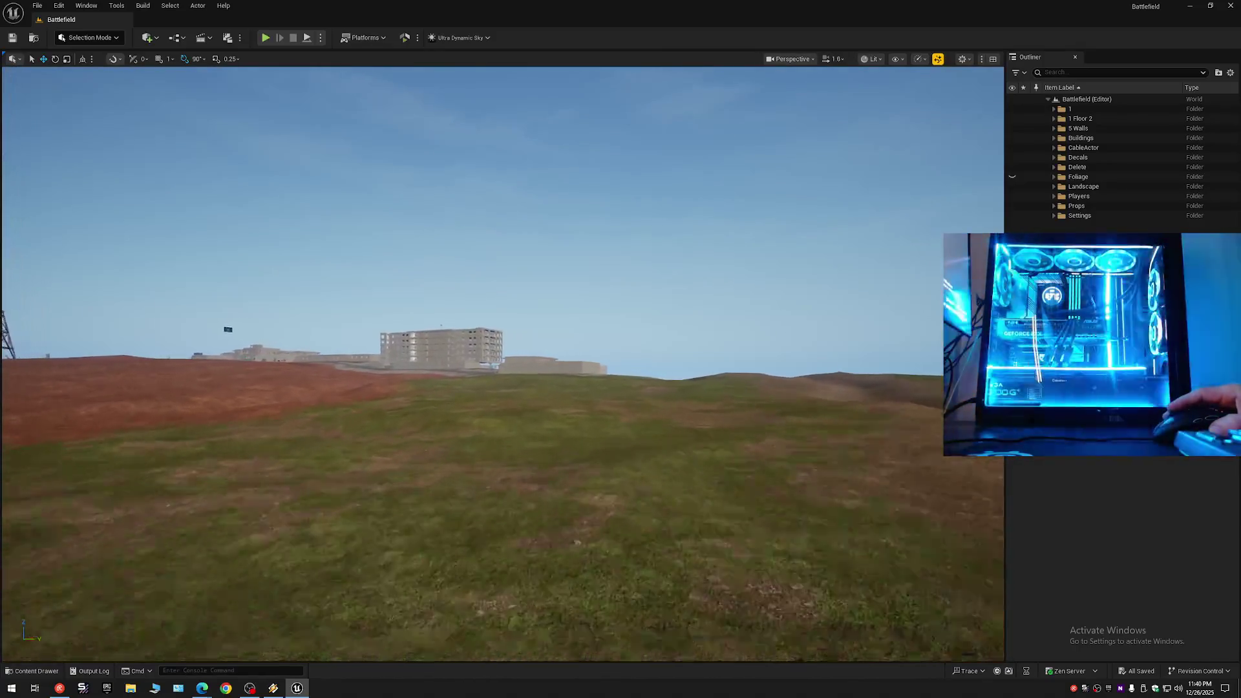
pyautogui.press('w')
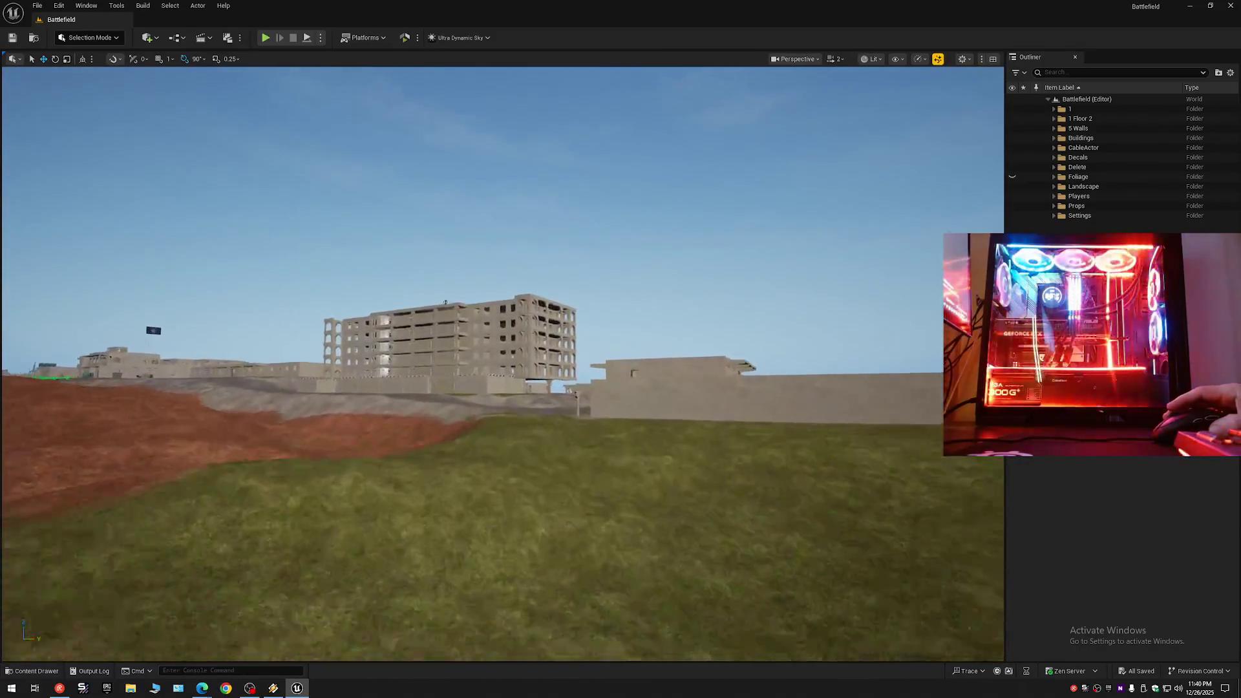
pyautogui.scroll(-1, 502, 362)
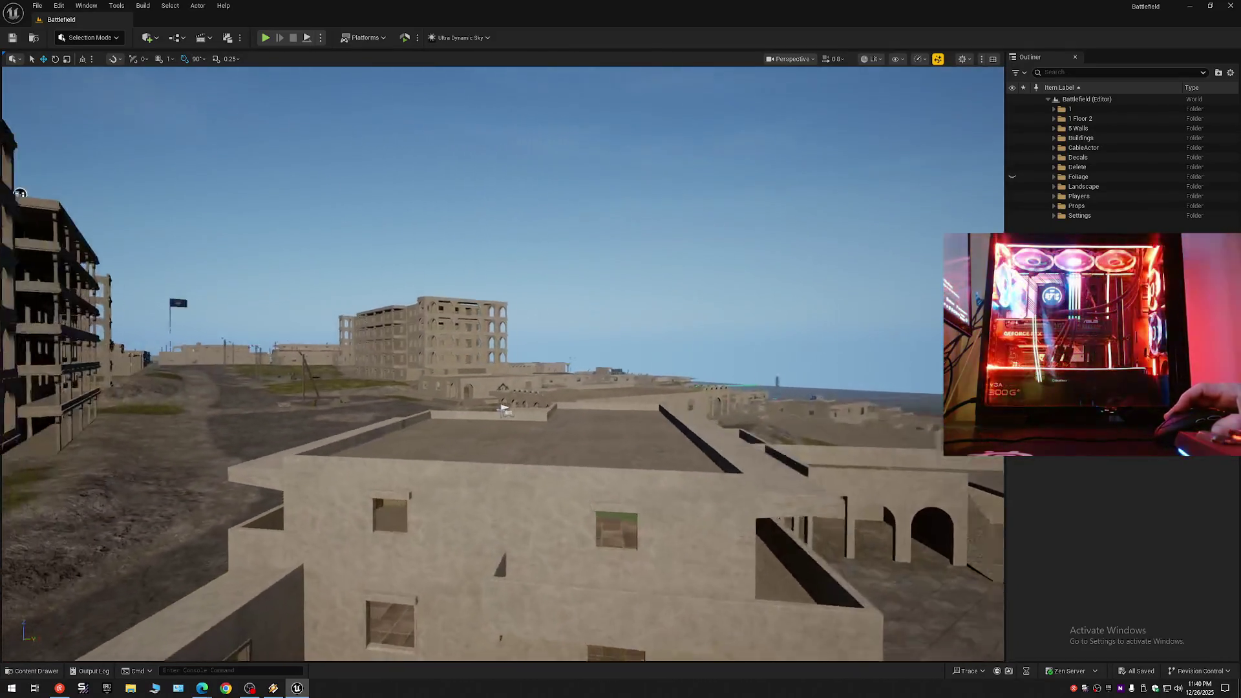
pyautogui.scroll(-1, 404, 208)
pyautogui.press('w')
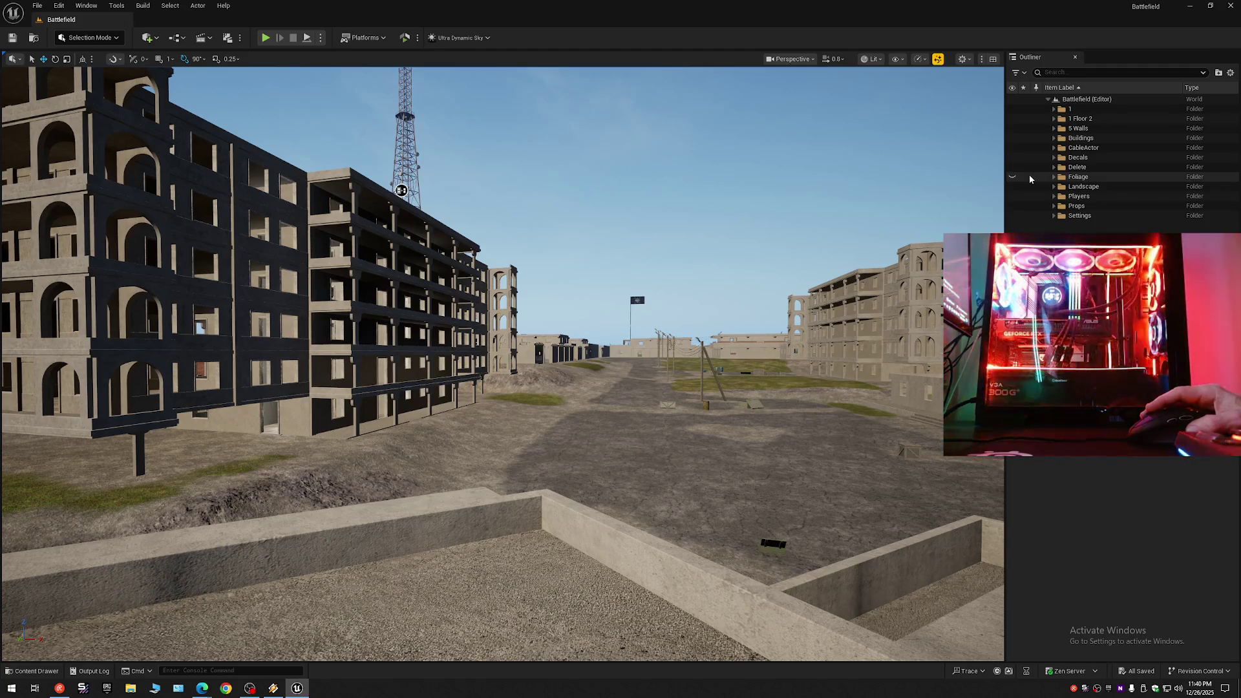
# Expand 1 Floor 2 > Windows and select the full range of window frame StaticMeshActors.
pyautogui.click(1054, 119)
pyautogui.click(1054, 119)
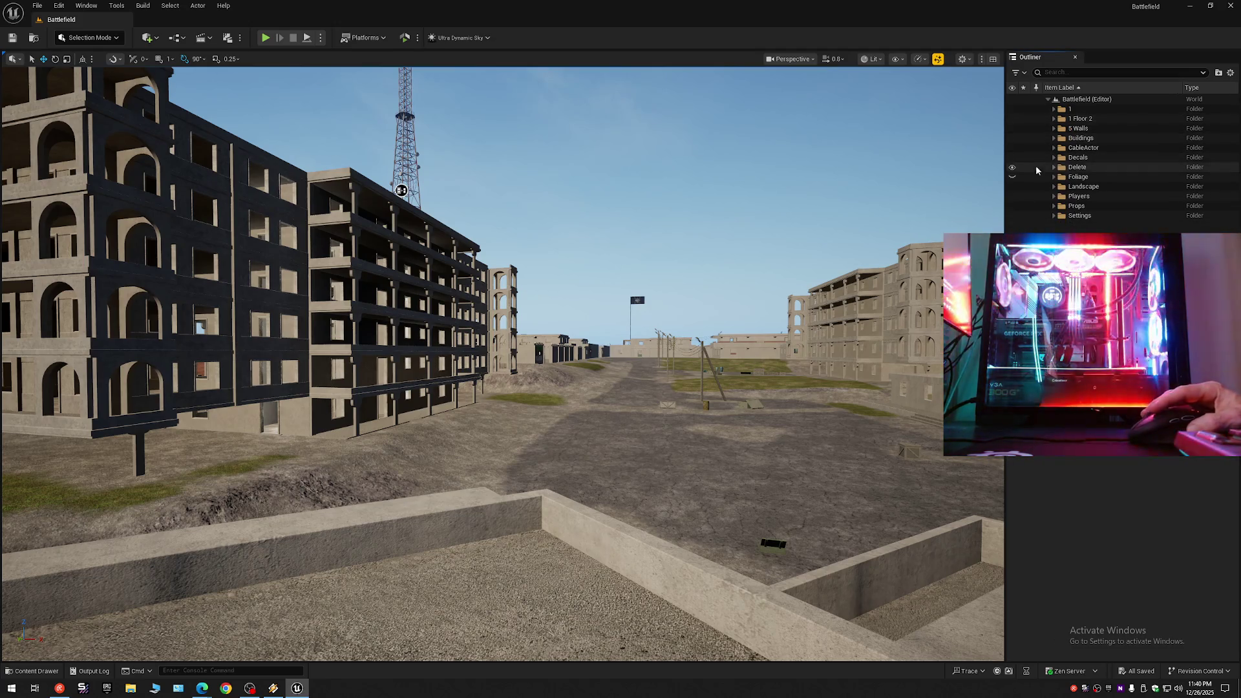
pyautogui.click(1054, 119)
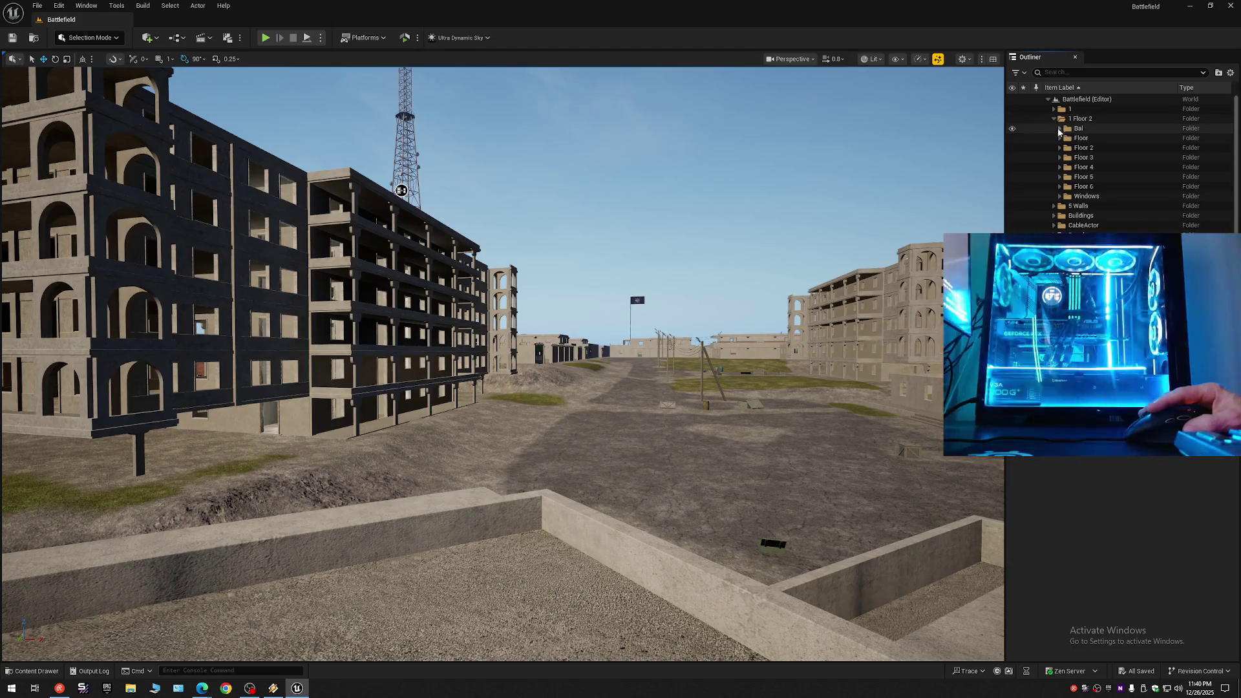
pyautogui.click(1117, 214)
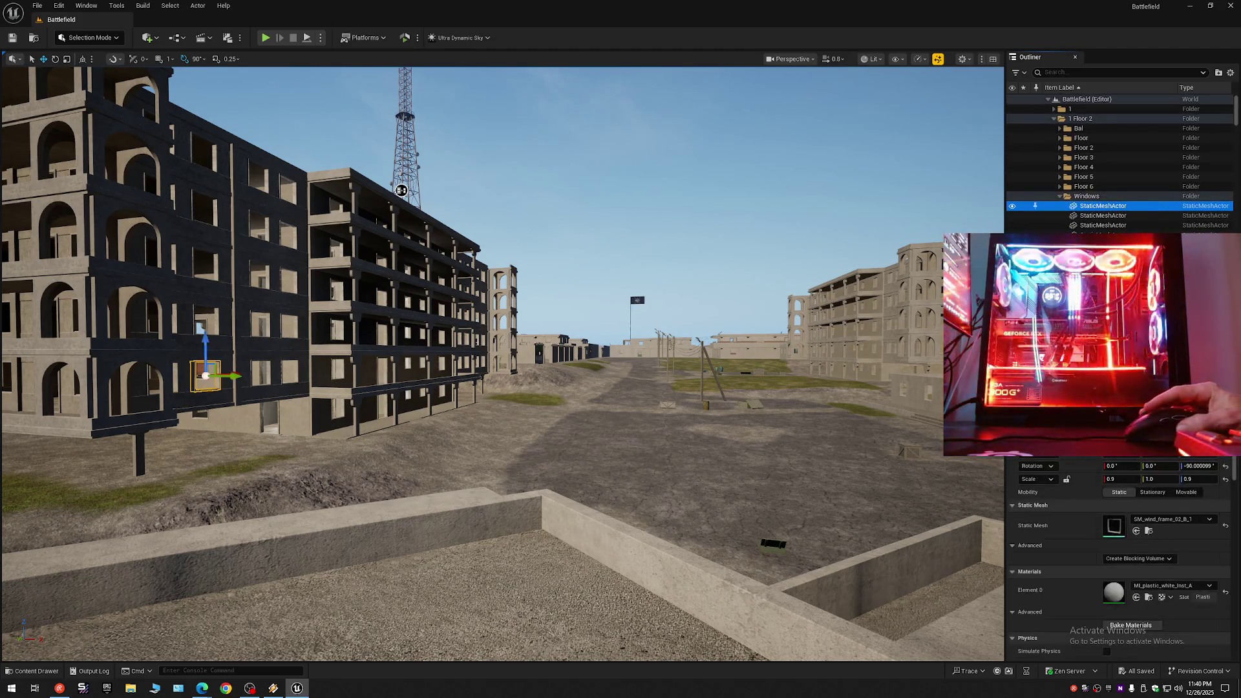
pyautogui.moveTo(1237, 116); pyautogui.dragTo(1237, 127)
pyautogui.scroll(-10, 1156, 223)
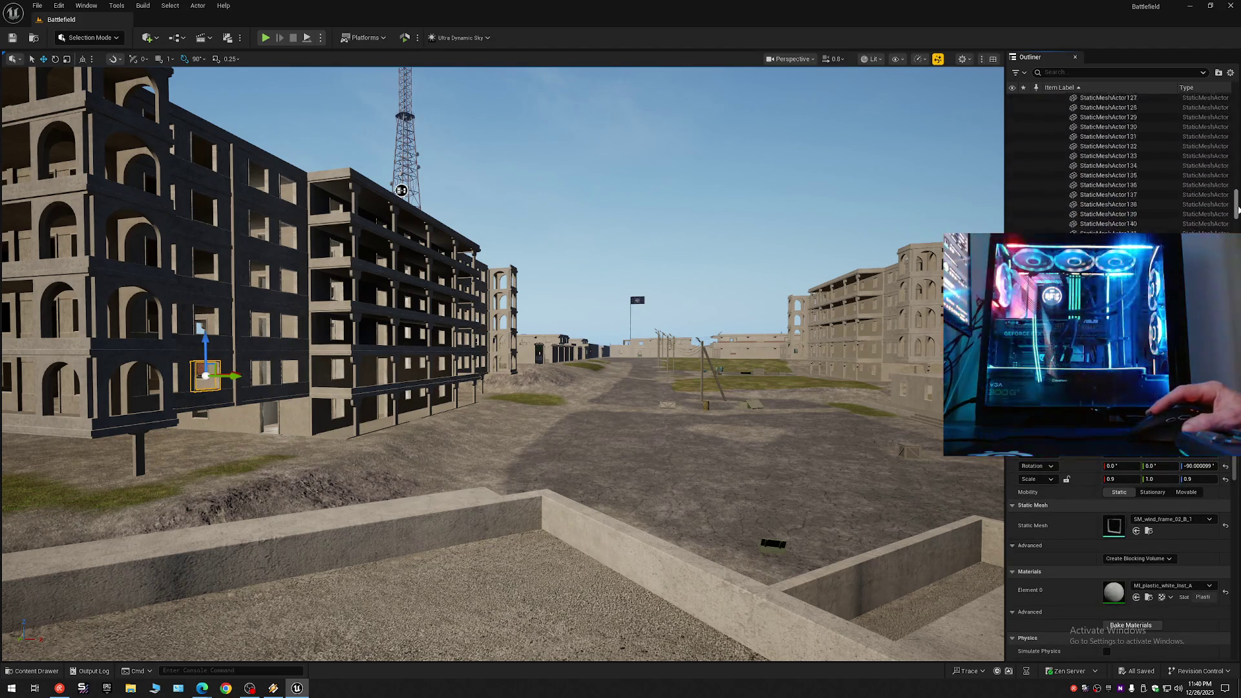
pyautogui.keyDown('shift'); pyautogui.click(1102, 191); pyautogui.keyUp('shift')
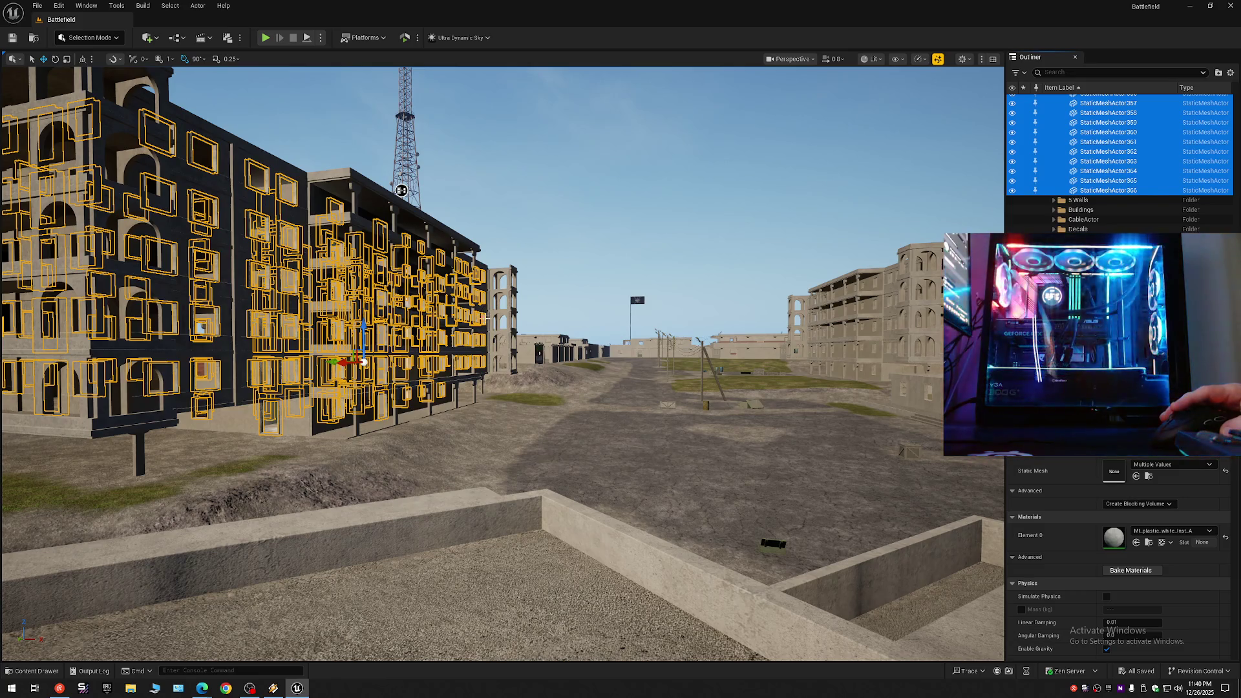
# Fly the camera toward the building and into its interior to inspect the selected frames.
pyautogui.moveTo(608, 378)
pyautogui.mouseDown()
pyautogui.moveTo(582, 362)
pyautogui.moveTo(601, 349)
pyautogui.moveTo(591, 343)
pyautogui.mouseUp()
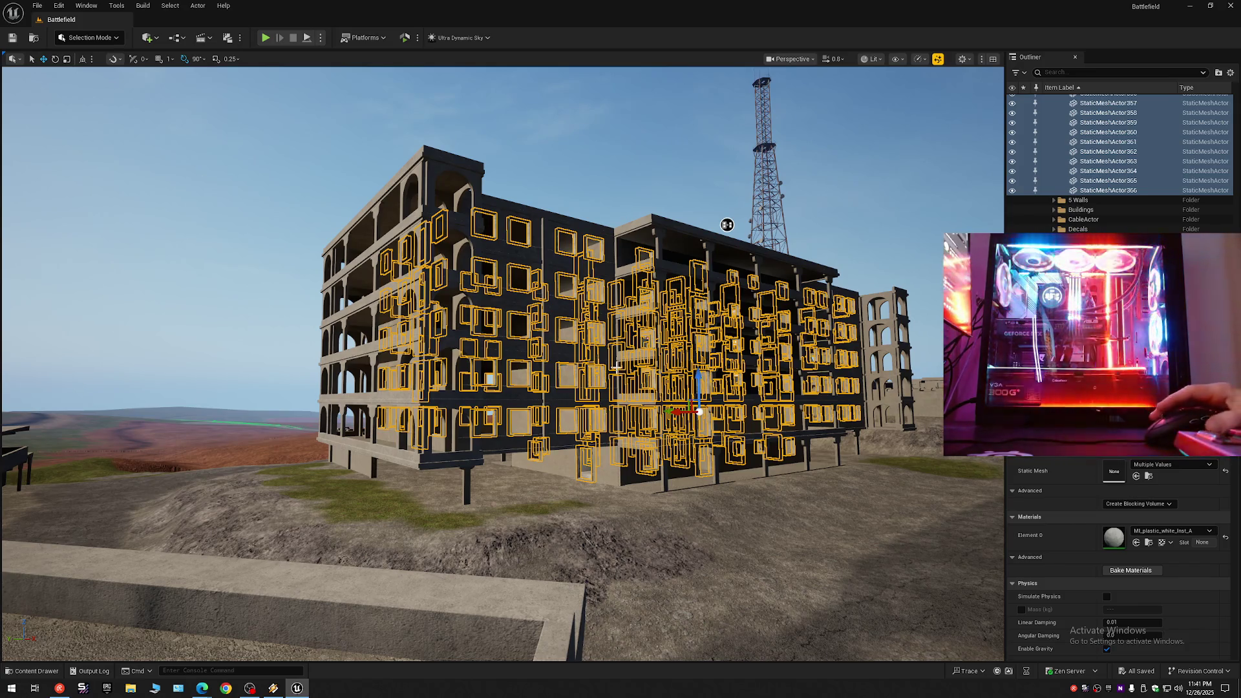
pyautogui.moveTo(728, 225)
pyautogui.mouseDown()
pyautogui.moveTo(621, 222)
pyautogui.moveTo(634, 297)
pyautogui.mouseUp()
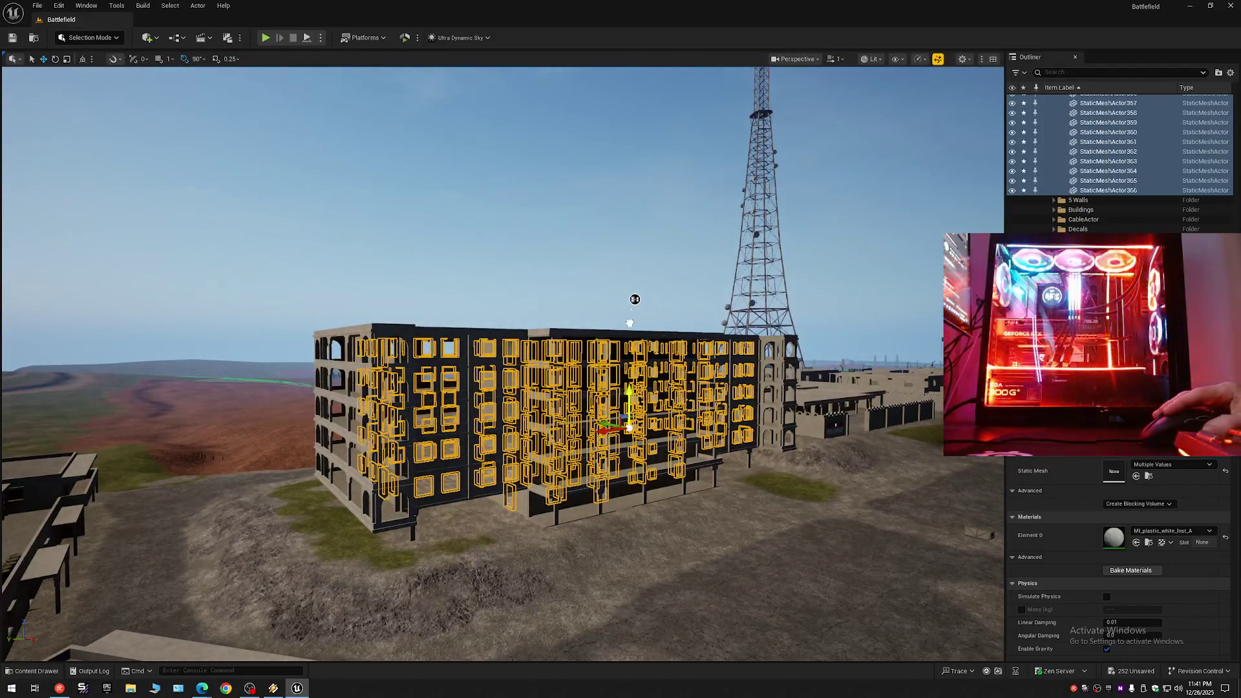
pyautogui.moveTo(635, 192)
pyautogui.mouseDown()
pyautogui.moveTo(616, 179)
pyautogui.moveTo(609, 91)
pyautogui.moveTo(593, 143)
pyautogui.moveTo(517, 154)
pyautogui.mouseUp()
pyautogui.scroll(1, 543, 148)
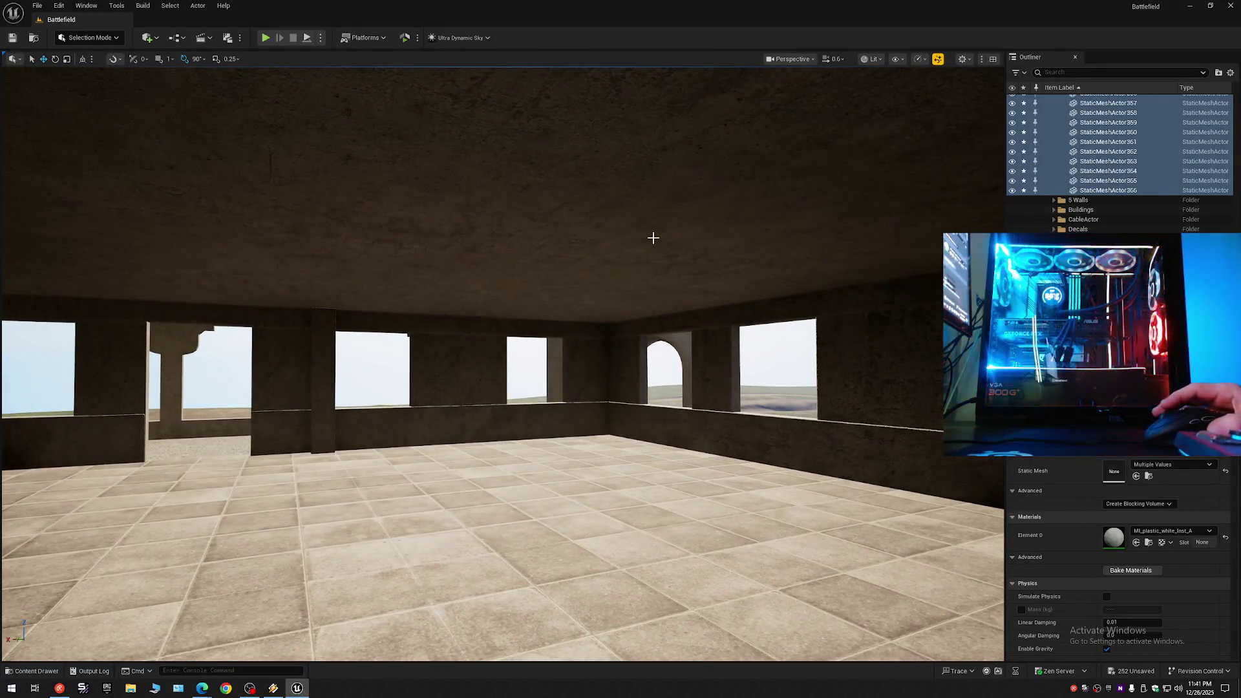
# Undo the accidental window frame move and hide the selected frames with the Outliner eye icon.
pyautogui.hotkey('ctrl', 'z')
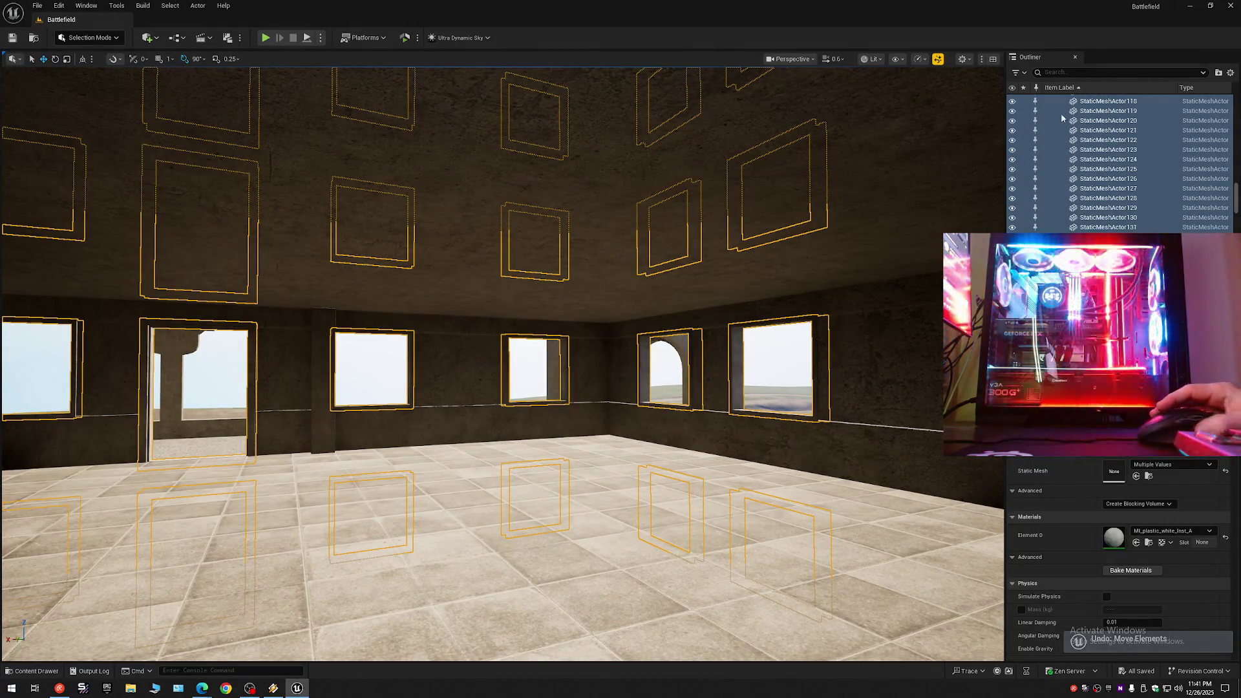
pyautogui.click(1014, 112)
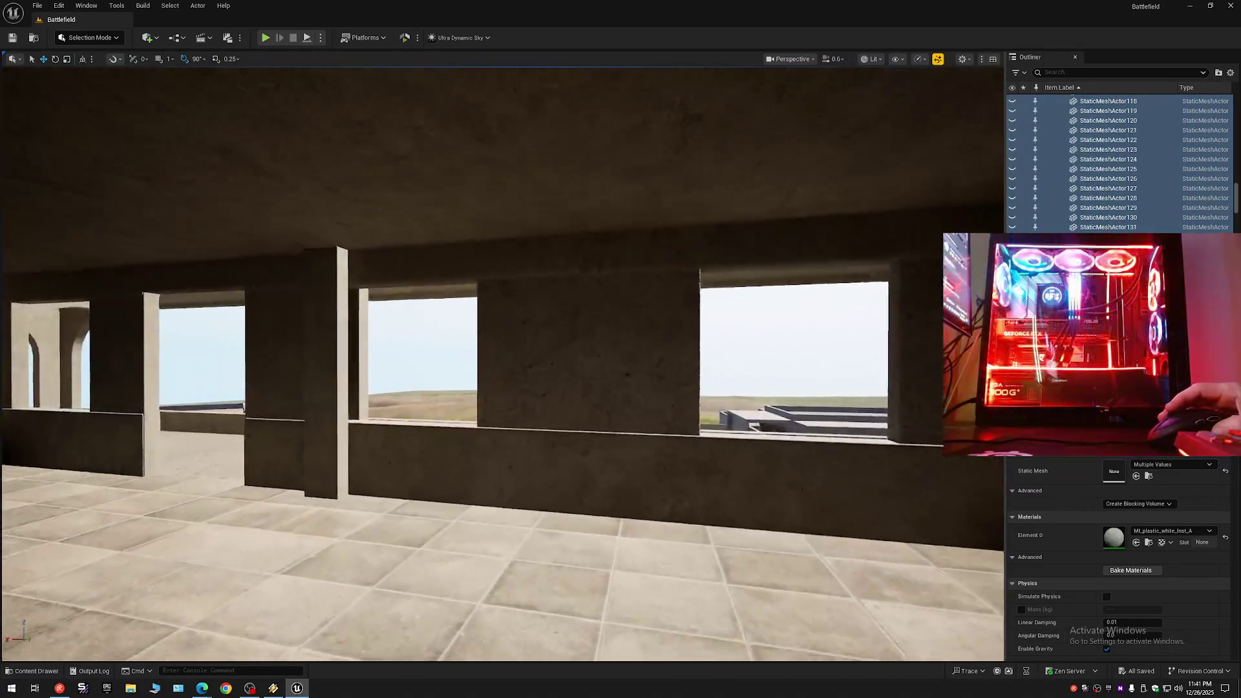
pyautogui.scroll(1, 503, 364)
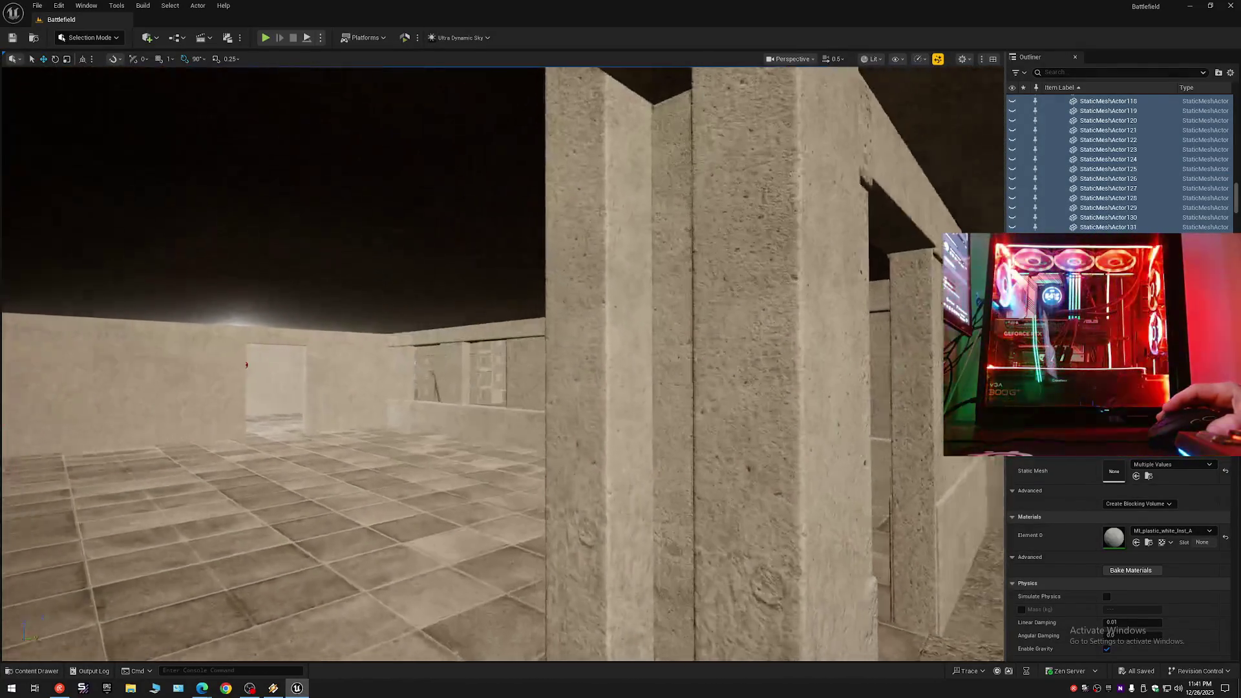
pyautogui.scroll(-1, 503, 364)
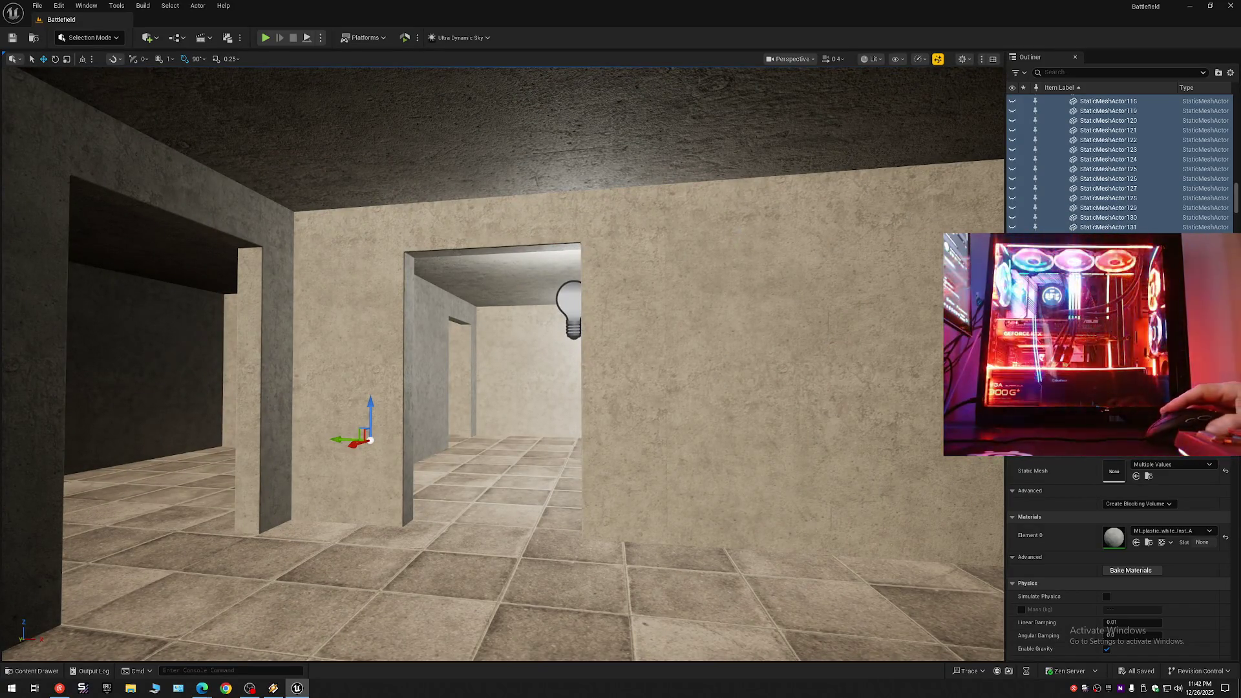
# Look up the window frames' plastic white material in the Content Drawer's Props materials.
pyautogui.click(29, 672)
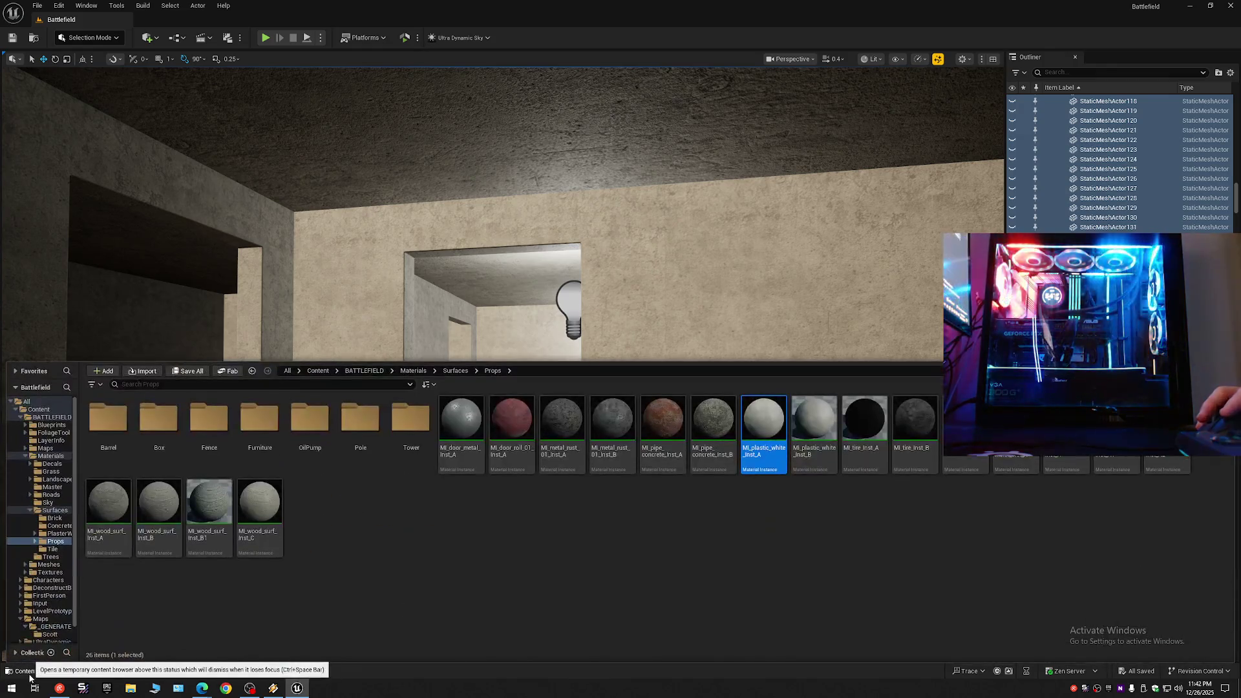
pyautogui.moveTo(763, 426); pyautogui.dragTo(1115, 535)
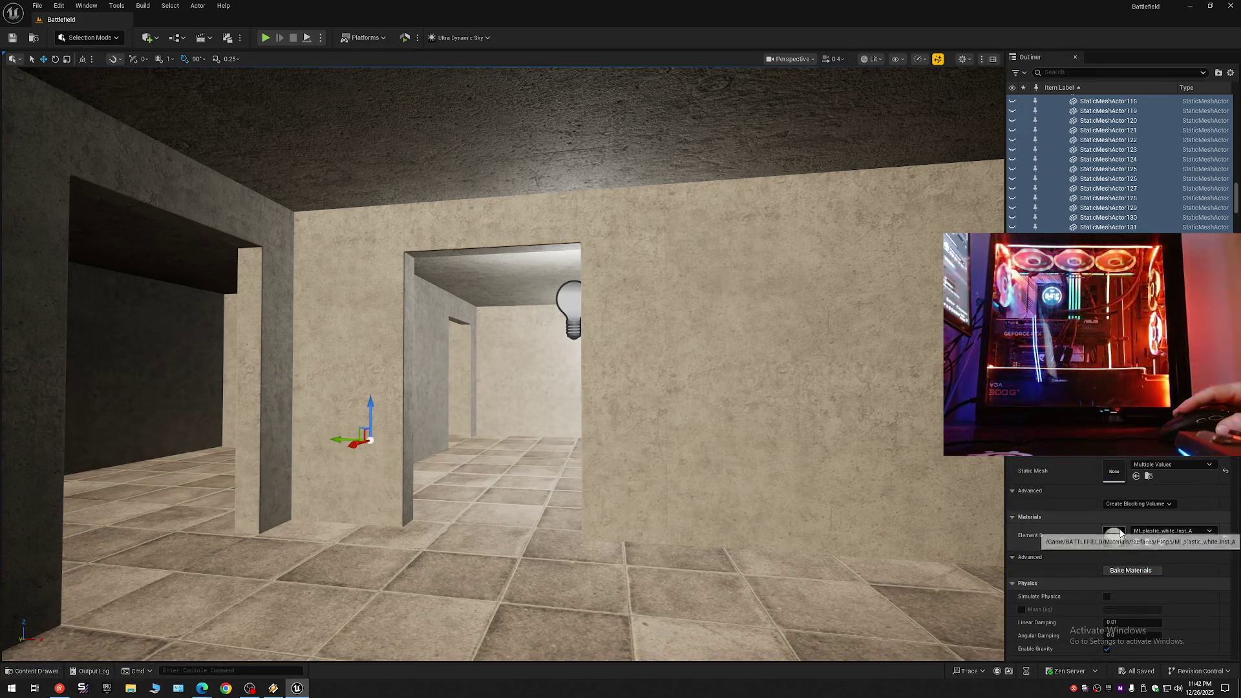
pyautogui.click(1137, 543)
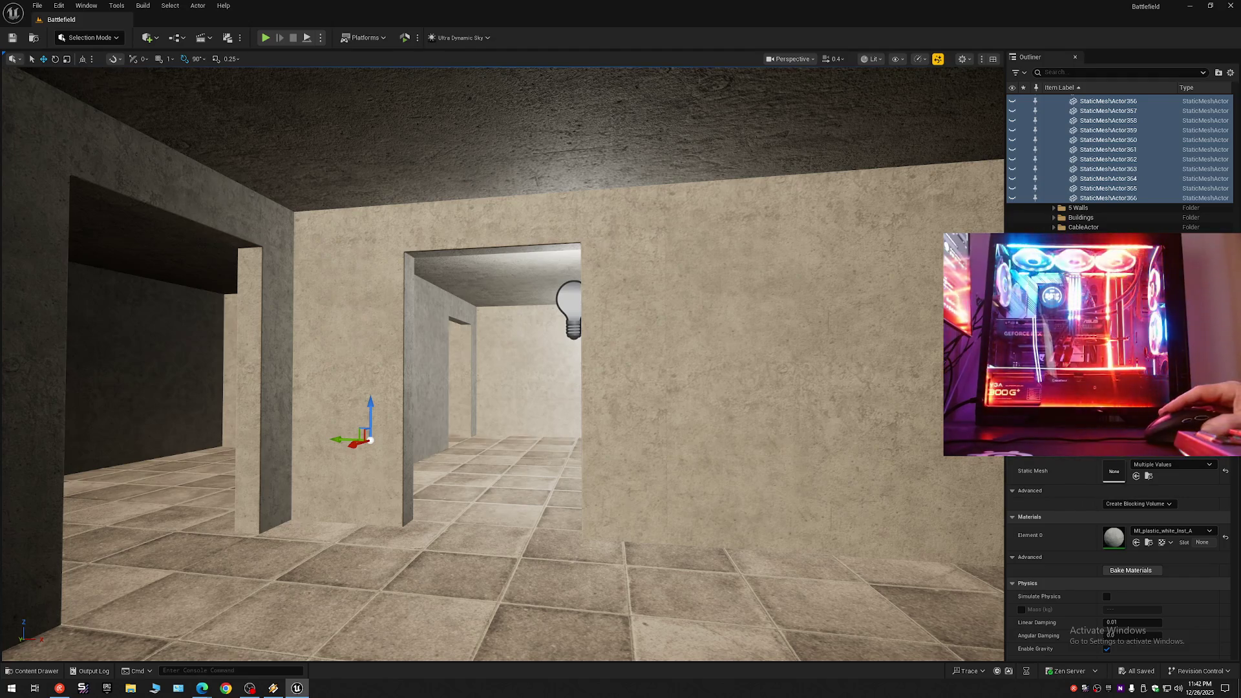
# Toggle the window frames on and off to compare, leave them hidden, and collapse the Outliner to Battlefield.
pyautogui.click(1013, 199)
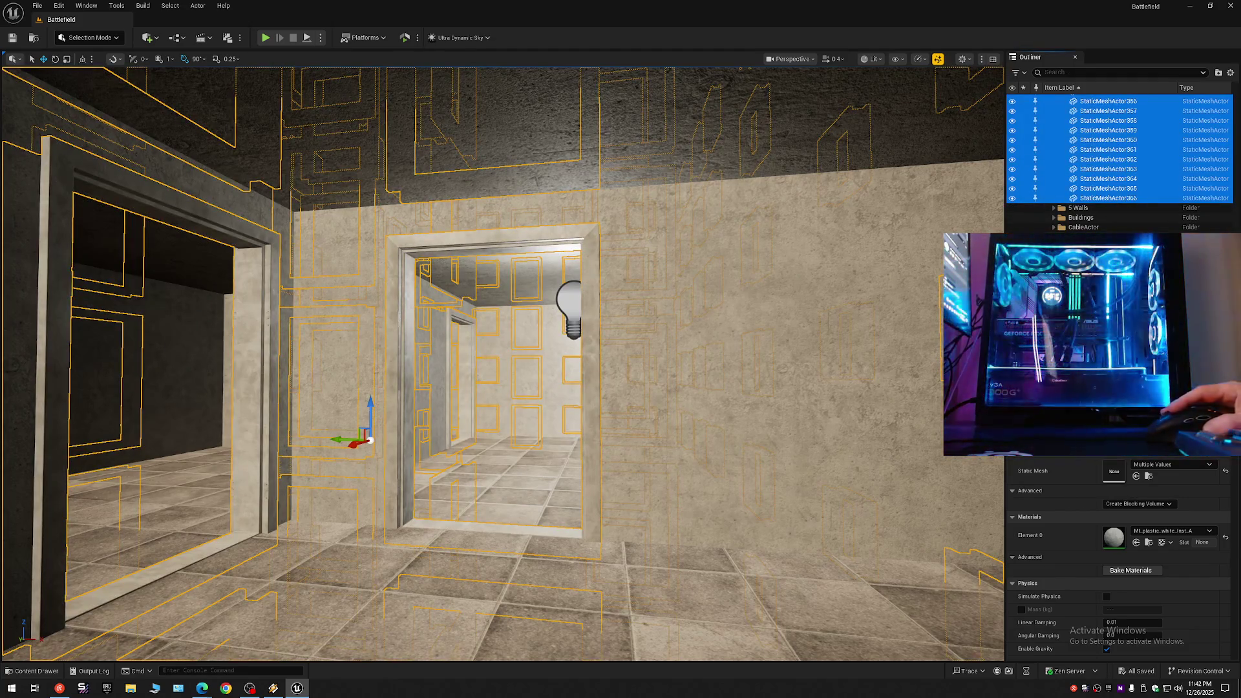
pyautogui.click(1014, 199)
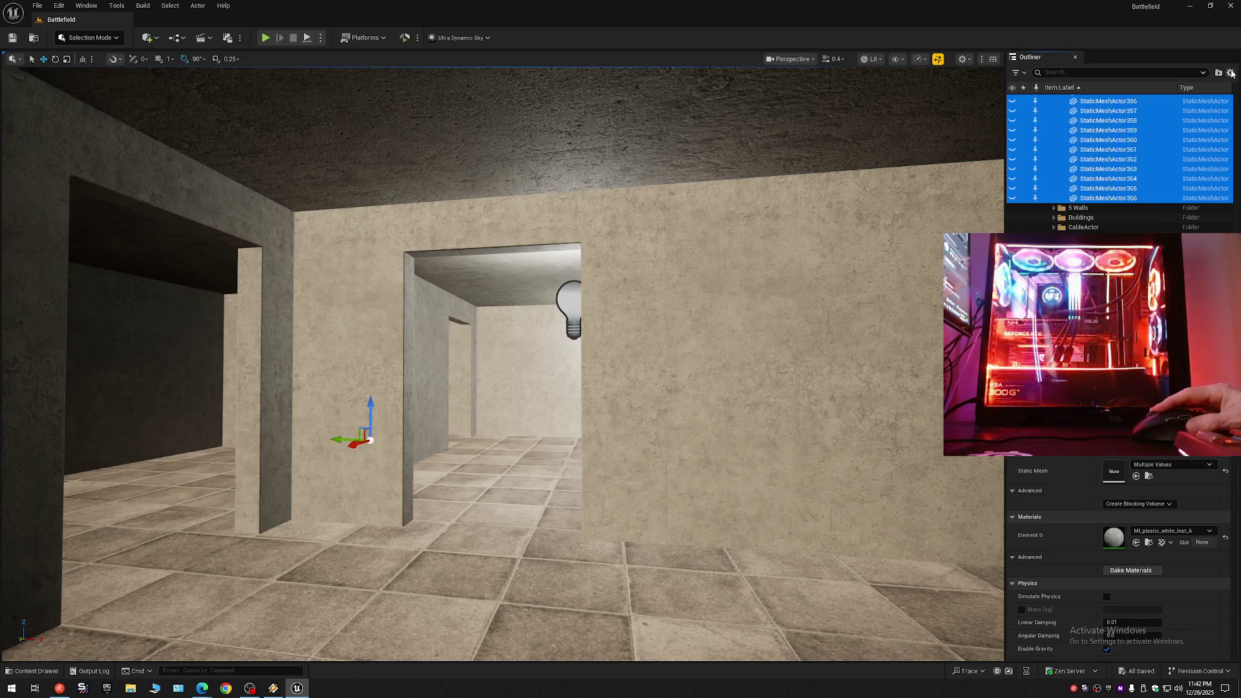
pyautogui.click(1013, 181)
pyautogui.moveTo(647, 388)
pyautogui.mouseDown()
pyautogui.moveTo(615, 337)
pyautogui.moveTo(556, 303)
pyautogui.moveTo(620, 317)
pyautogui.moveTo(766, 288)
pyautogui.mouseUp()
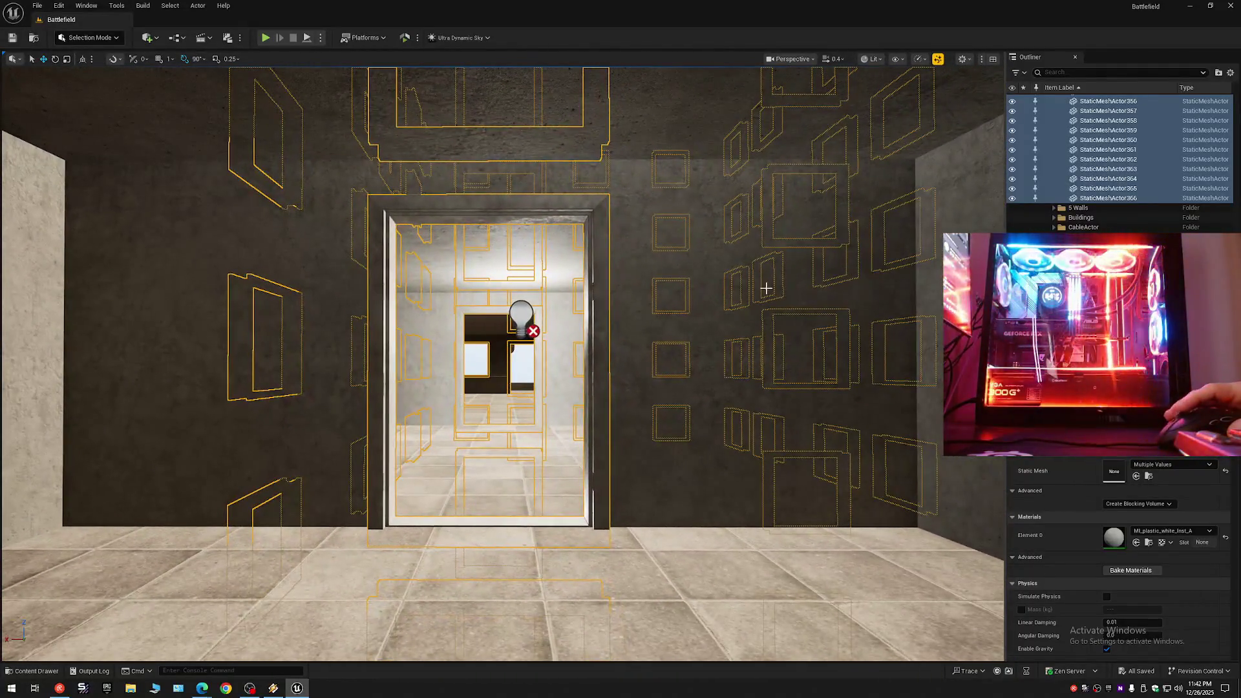
pyautogui.click(1012, 199)
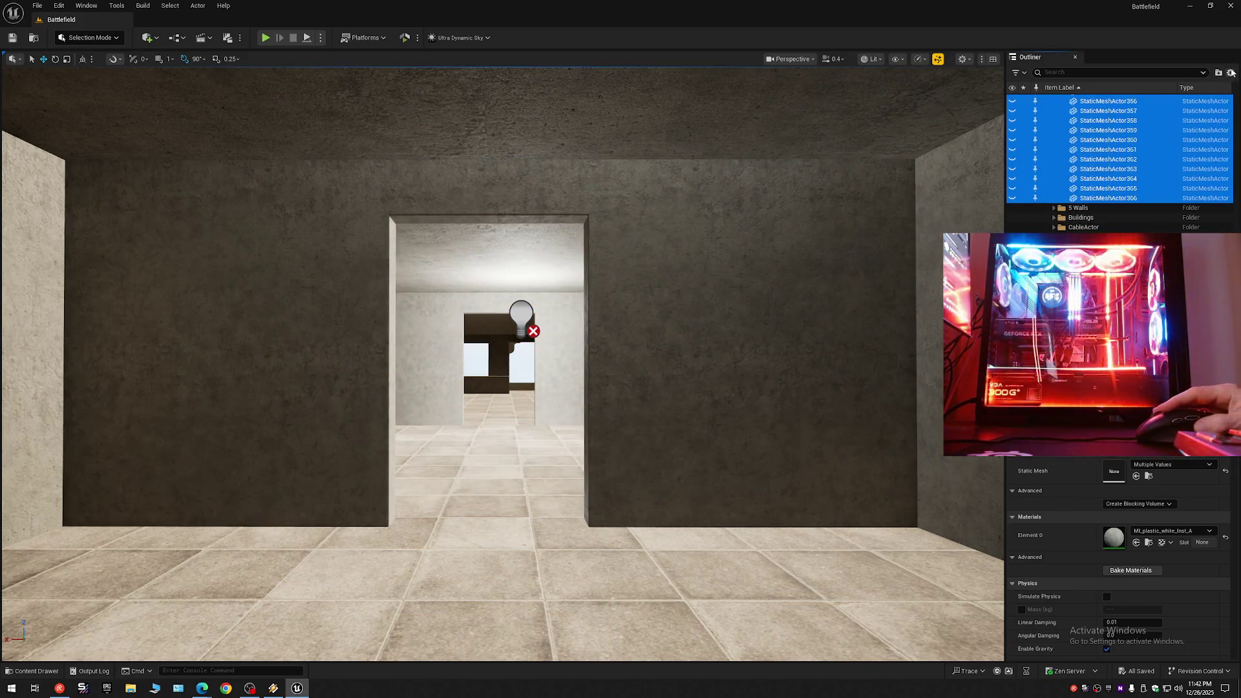
pyautogui.scroll(5, 1099, 149)
pyautogui.click(1048, 99)
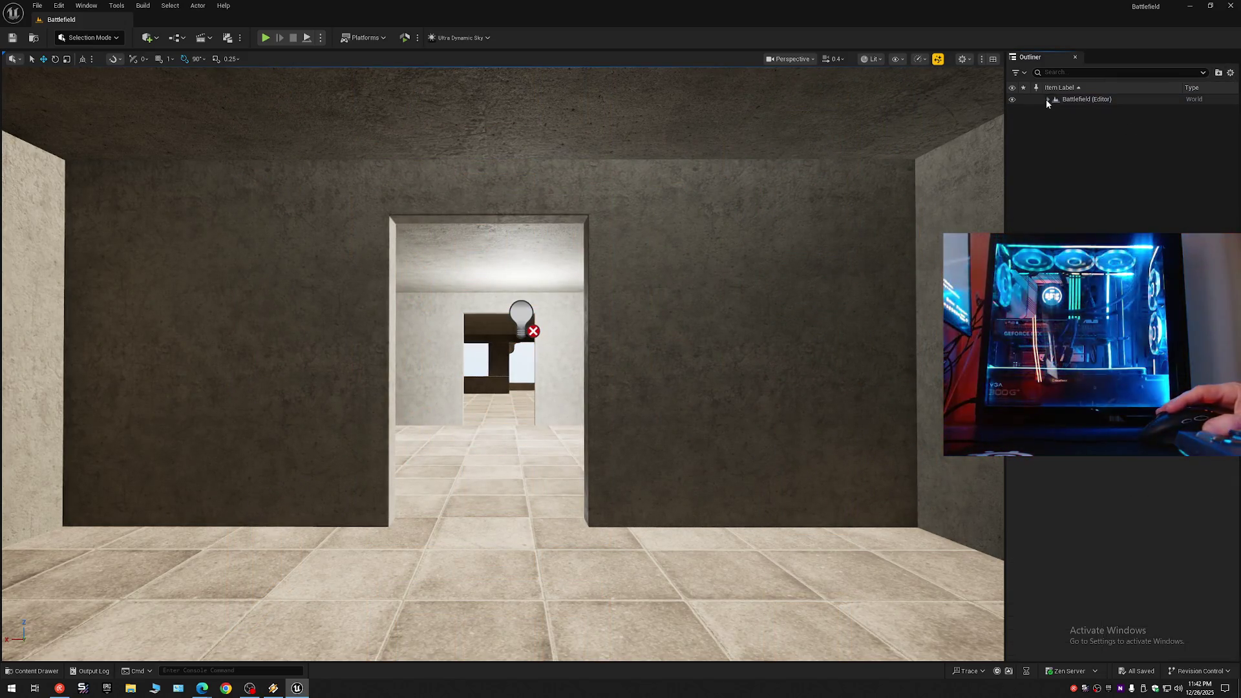
pyautogui.click(1048, 99)
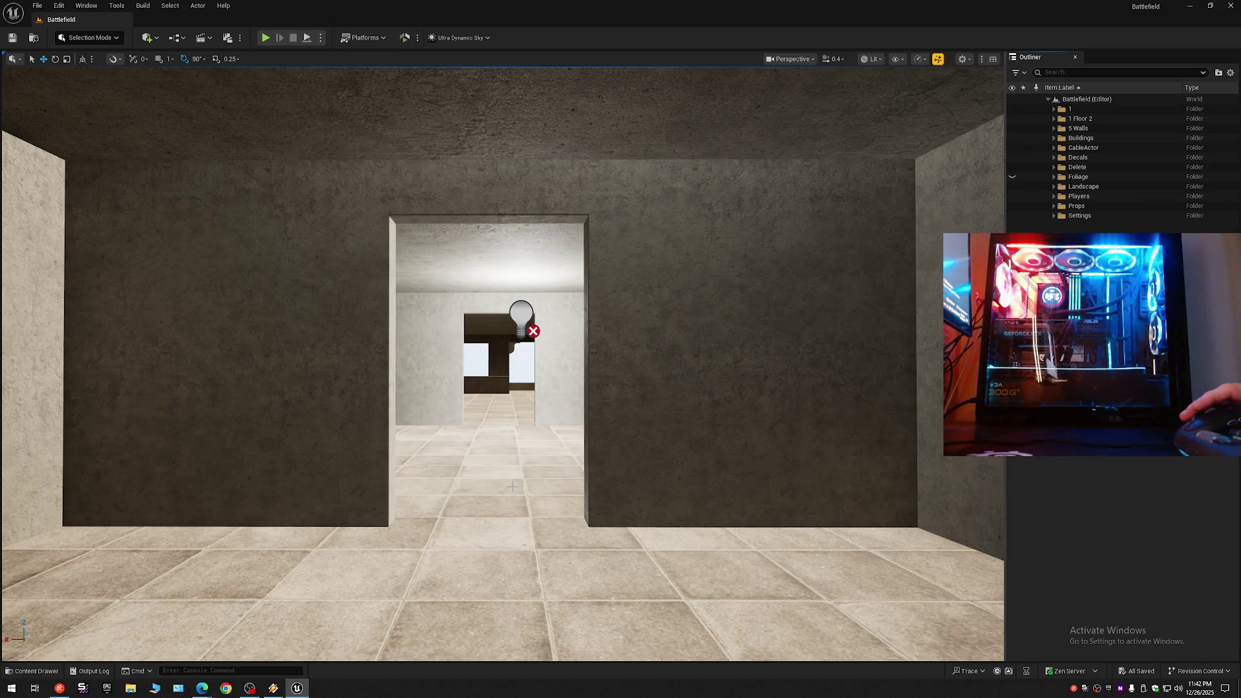
# Fly through the doorway onto the balcony and along the colonnaded walkway to the covered corridor.
pyautogui.press('w')
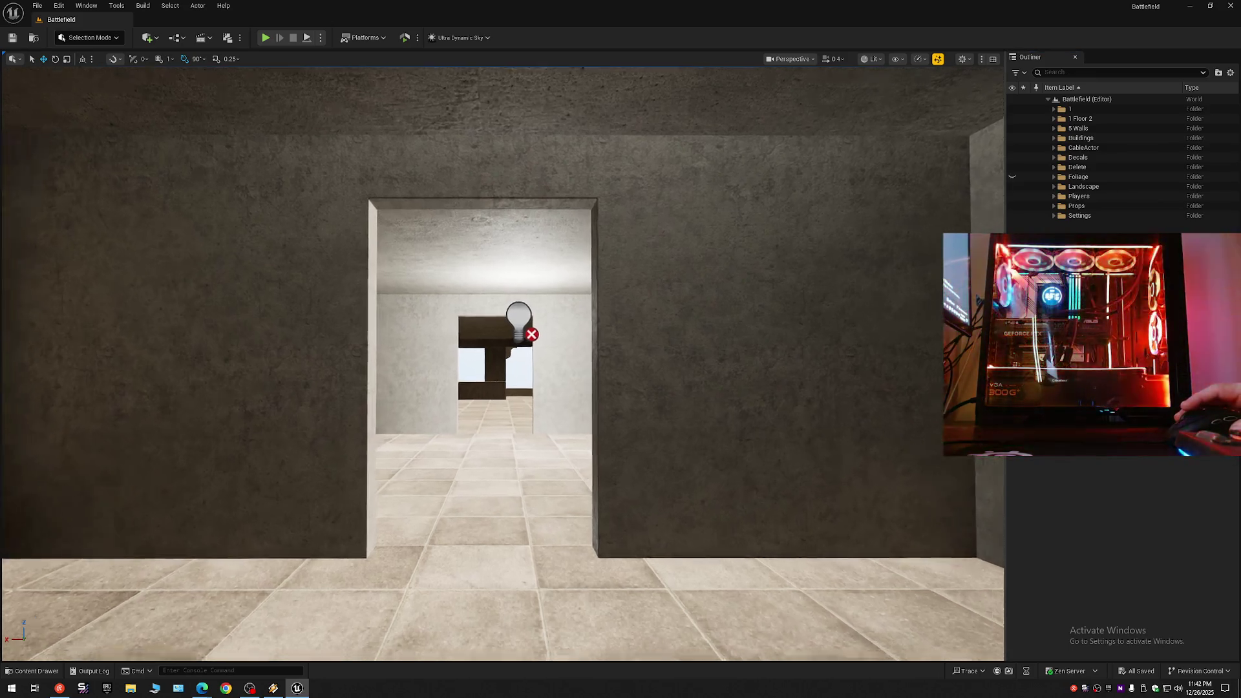
pyautogui.press('w')
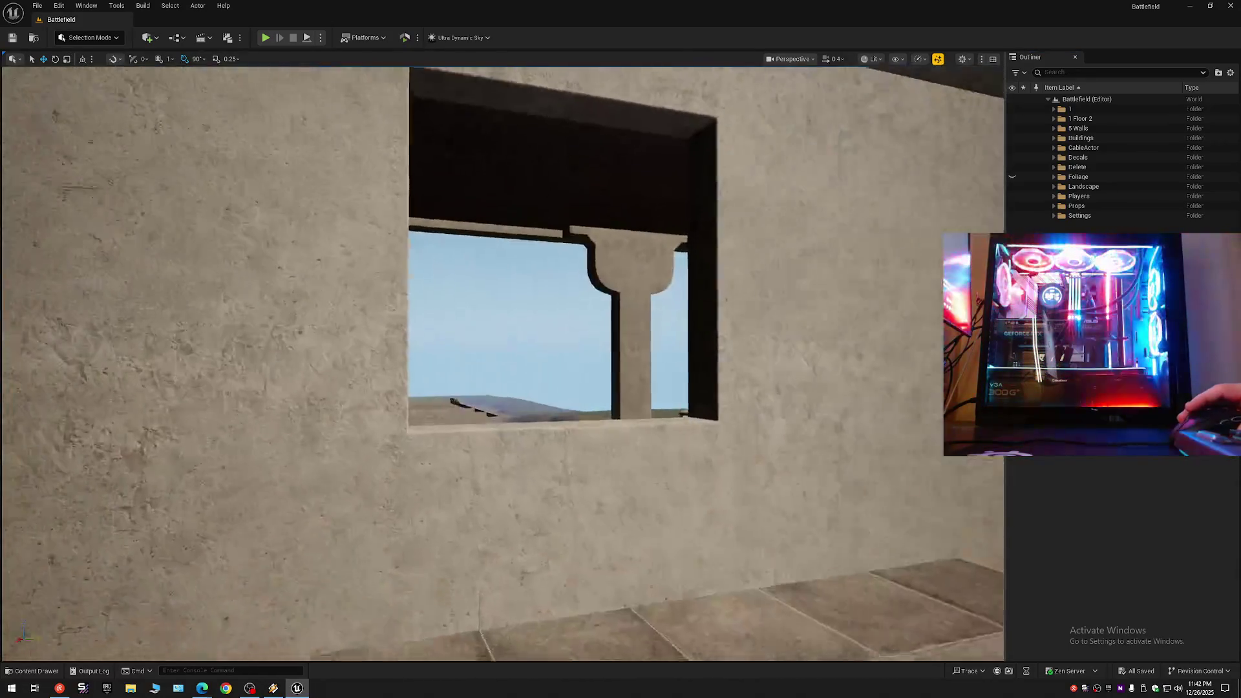
pyautogui.scroll(-1, 502, 363)
pyautogui.press('w')
pyautogui.scroll(1, 503, 363)
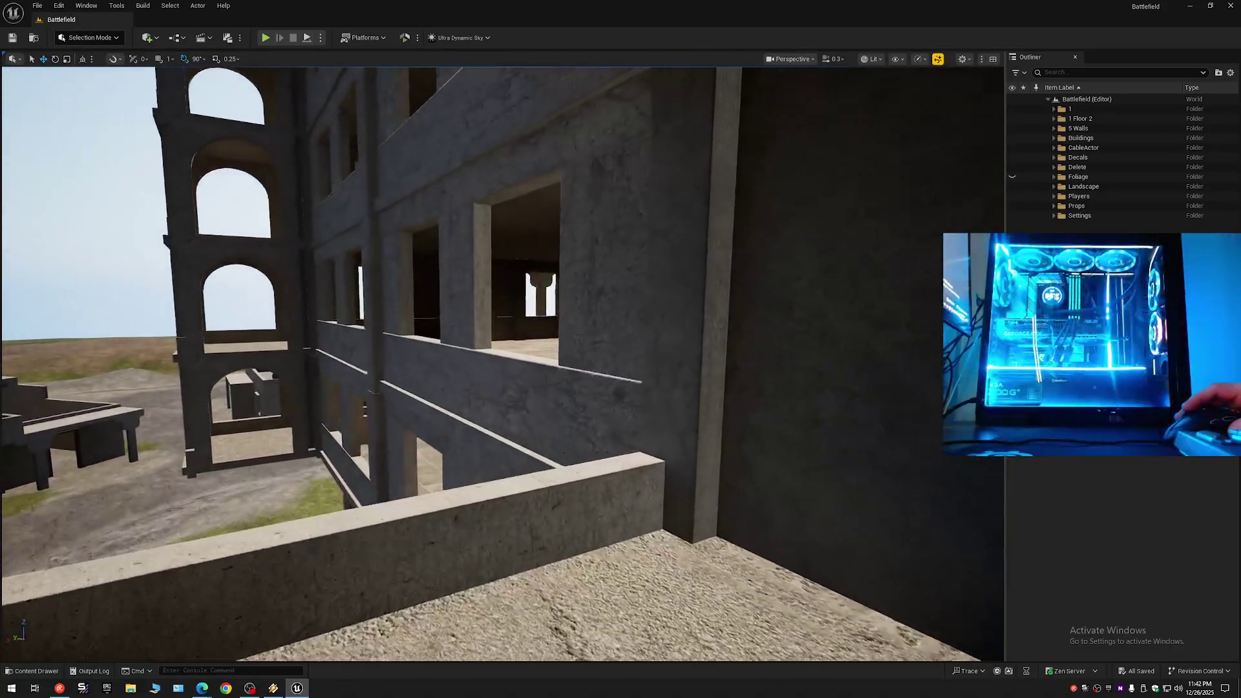
pyautogui.press('w')
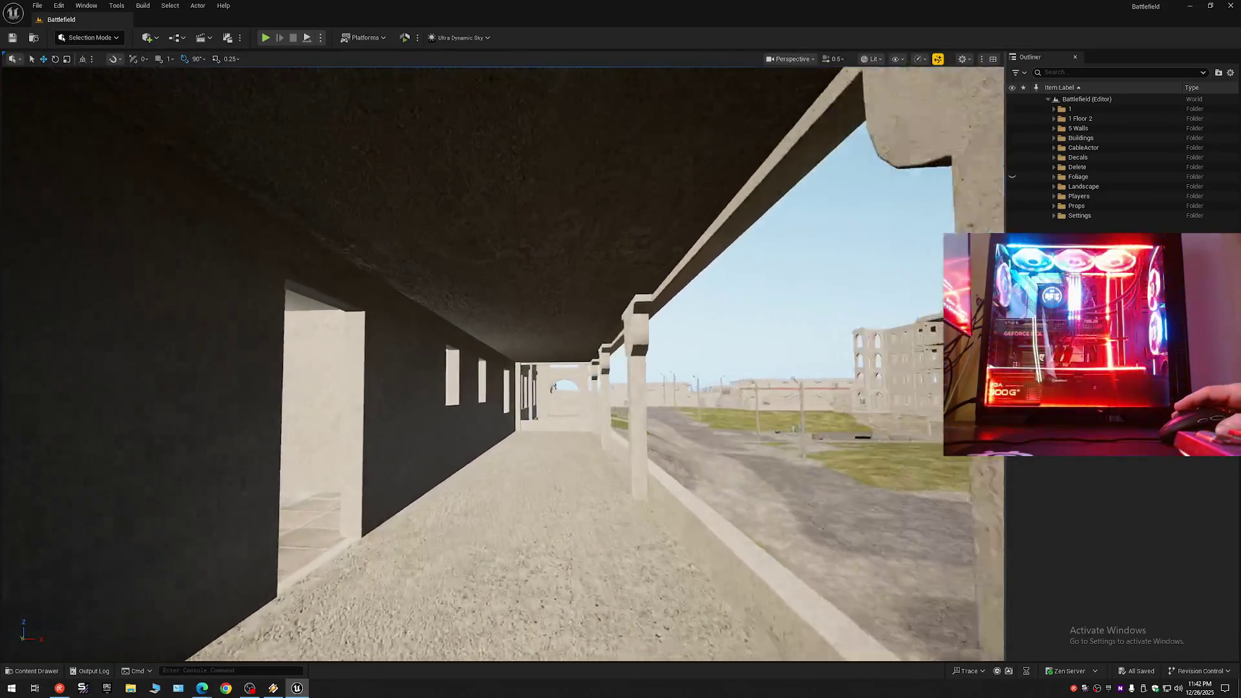
pyautogui.scroll(1, 503, 363)
pyautogui.press('w')
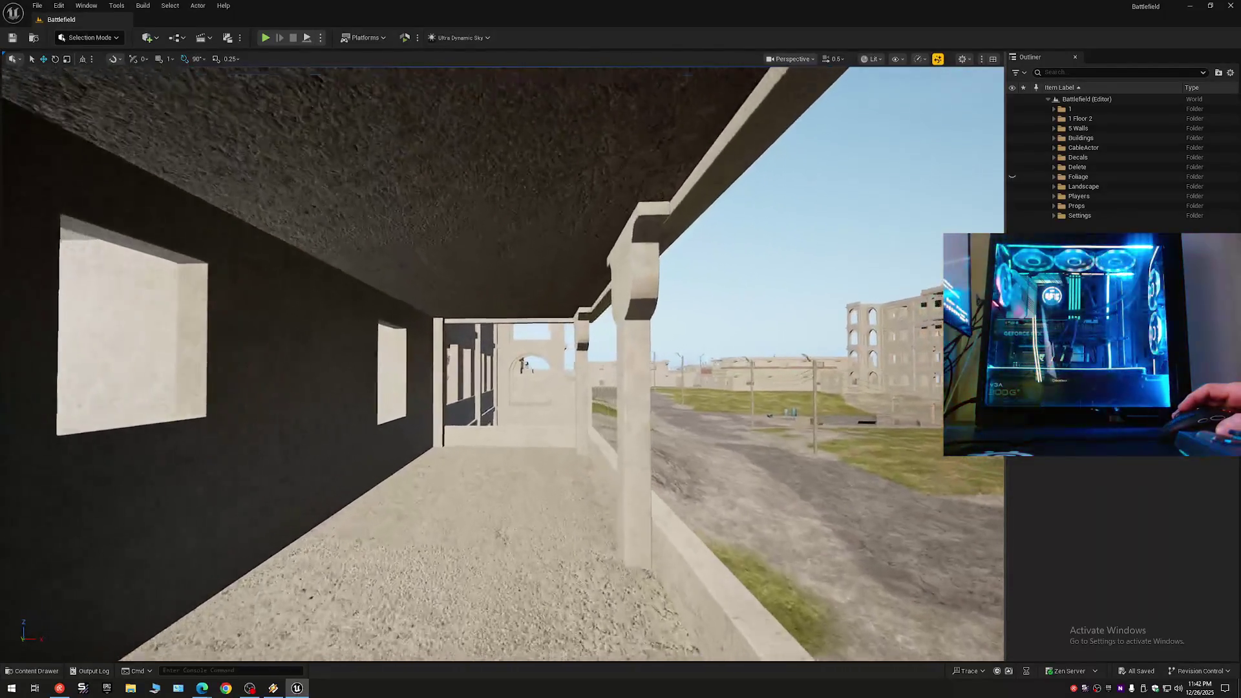
pyautogui.press('w')
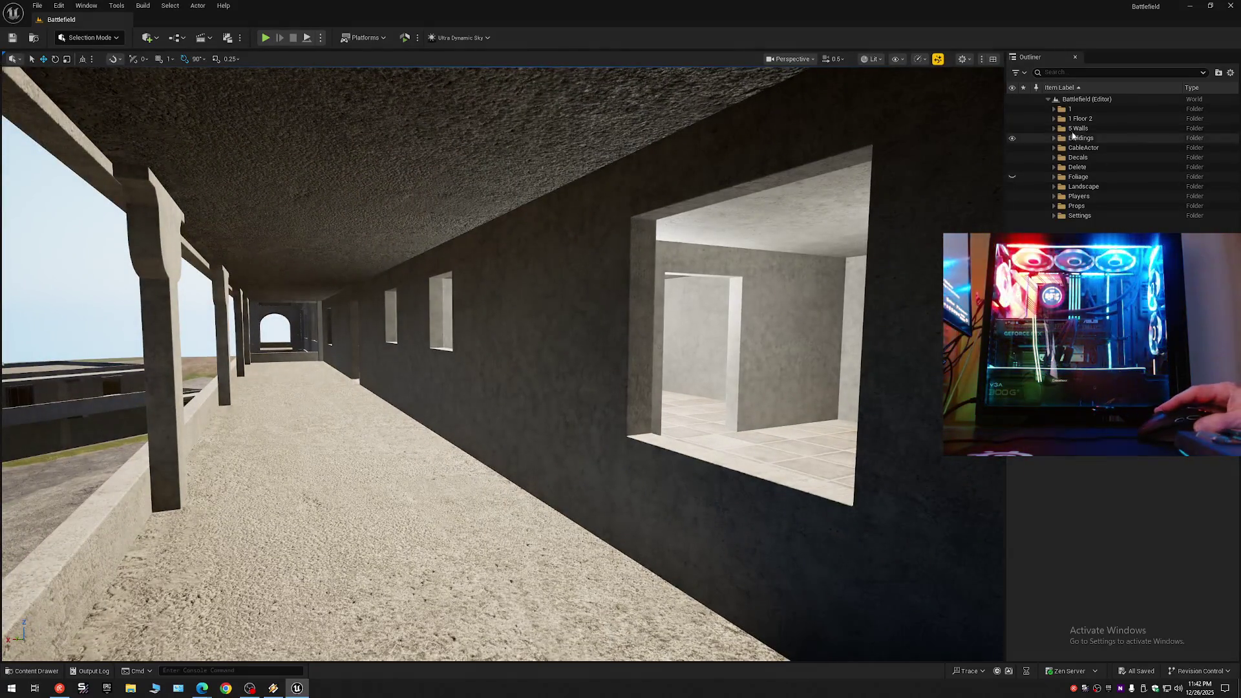
# Select the Windows folder under 1 Floor 2 and toggle its frames off and on while checking the corridor.
pyautogui.click(1054, 118)
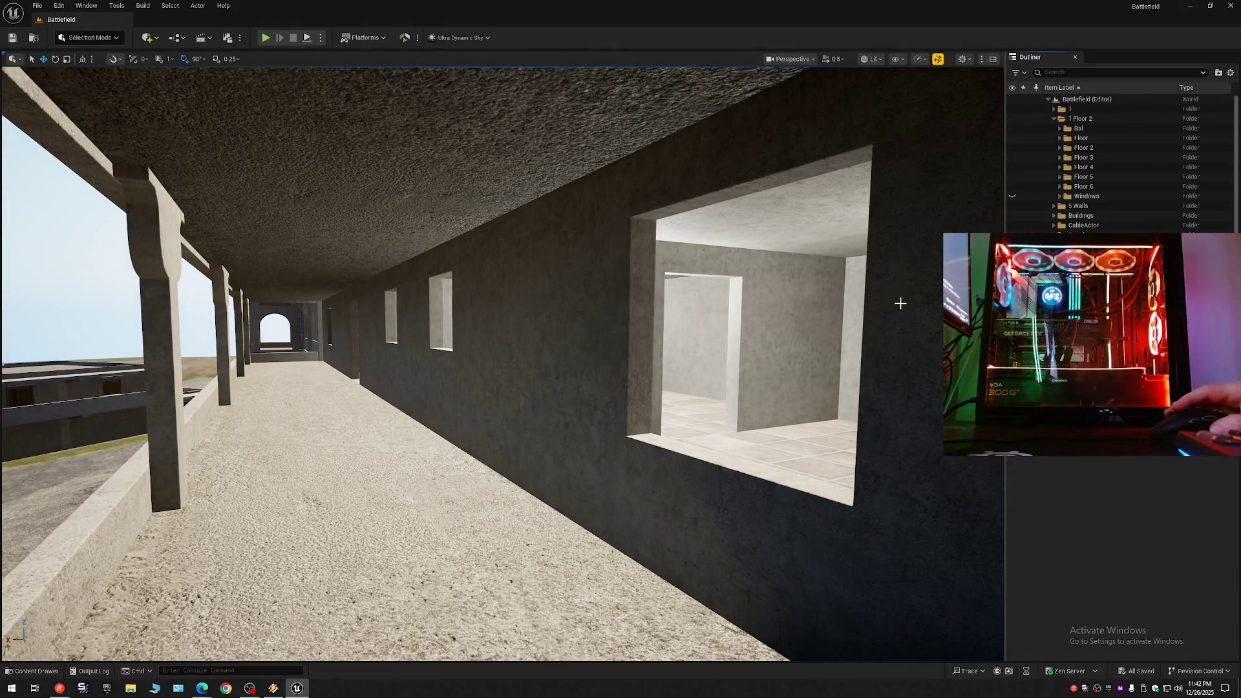
pyautogui.click(1042, 197)
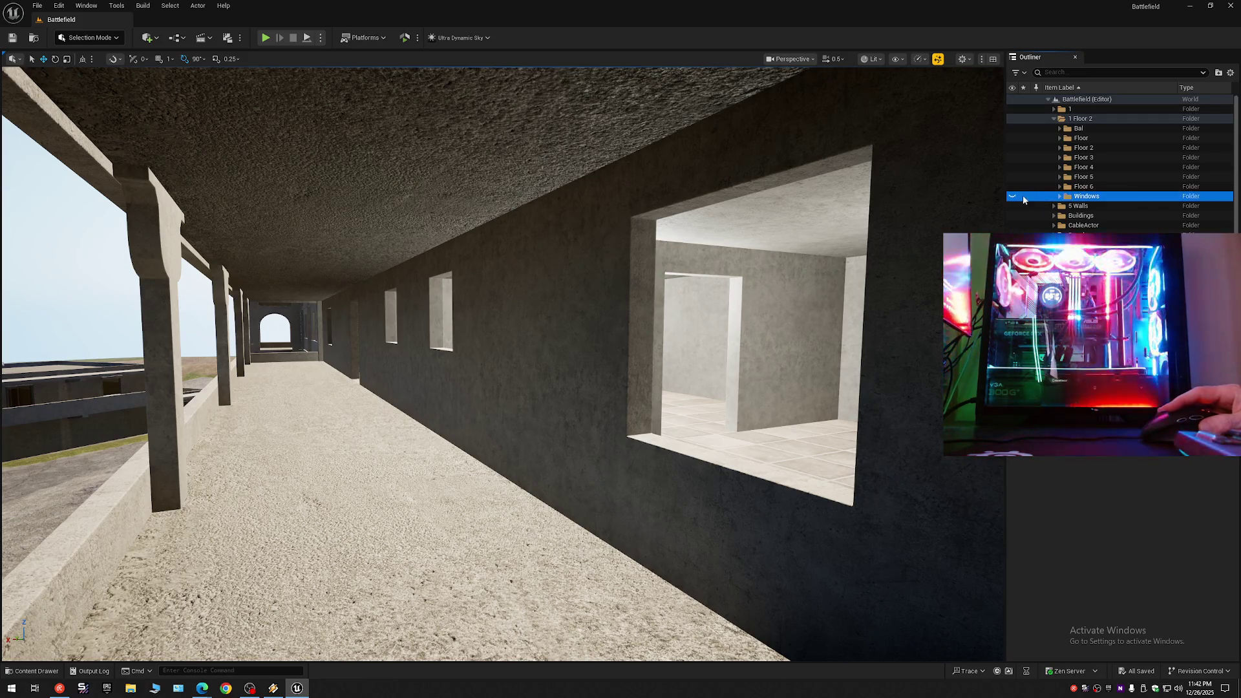
pyautogui.press('w')
pyautogui.press('w')
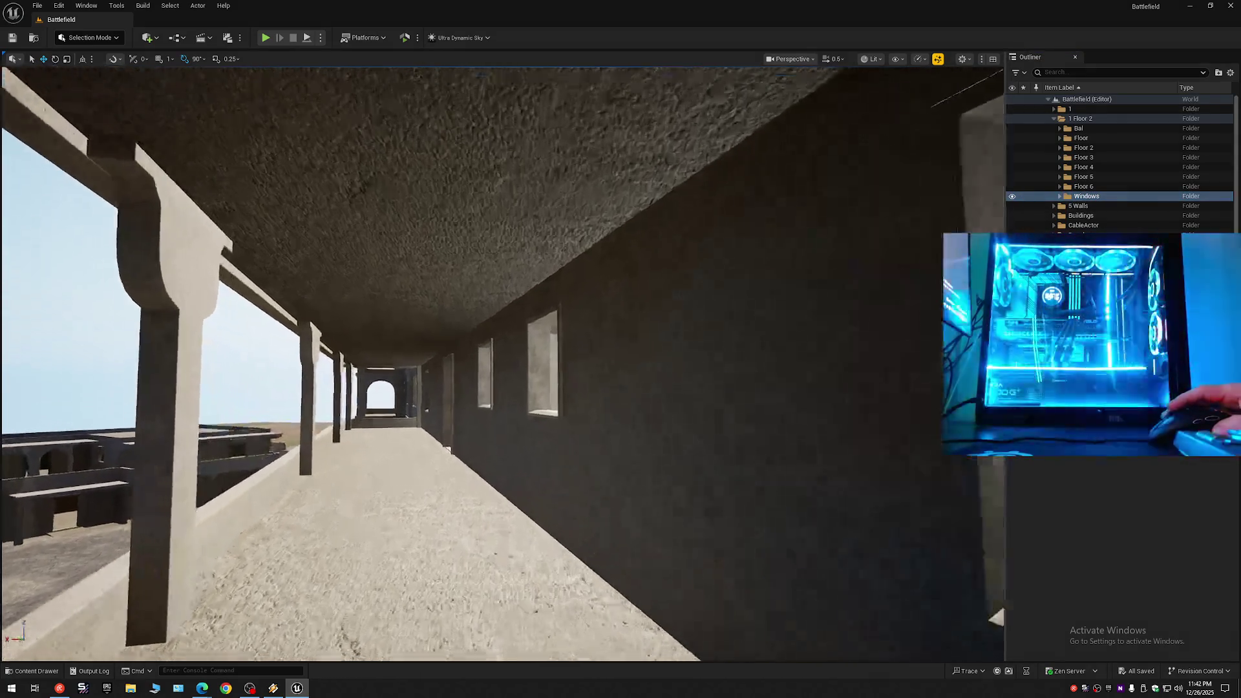
pyautogui.press('w')
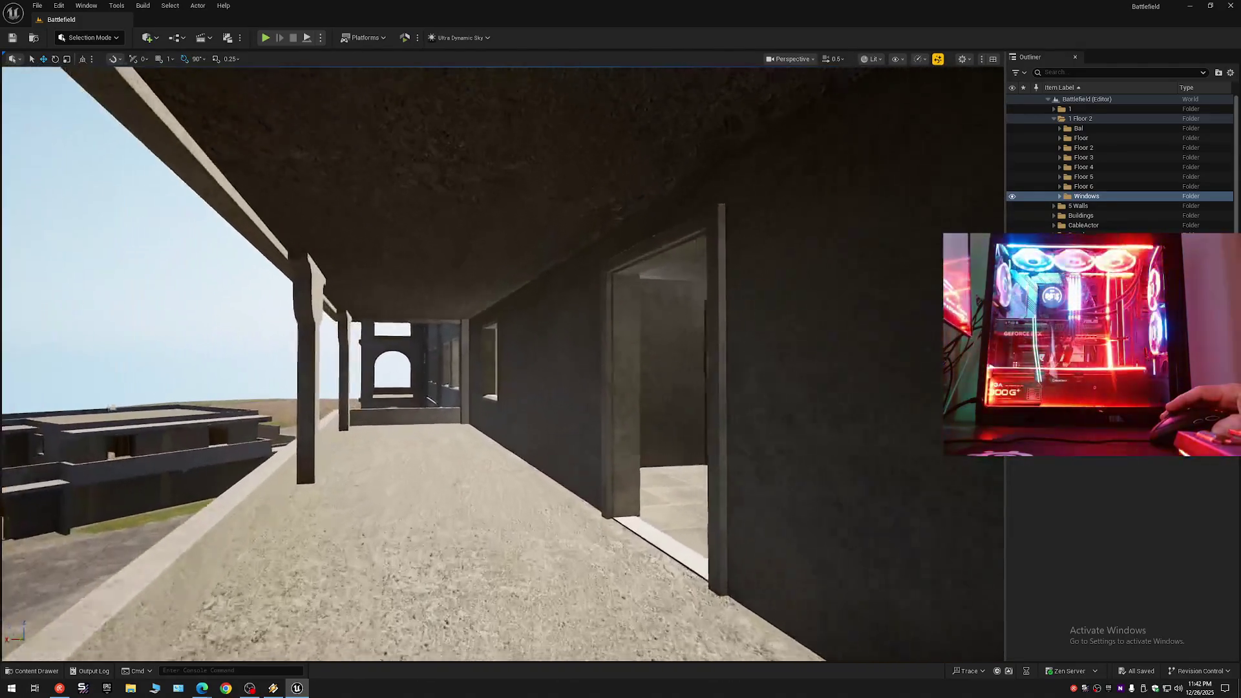
pyautogui.scroll(-1, 503, 364)
pyautogui.press('w')
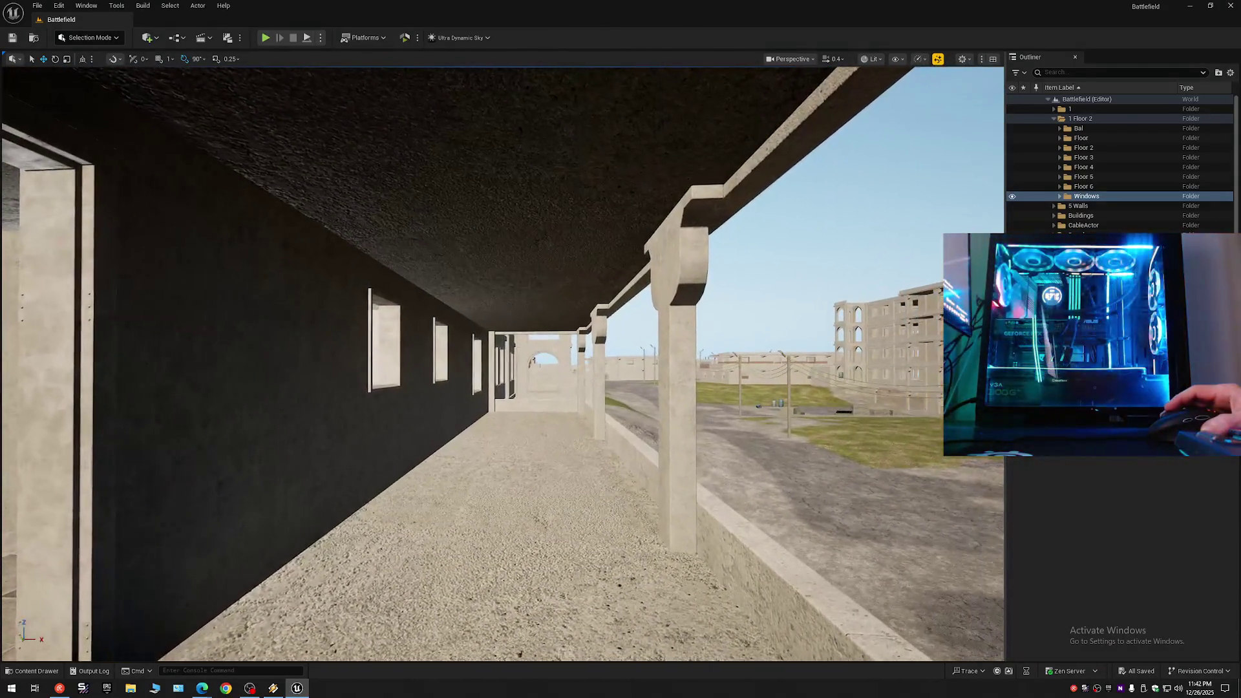
pyautogui.click(1012, 197)
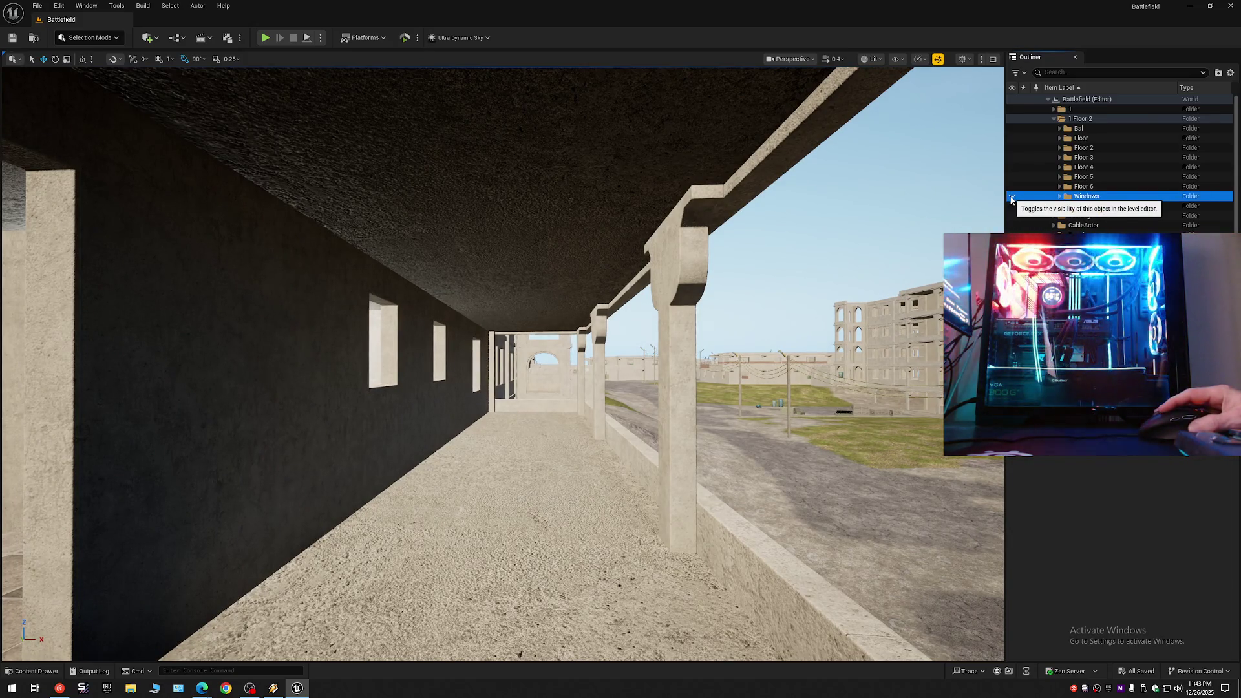
pyautogui.click(1012, 197)
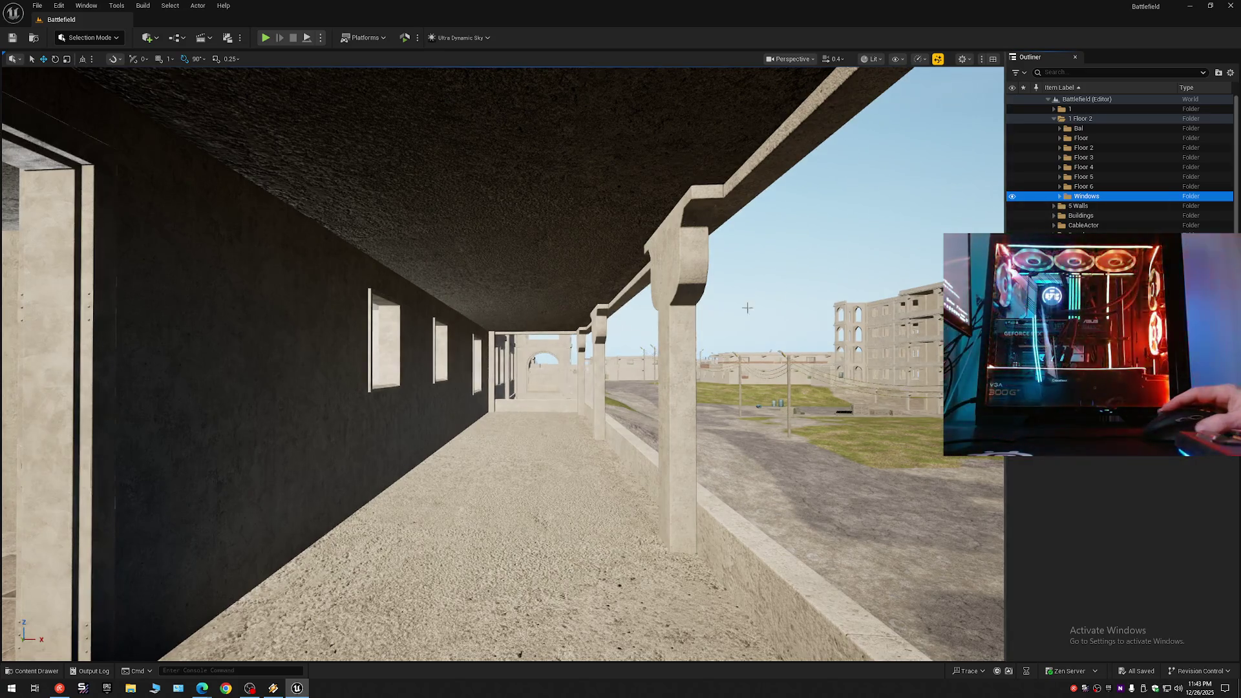
# Fly through the arched building's corridor out to the balcony and make the window frames visible again.
pyautogui.press('w')
pyautogui.press('w')
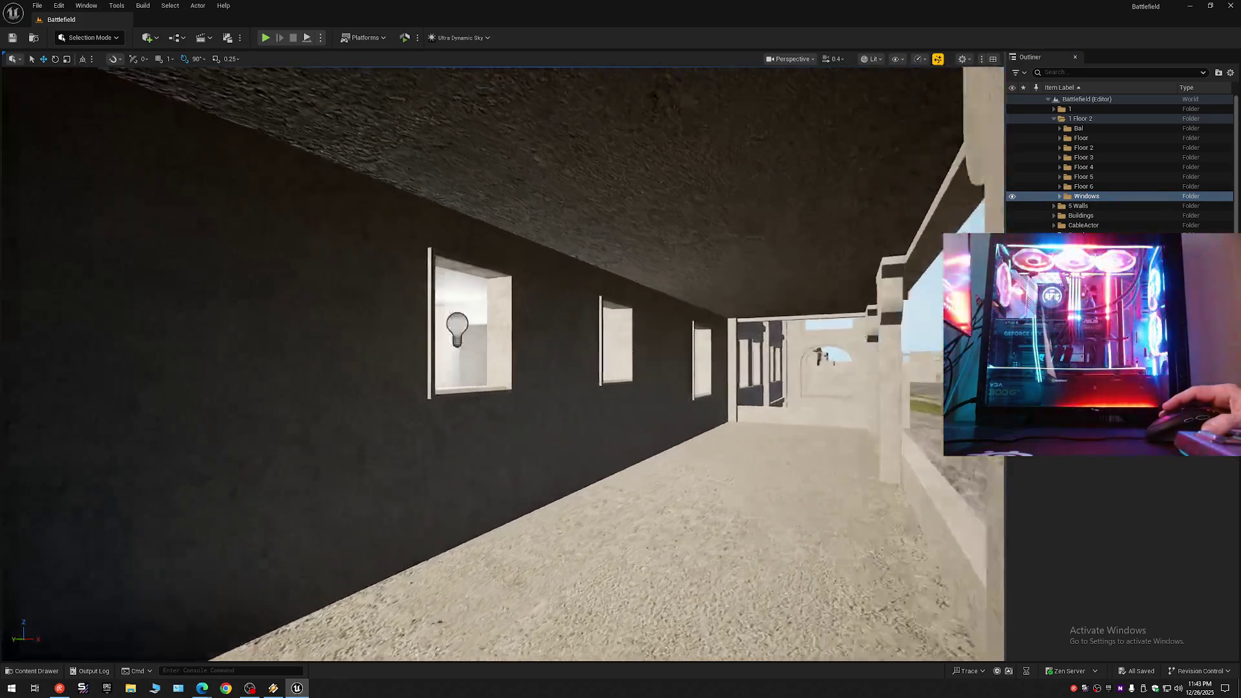
pyautogui.press('w')
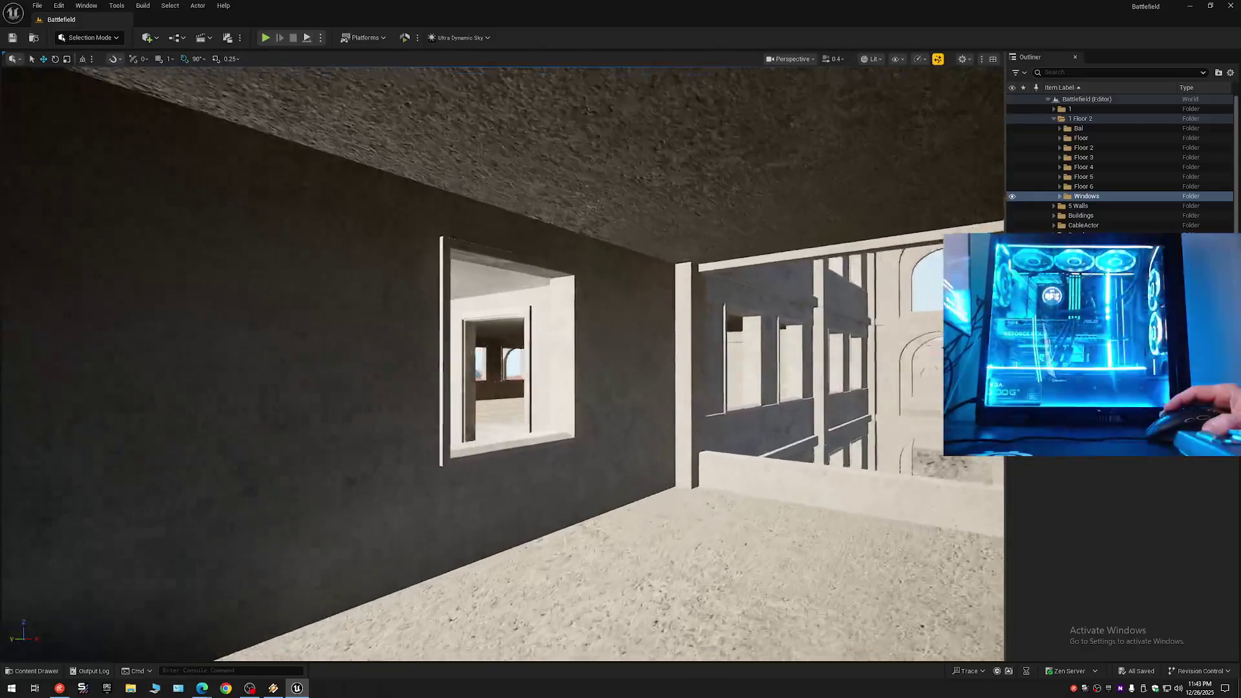
pyautogui.press('w')
pyautogui.scroll(2, 502, 364)
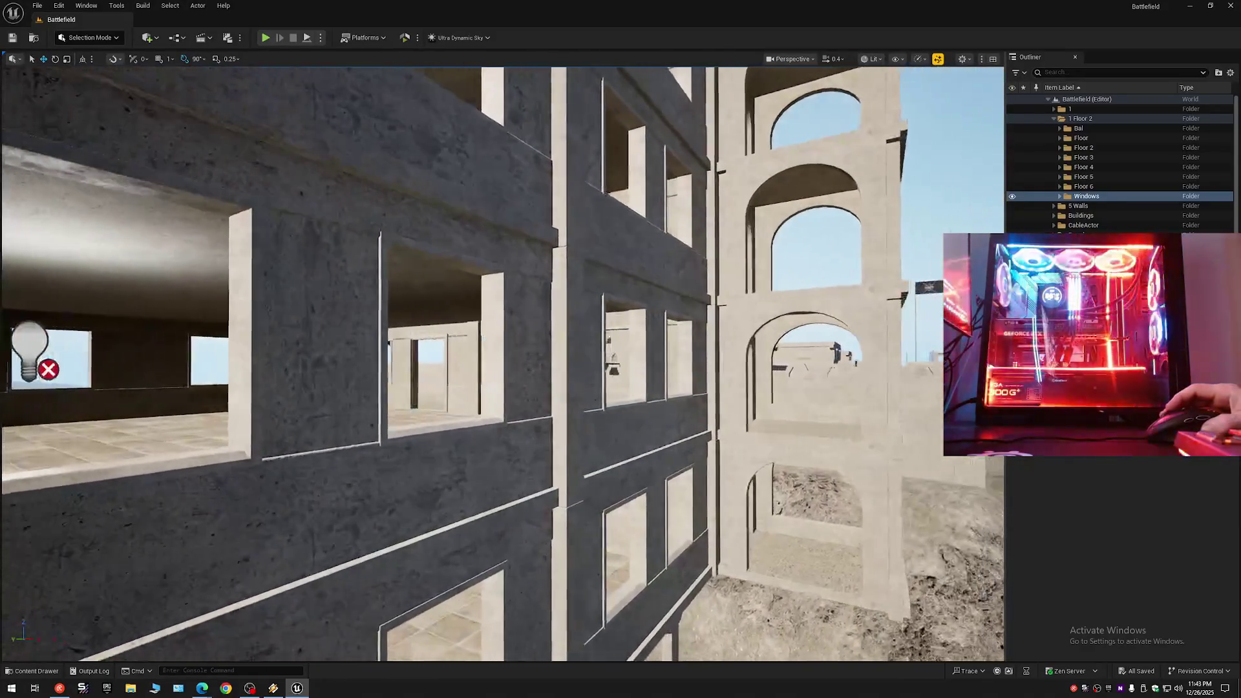
pyautogui.press('w')
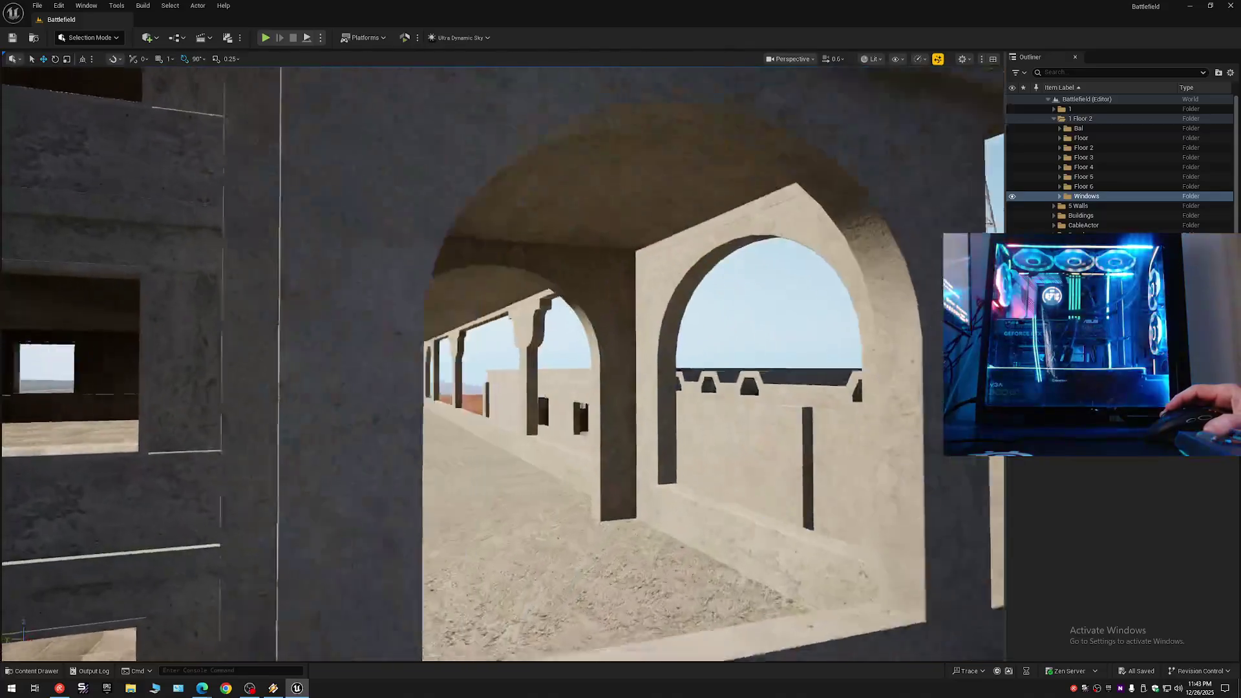
pyautogui.press('w')
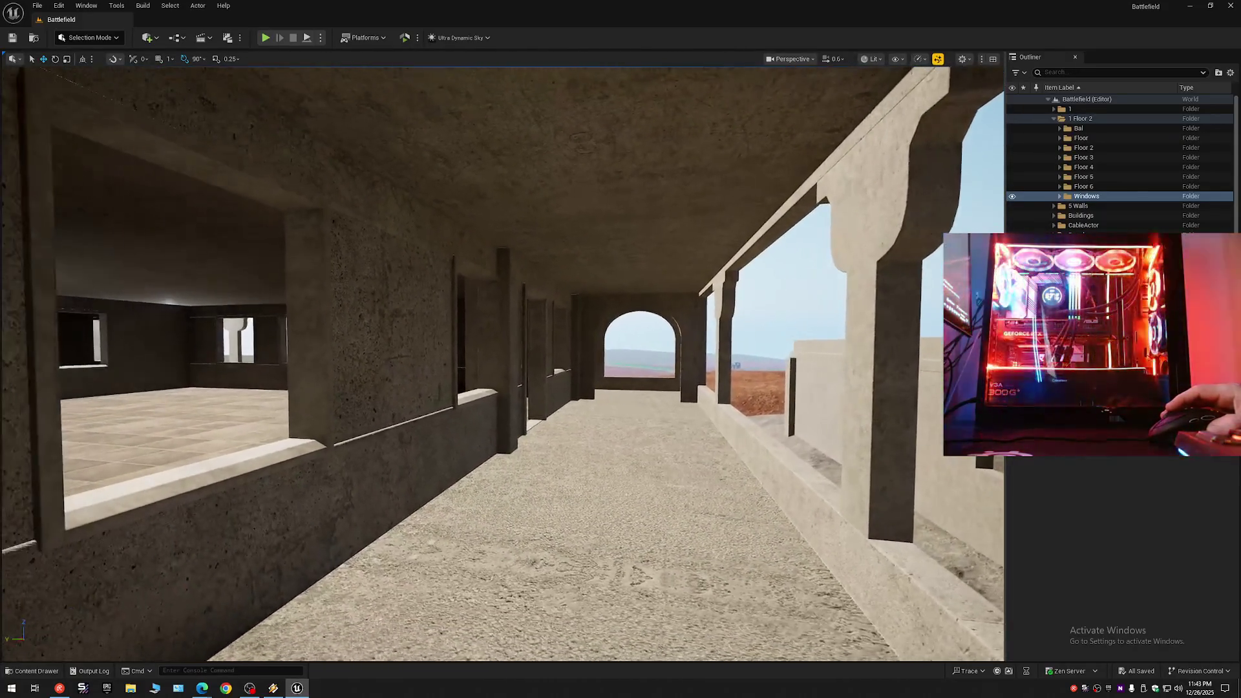
pyautogui.press('w')
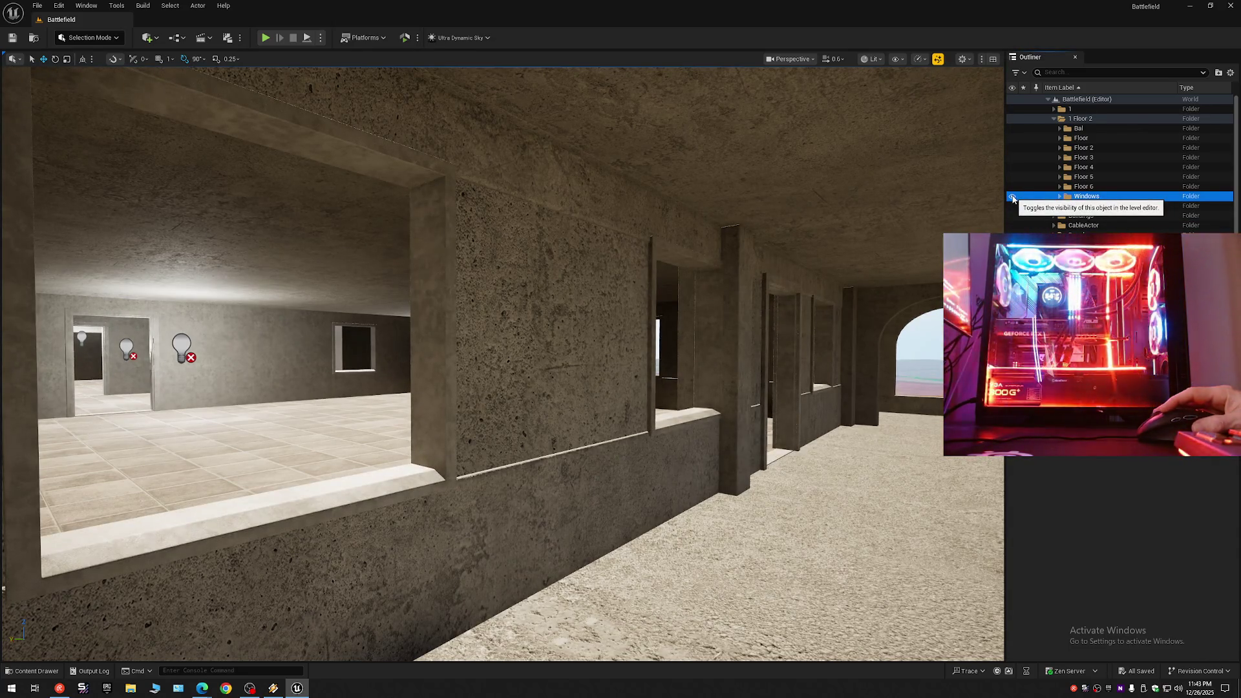
pyautogui.moveTo(821, 278); pyautogui.dragTo(776, 278)
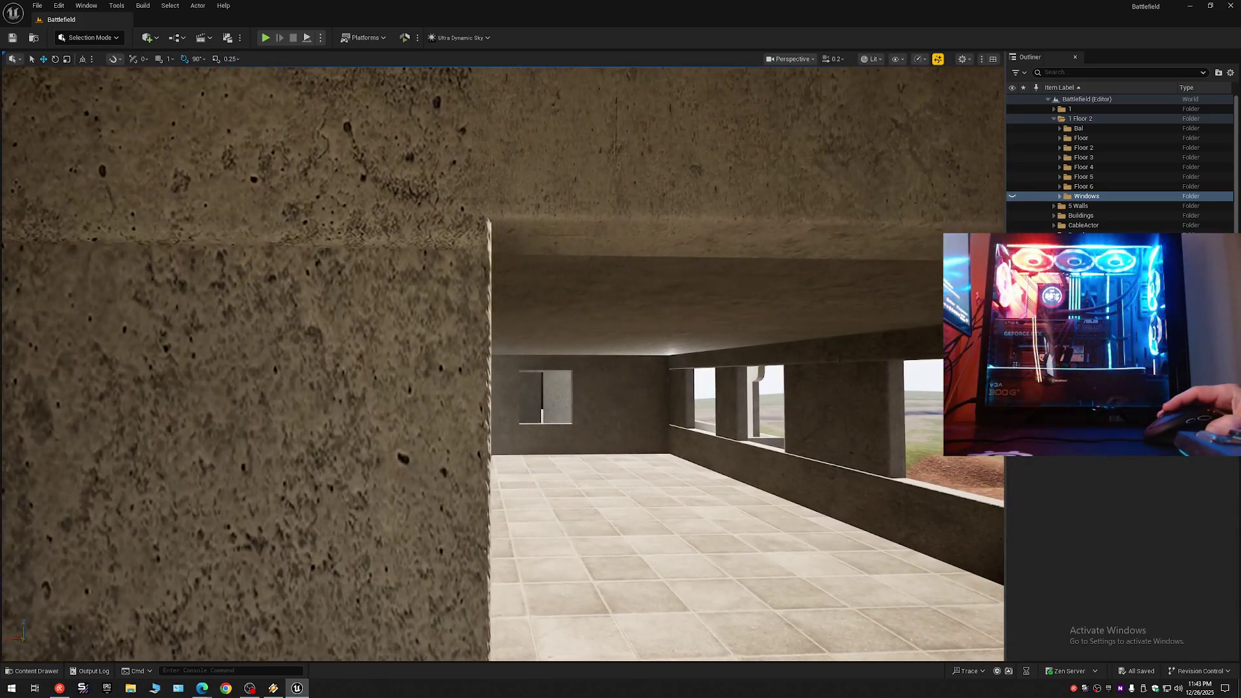
pyautogui.press('w')
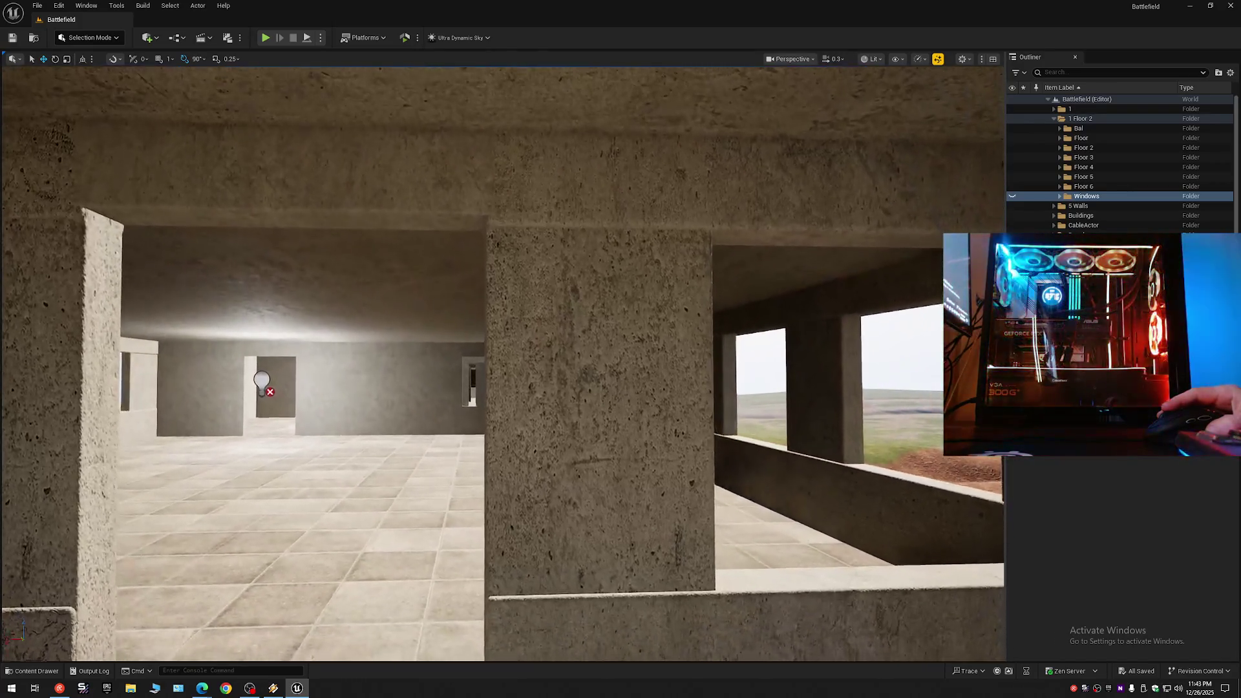
pyautogui.press('w')
pyautogui.scroll(2, 503, 362)
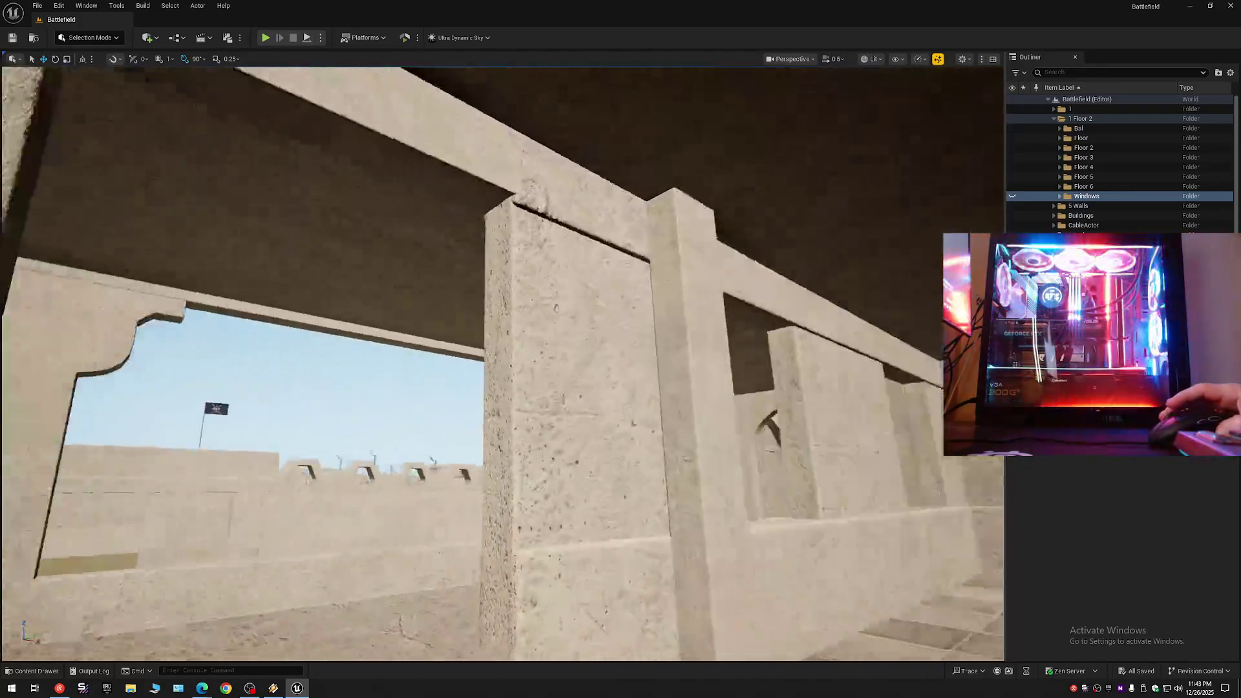
pyautogui.press('w')
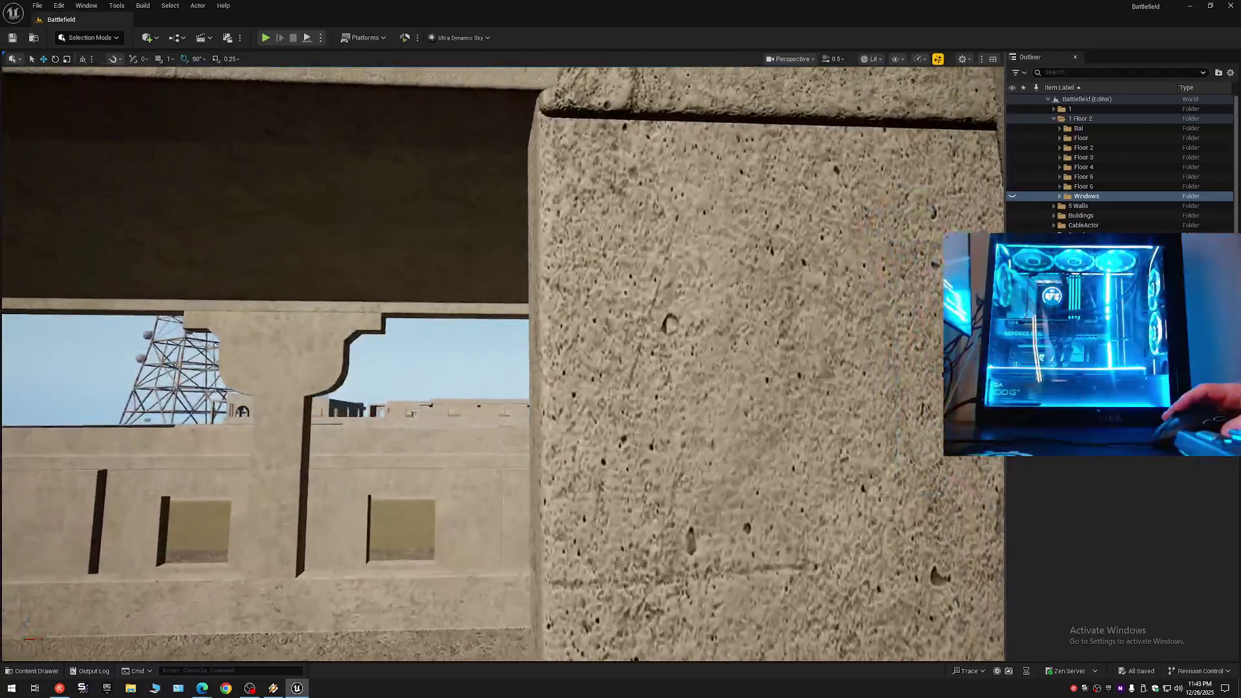
pyautogui.press('s')
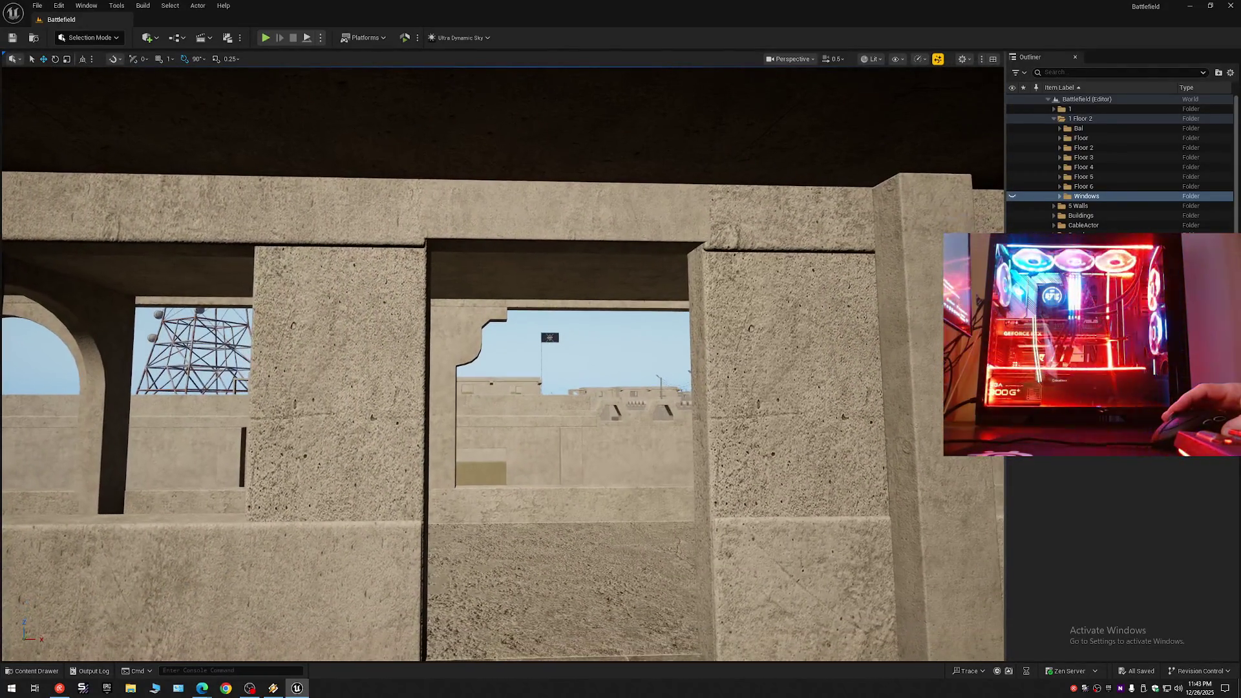
pyautogui.click(1013, 197)
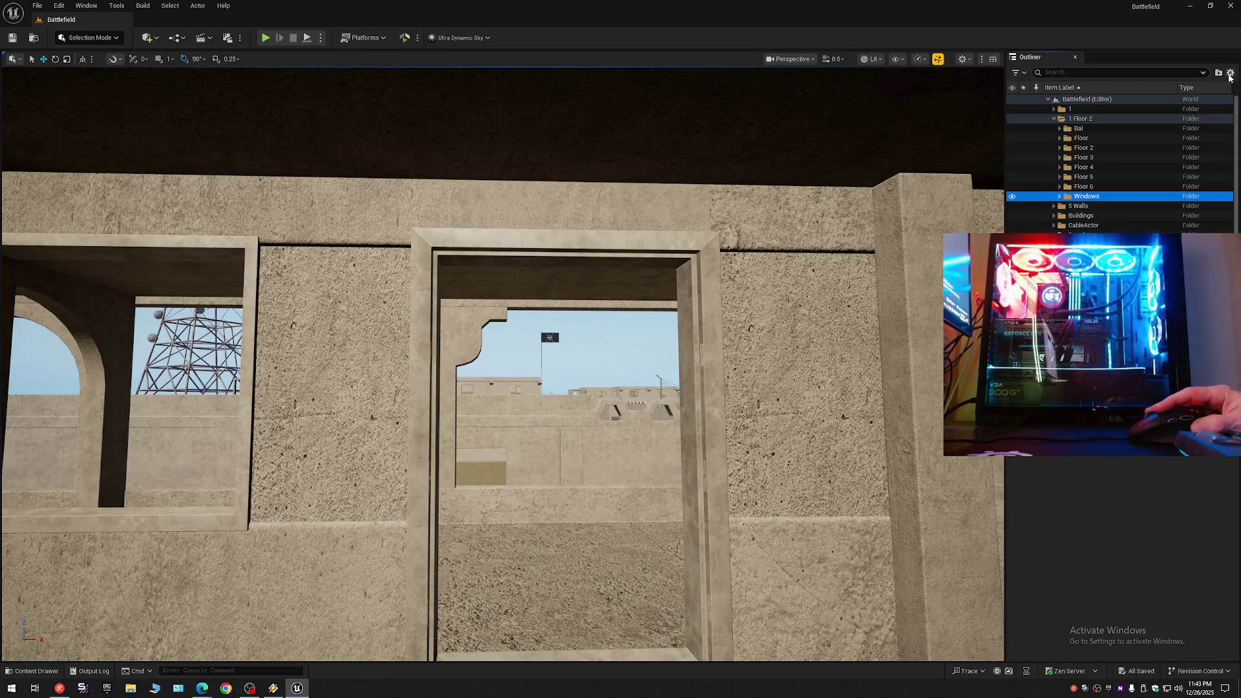
# Collapse the whole Outliner folder tree, then reveal Battlefield's top-level folders.
pyautogui.click(1230, 72)
pyautogui.click(1150, 122)
pyautogui.click(1049, 99)
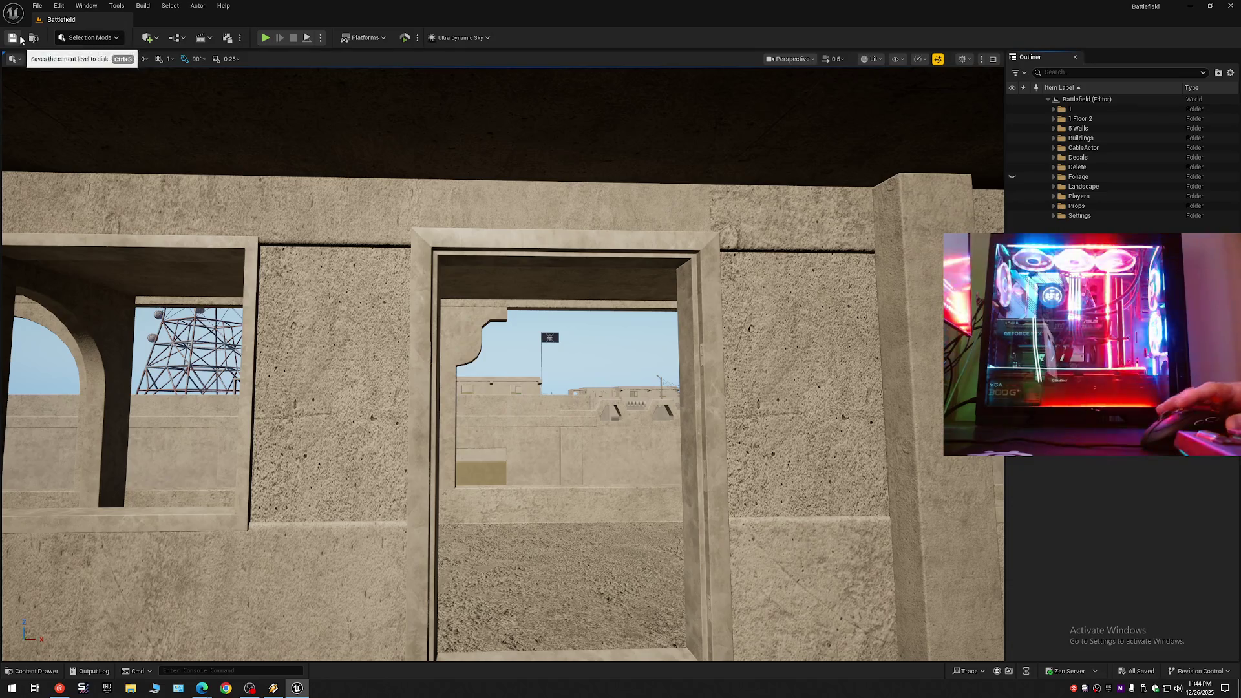
# Fly around the town for a wide view of the dark building, low buildings and ruins.
pyautogui.press('w')
pyautogui.scroll(1, 502, 362)
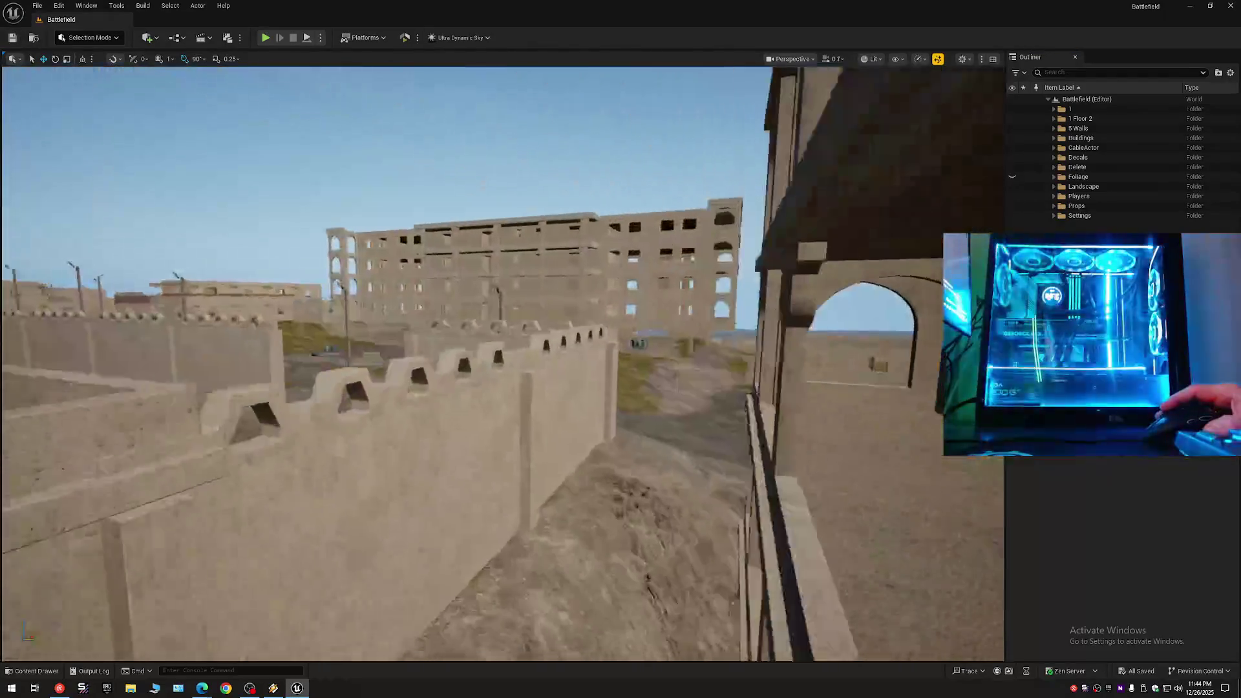
pyautogui.press('s')
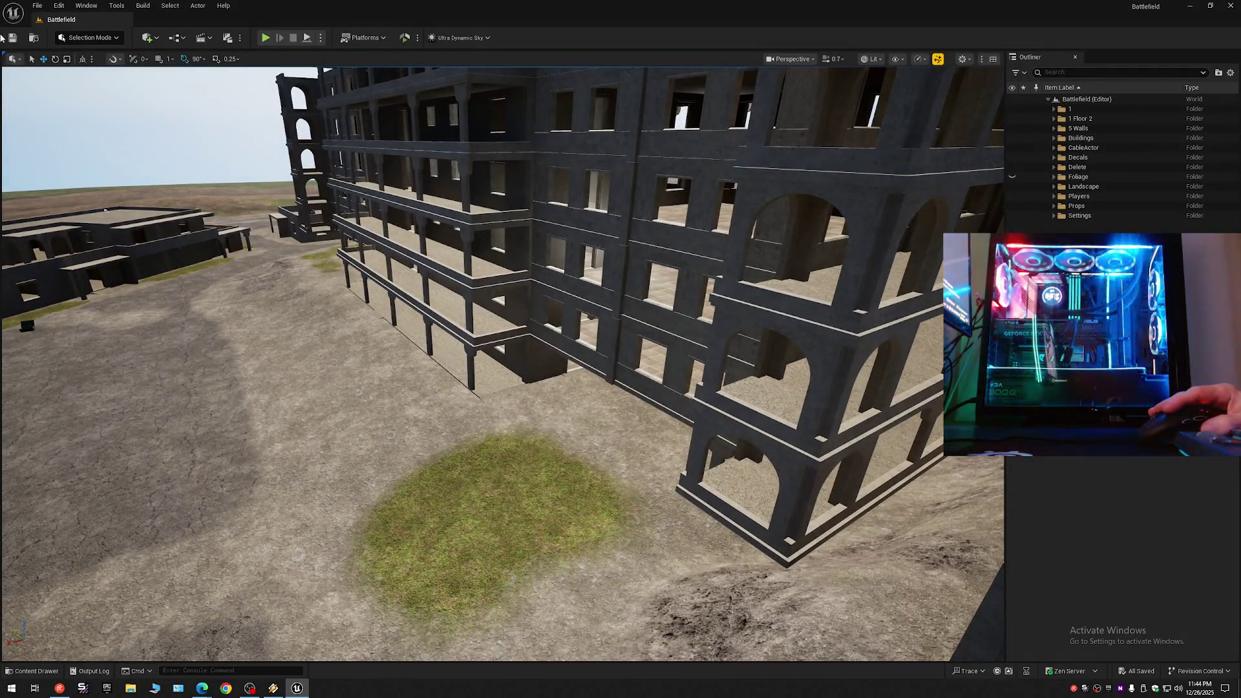
pyautogui.click(38, 5)
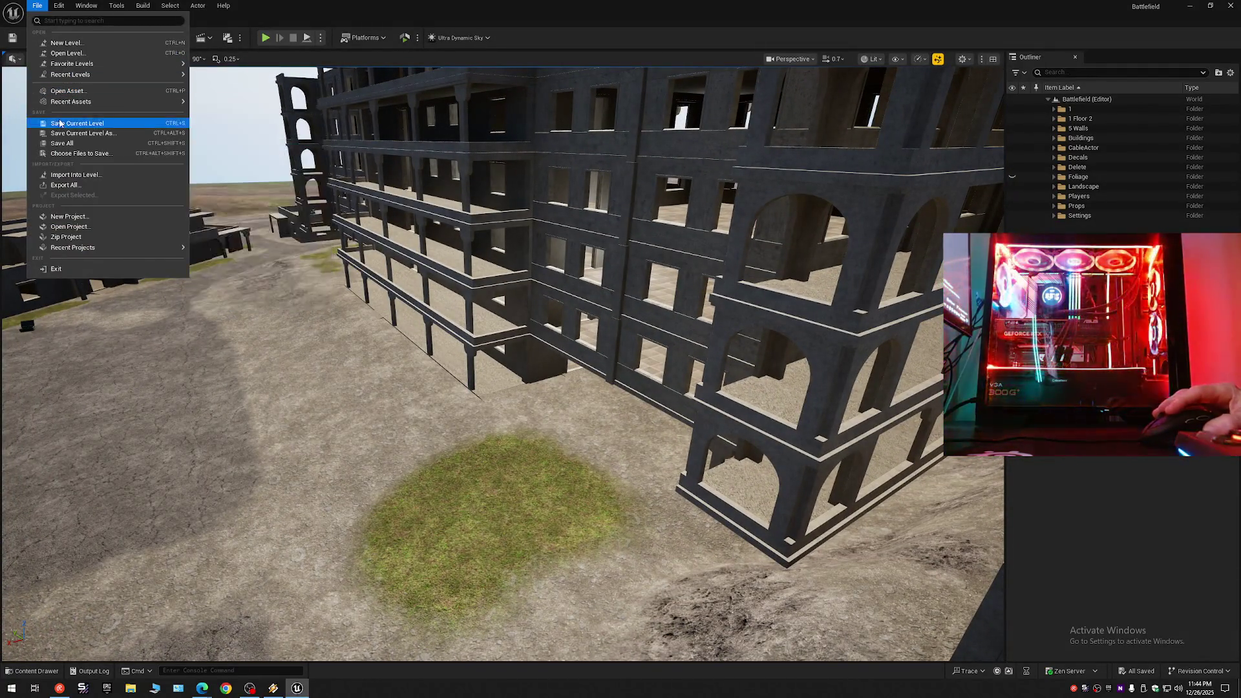
pyautogui.click(37, 5)
pyautogui.click(37, 5)
pyautogui.click(528, 223)
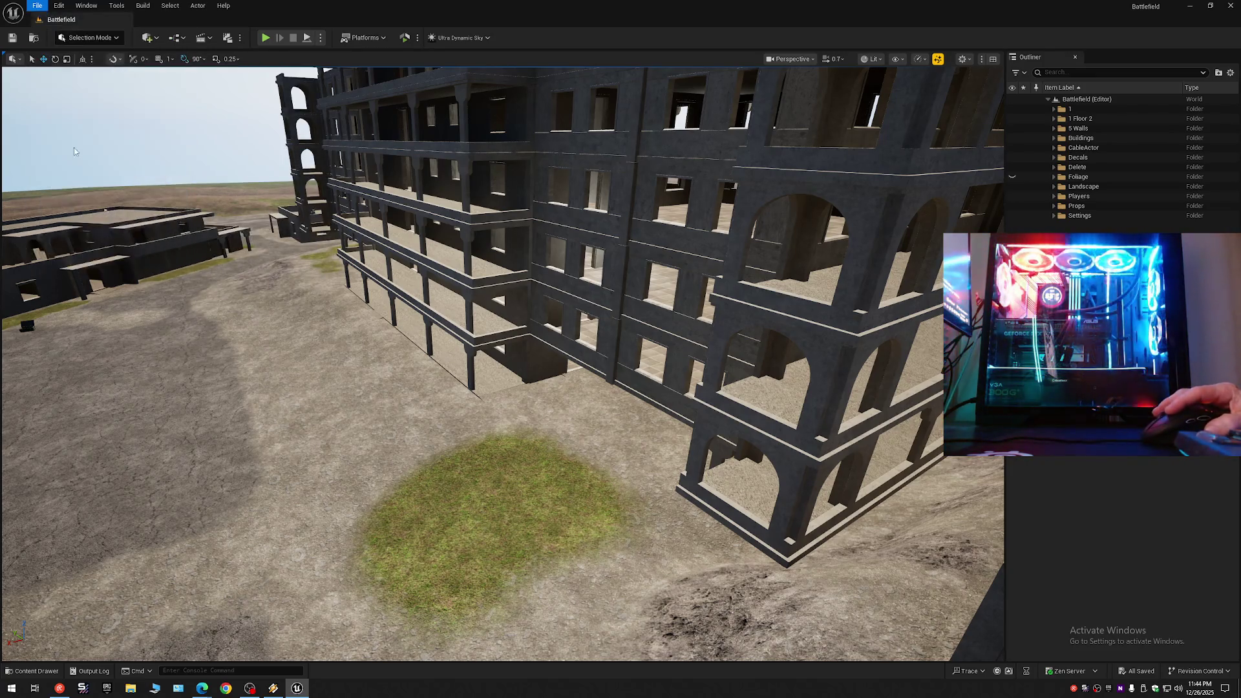
pyautogui.scroll(2, 529, 223)
pyautogui.moveTo(528, 223)
pyautogui.mouseDown()
pyautogui.moveTo(452, 227)
pyautogui.moveTo(491, 227)
pyautogui.moveTo(479, 230)
pyautogui.mouseUp()
pyautogui.moveTo(506, 297); pyautogui.dragTo(543, 256)
pyautogui.scroll(-2, 524, 265)
pyautogui.moveTo(125, 75)
pyautogui.mouseDown()
pyautogui.moveTo(132, 103)
pyautogui.moveTo(124, 76)
pyautogui.mouseUp()
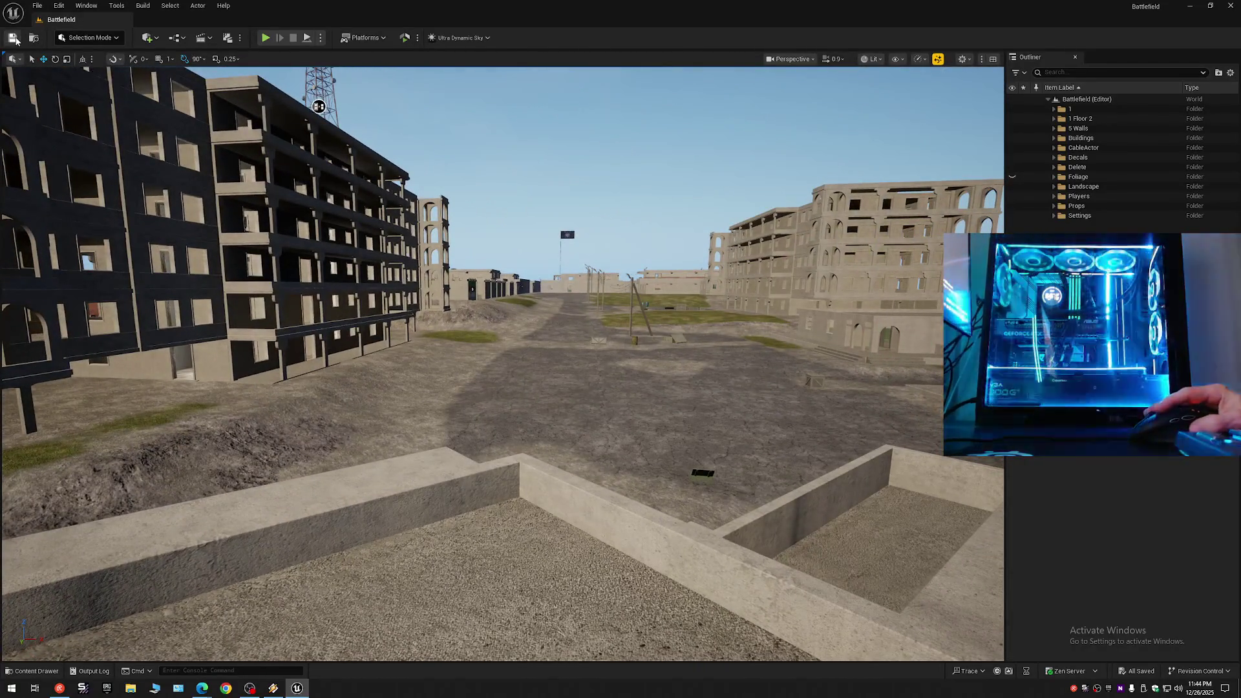
# Save the current level as Battlefield, confirming replacement of the existing map.
pyautogui.click(31, 8)
pyautogui.moveTo(59, 7)
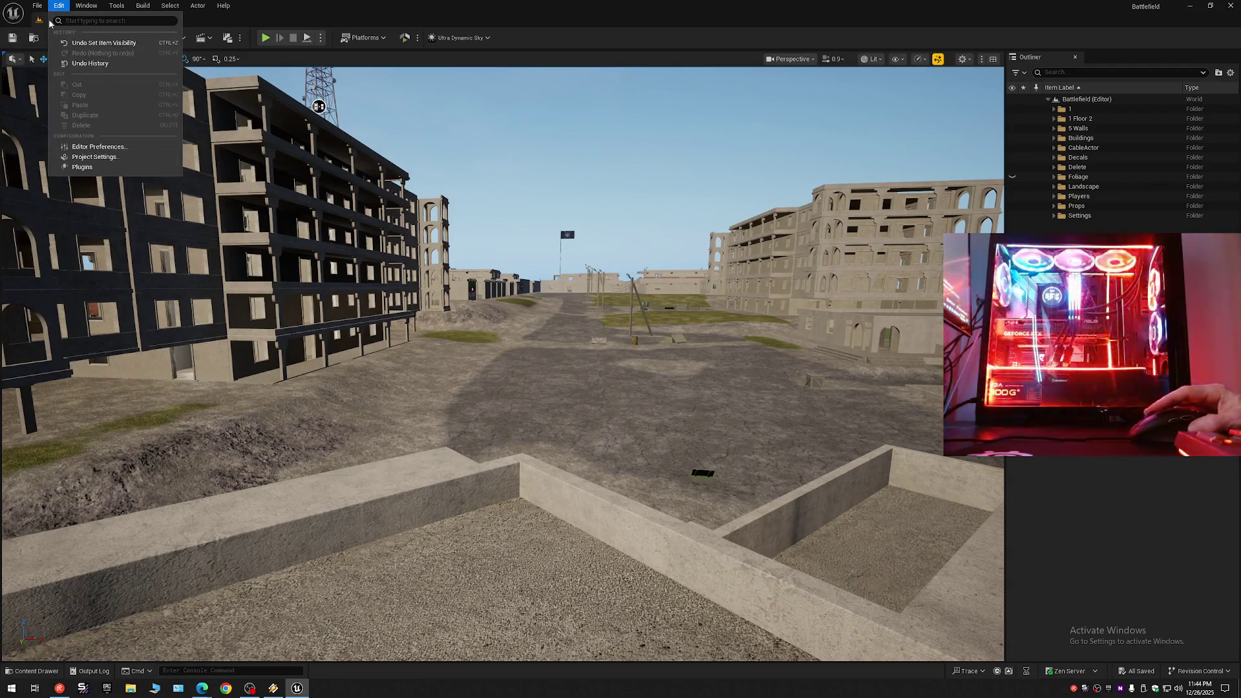
pyautogui.click(13, 37)
pyautogui.click(39, 8)
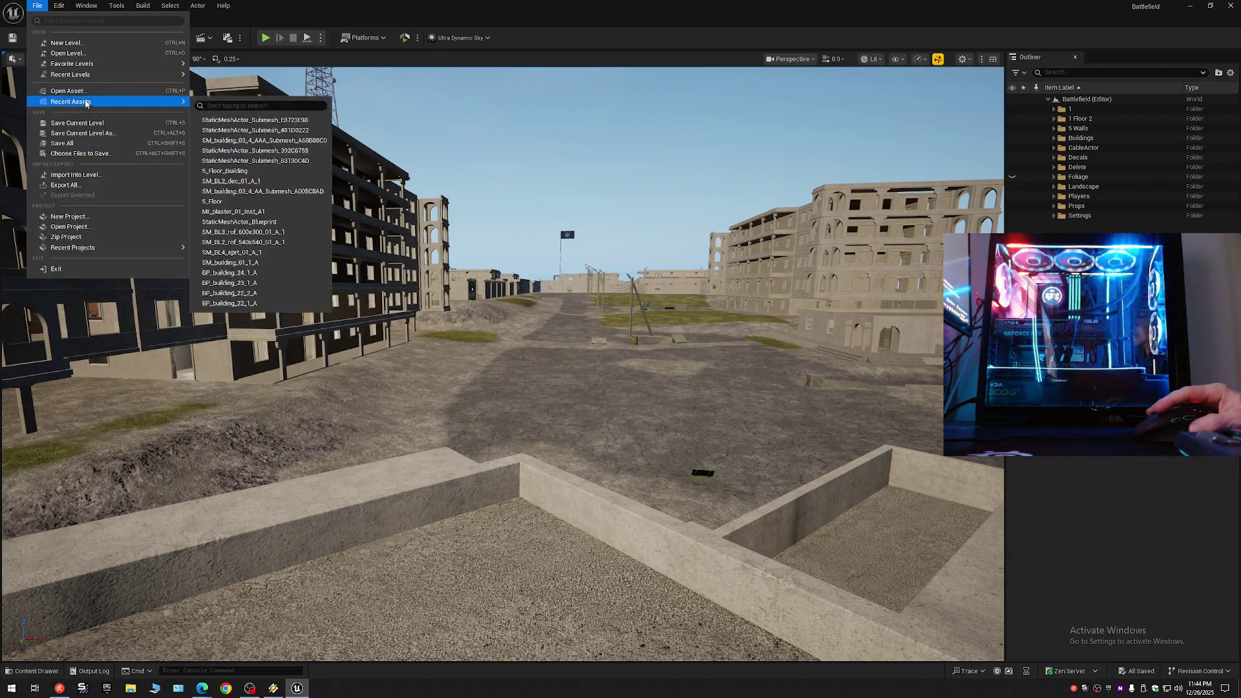
pyautogui.click(36, 6)
pyautogui.click(40, 7)
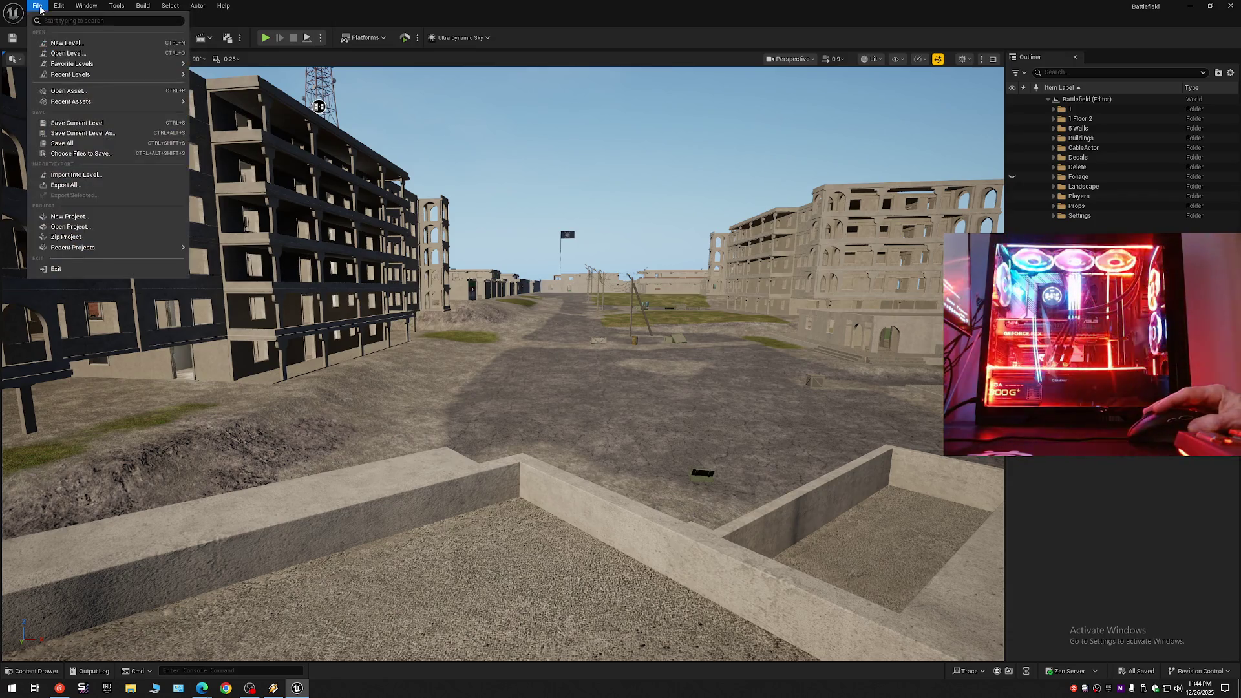
pyautogui.click(68, 145)
pyautogui.click(37, 6)
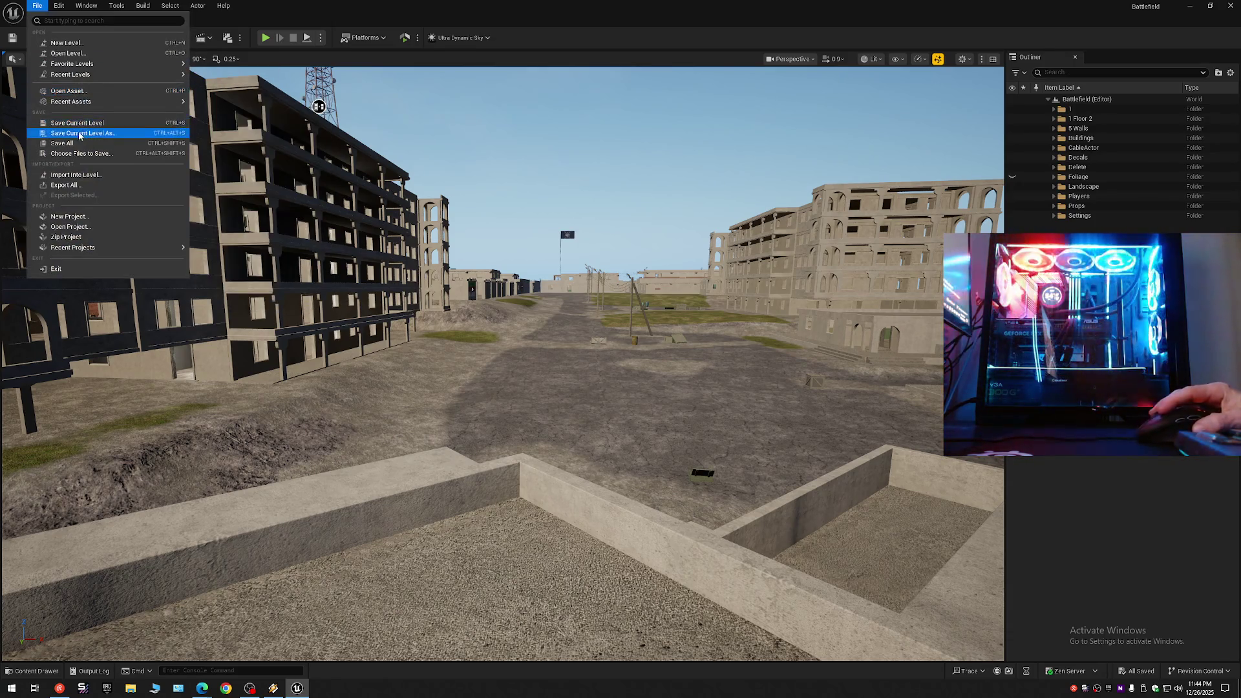
pyautogui.click(79, 133)
pyautogui.doubleClick(573, 256)
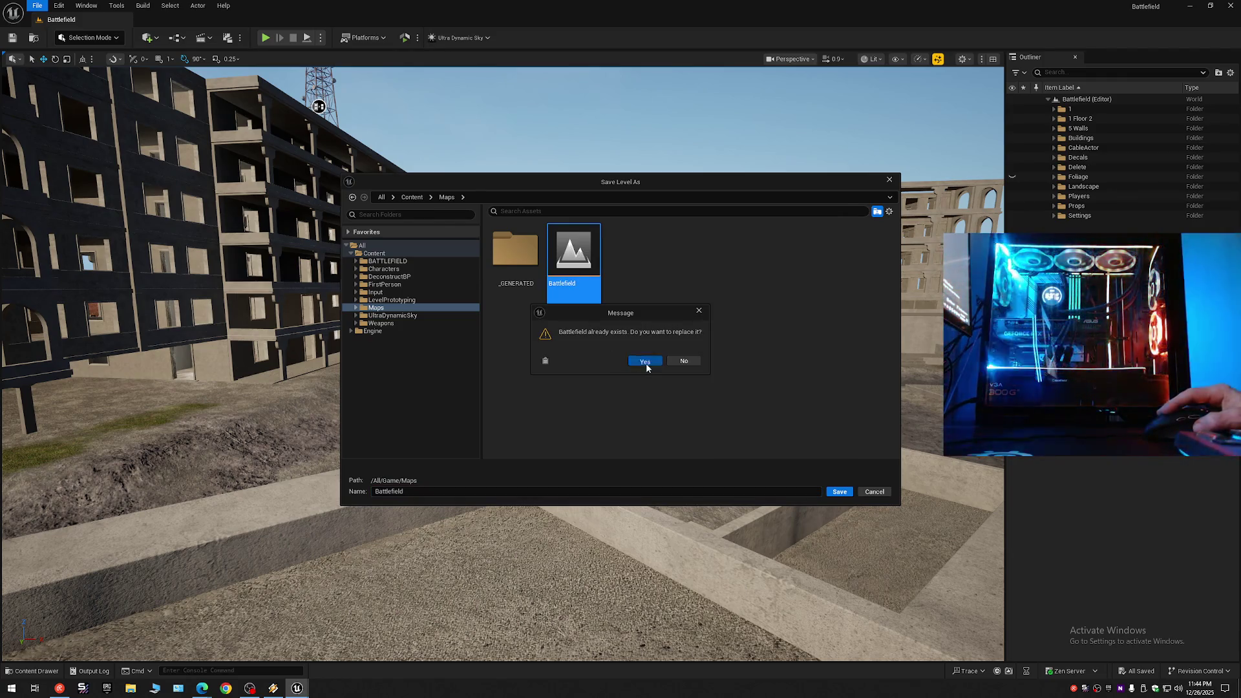
pyautogui.click(645, 361)
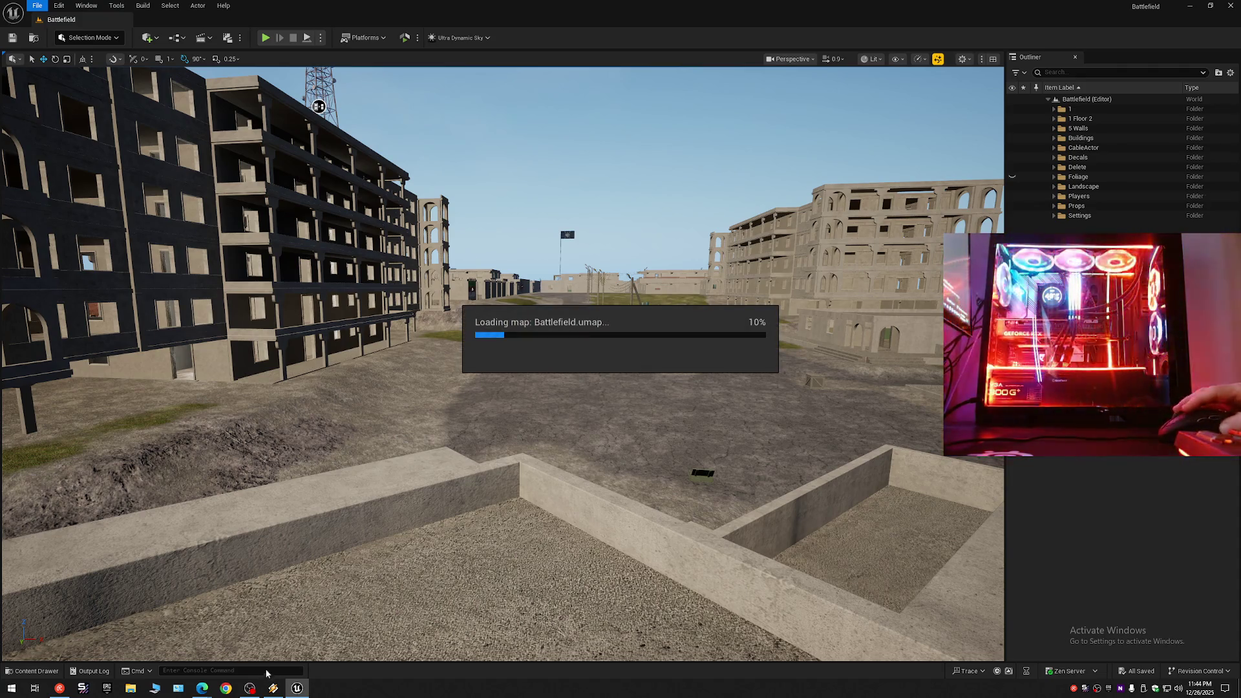
# Bring the OBS Studio window to the front and enable its preview.
pyautogui.click(274, 689)
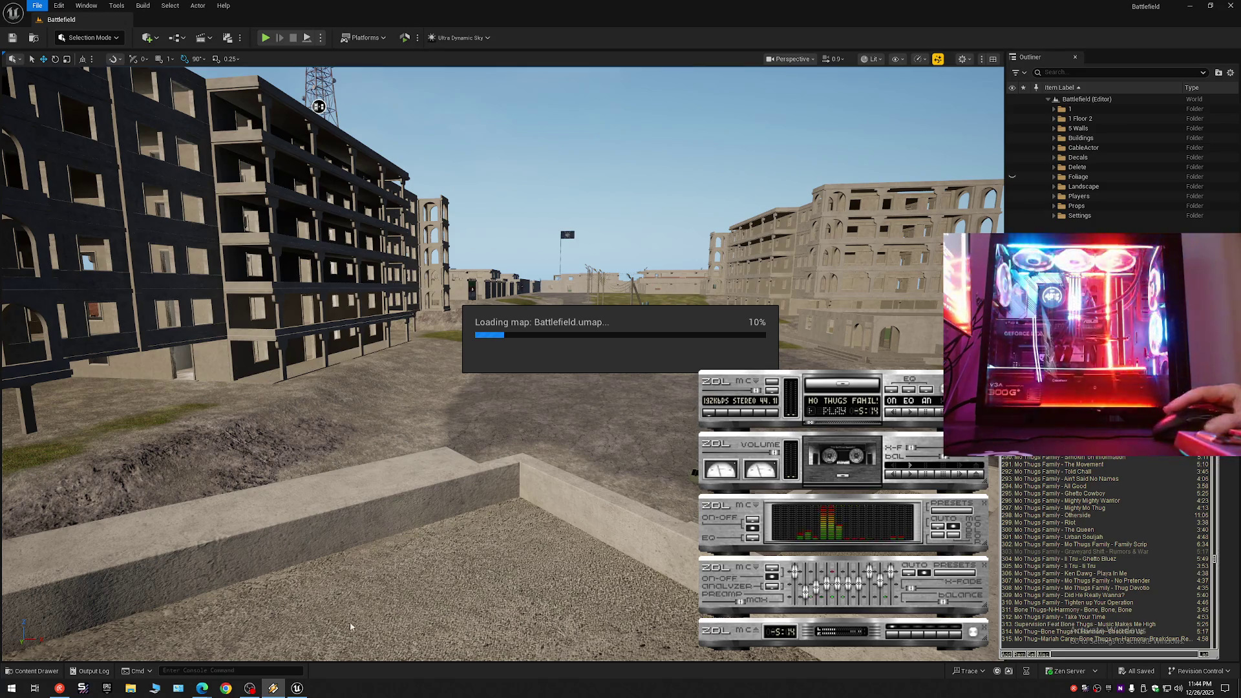
pyautogui.moveTo(252, 691)
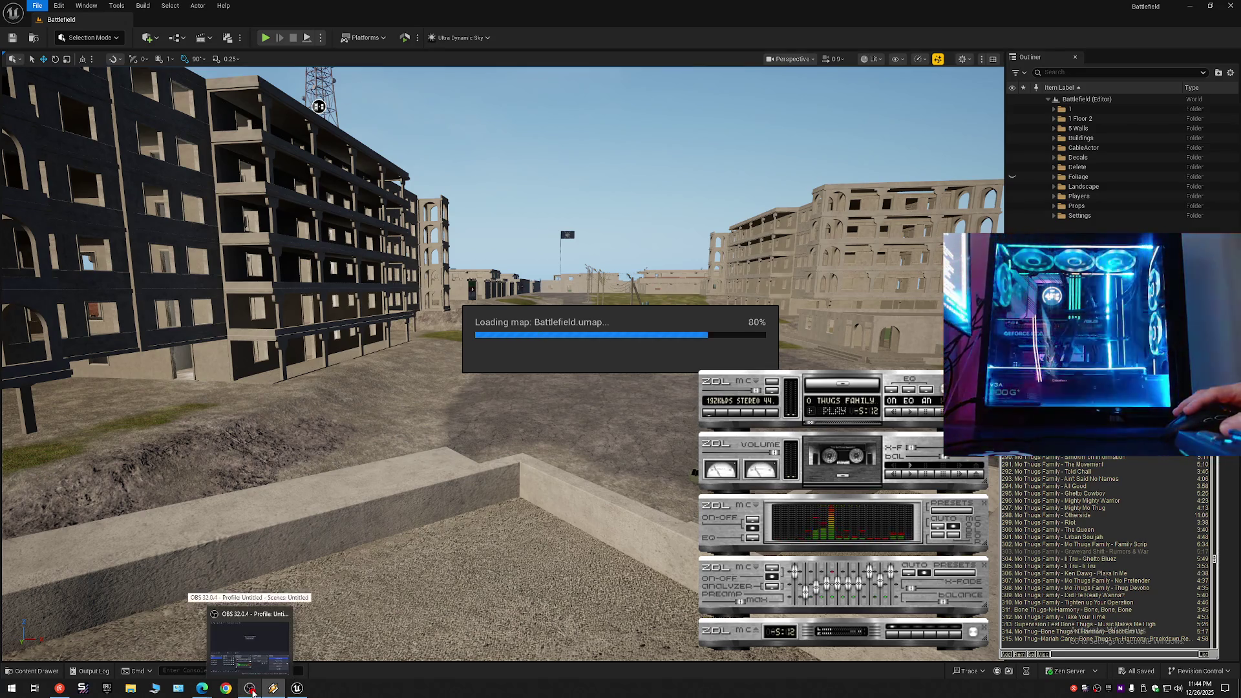
pyautogui.moveTo(253, 662)
pyautogui.click(253, 663)
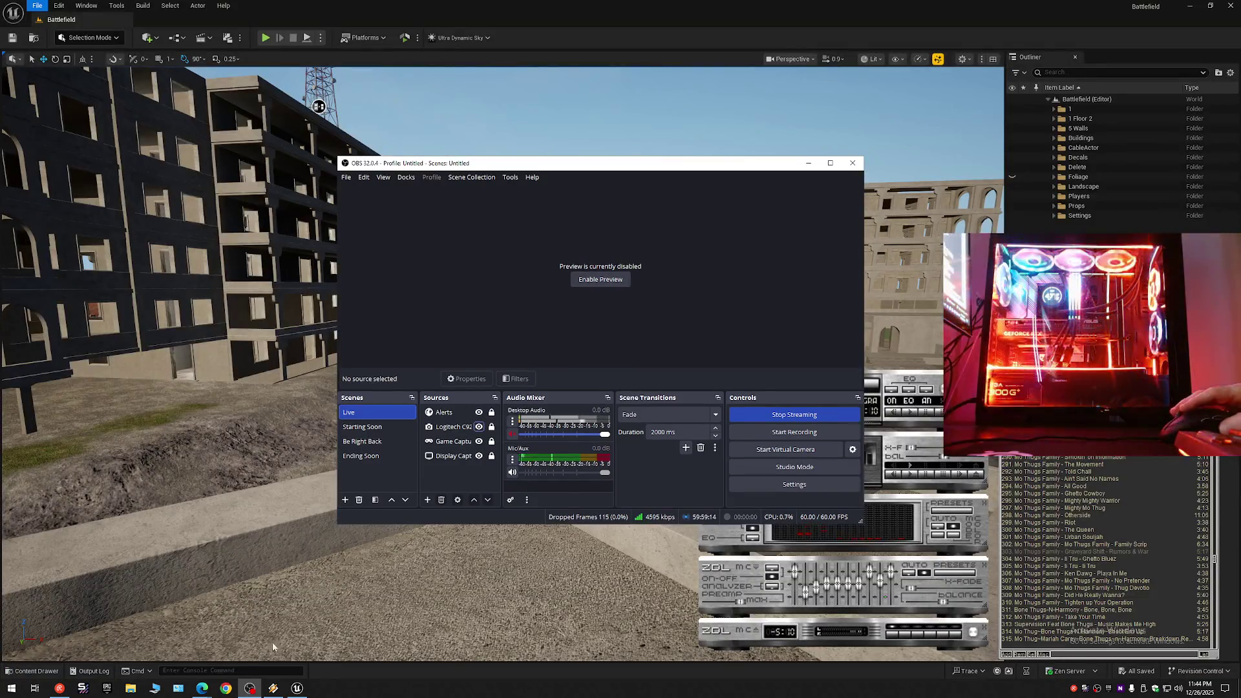
pyautogui.click(585, 281)
pyautogui.rightClick(587, 272)
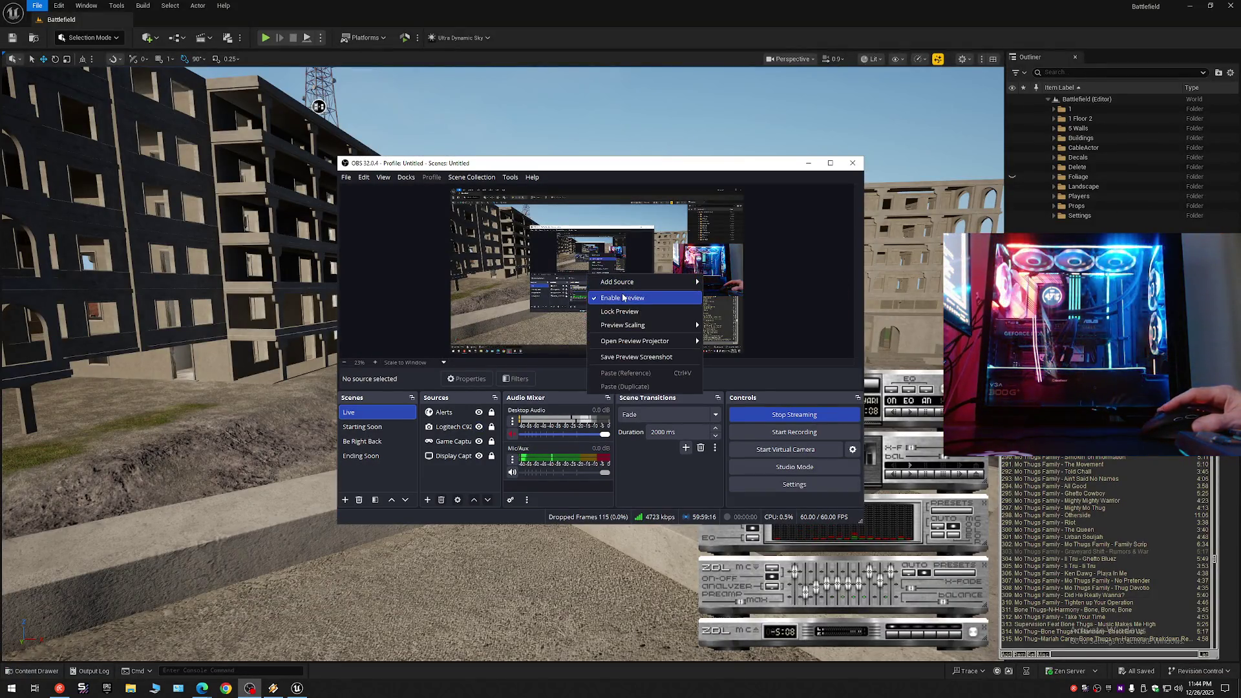
# Disable Enable Preview in OBS and minimize the OBS window so Unreal shows again.
pyautogui.click(622, 293)
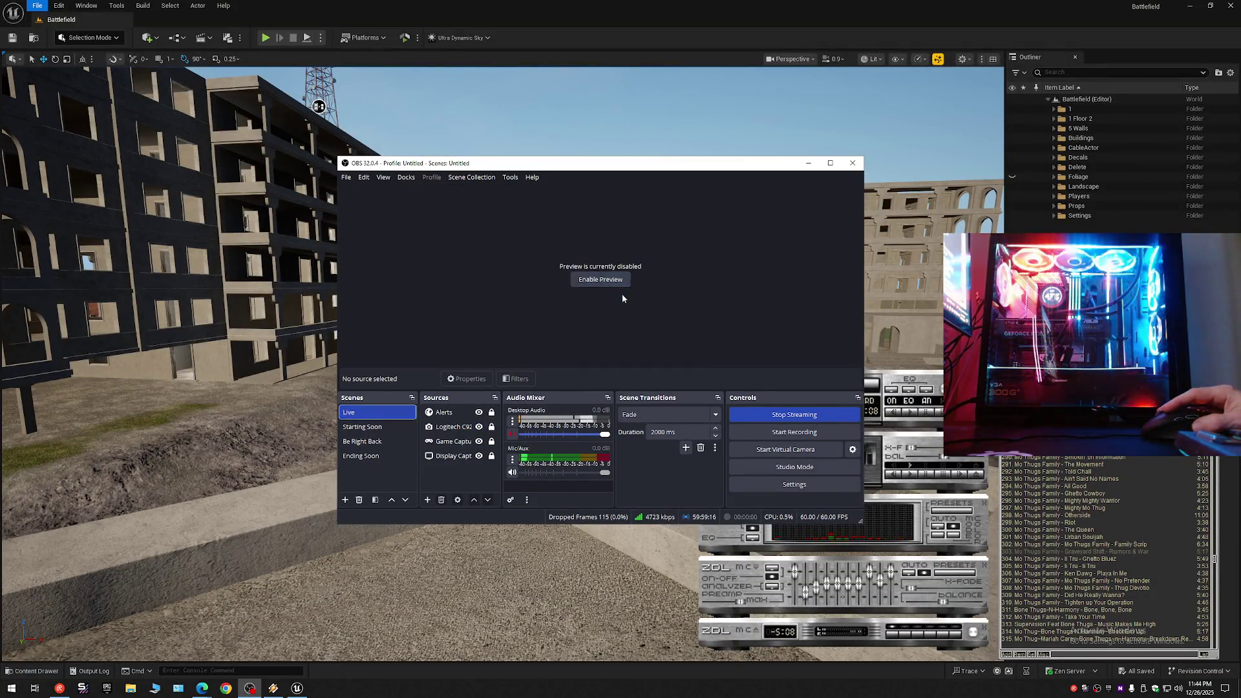
pyautogui.click(809, 166)
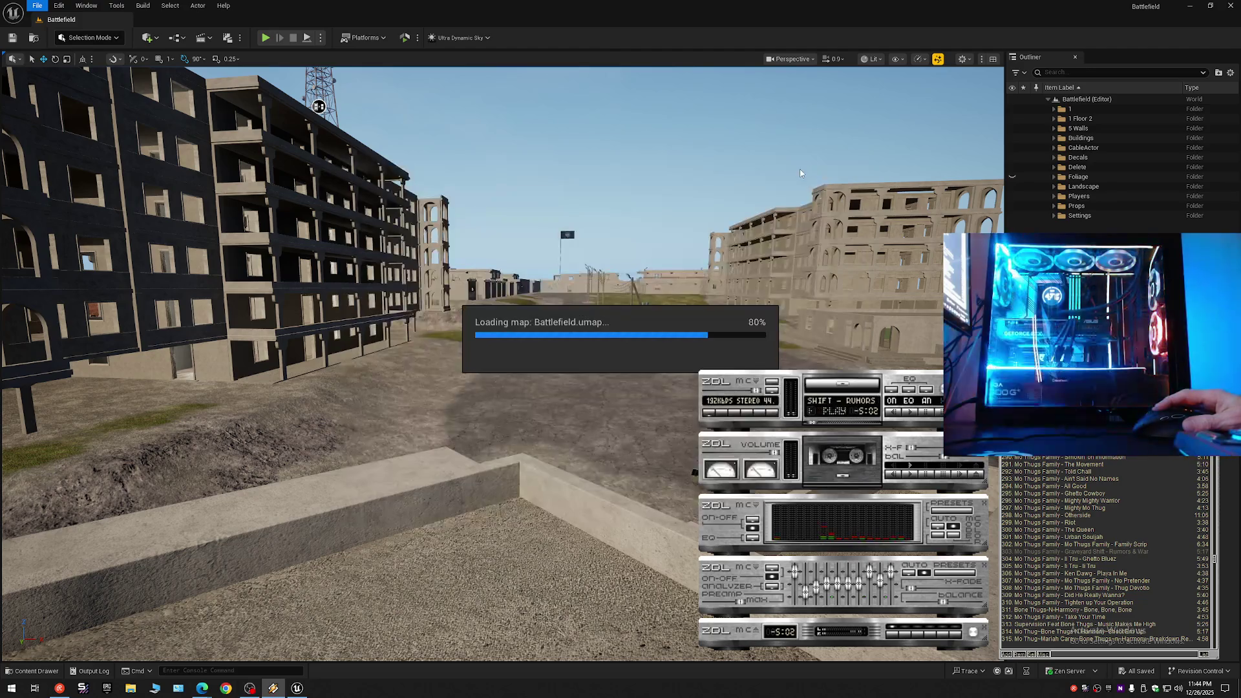
pyautogui.click(249, 689)
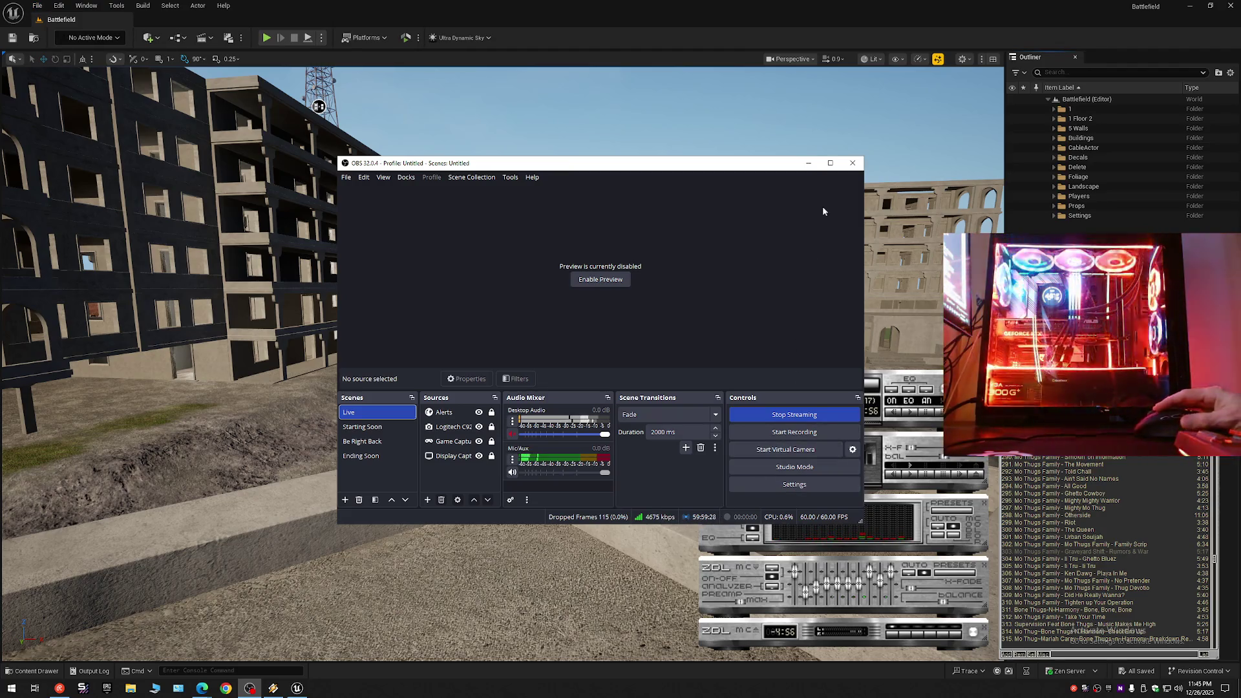
pyautogui.click(808, 163)
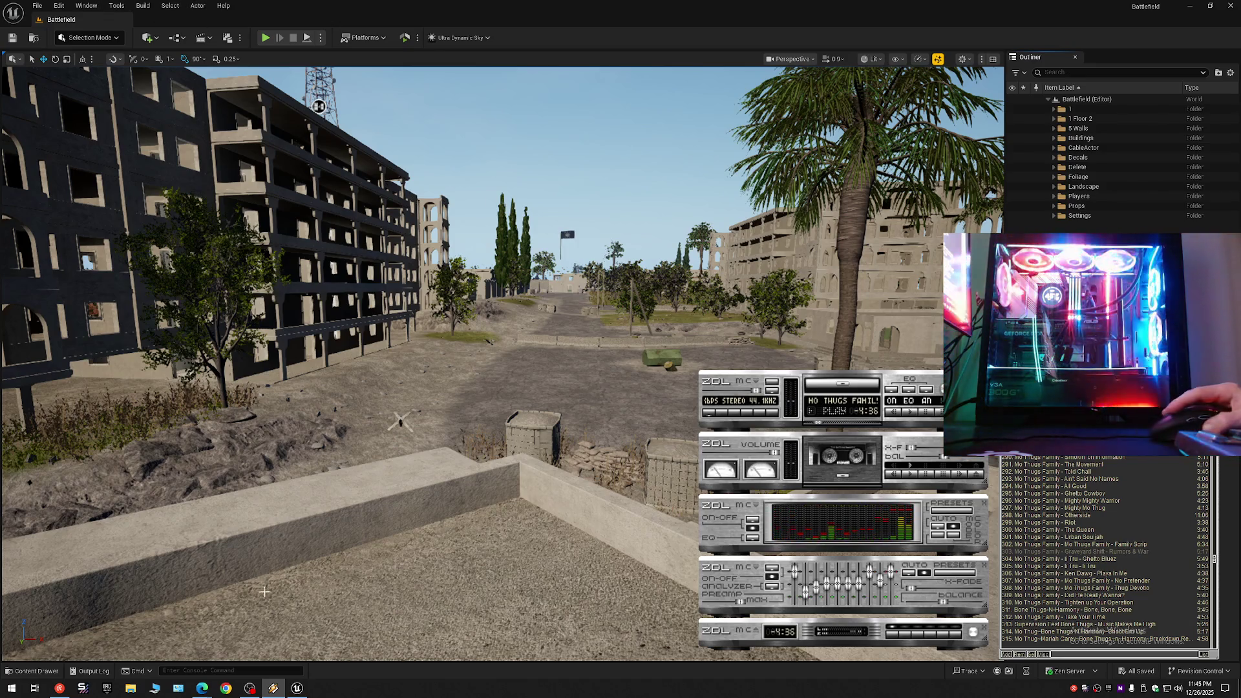
# Skip the ZDL player to the next track, return to Unreal, and hide the Foliage folder.
pyautogui.click(297, 688)
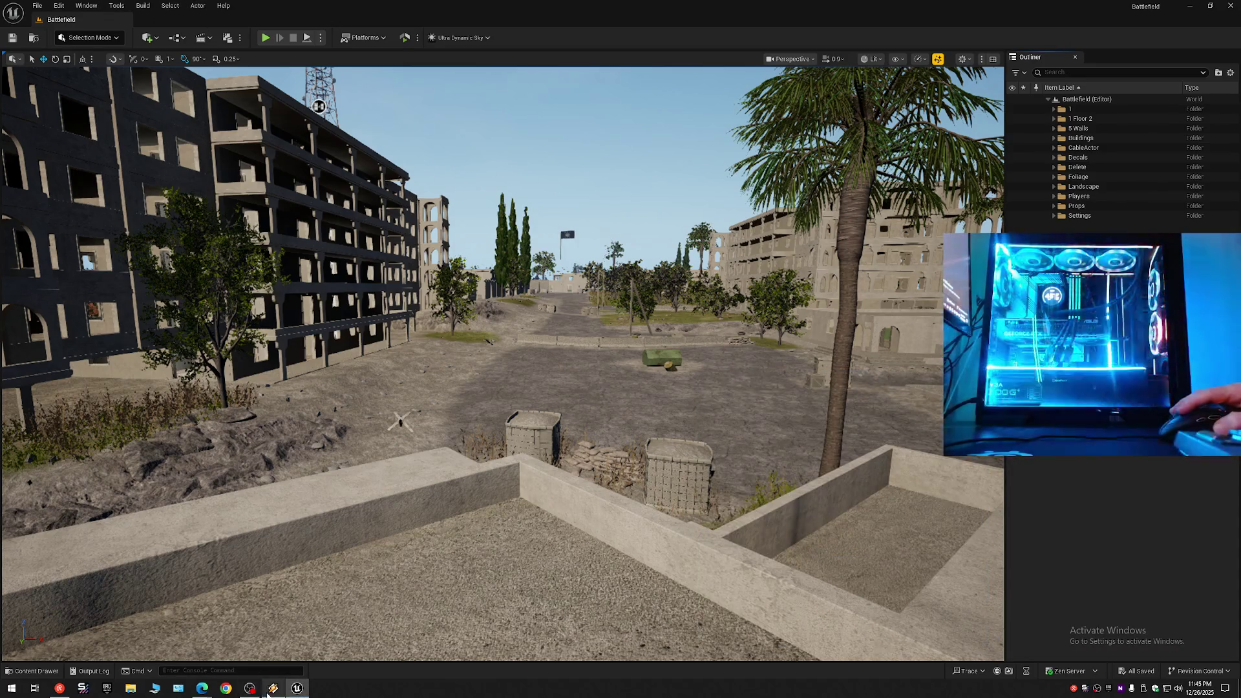
pyautogui.click(273, 688)
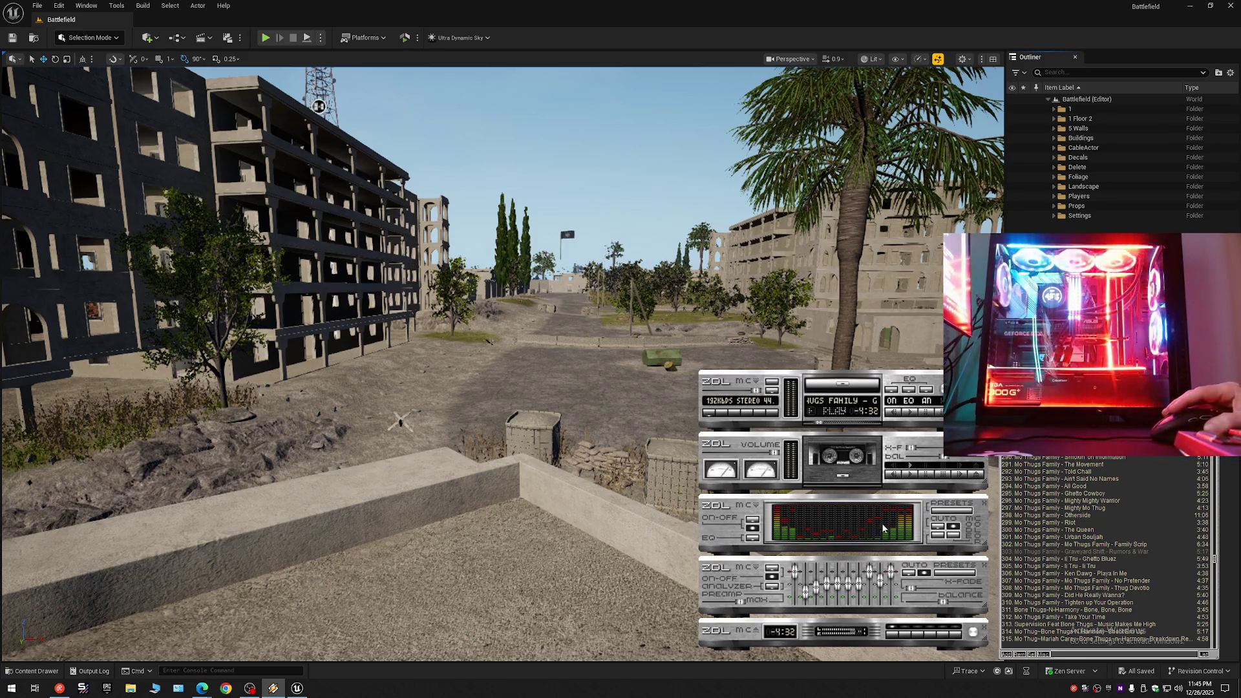
pyautogui.click(829, 424)
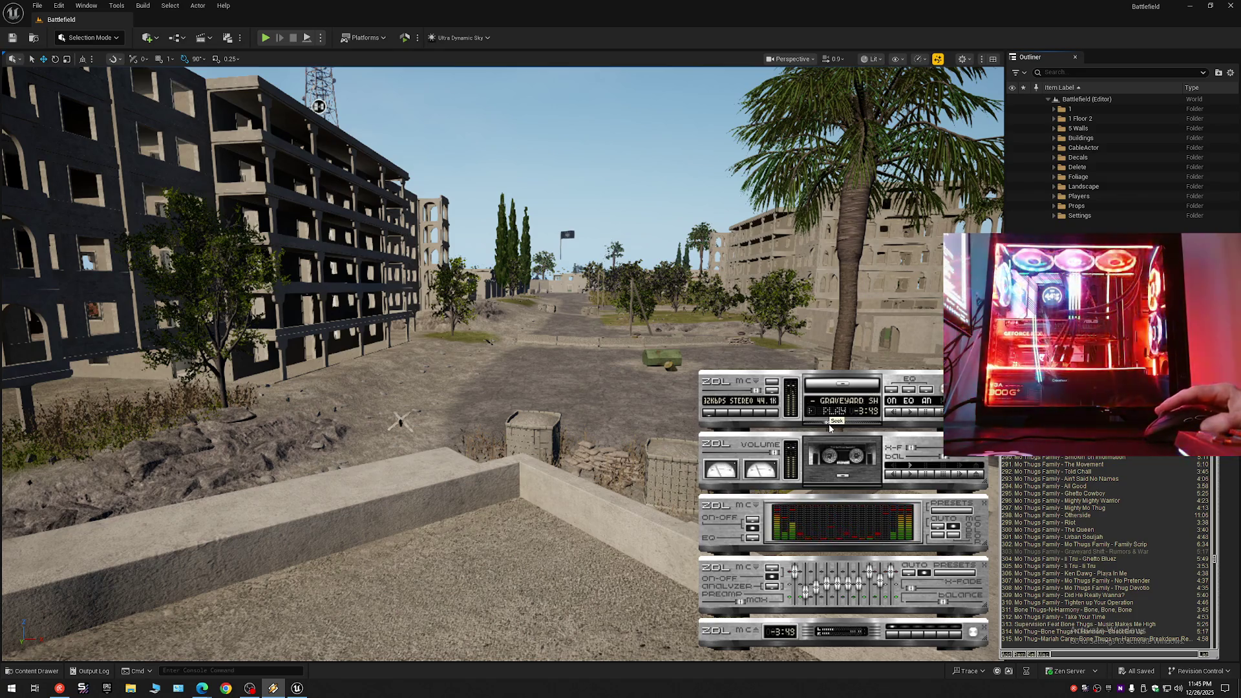
pyautogui.press('b')
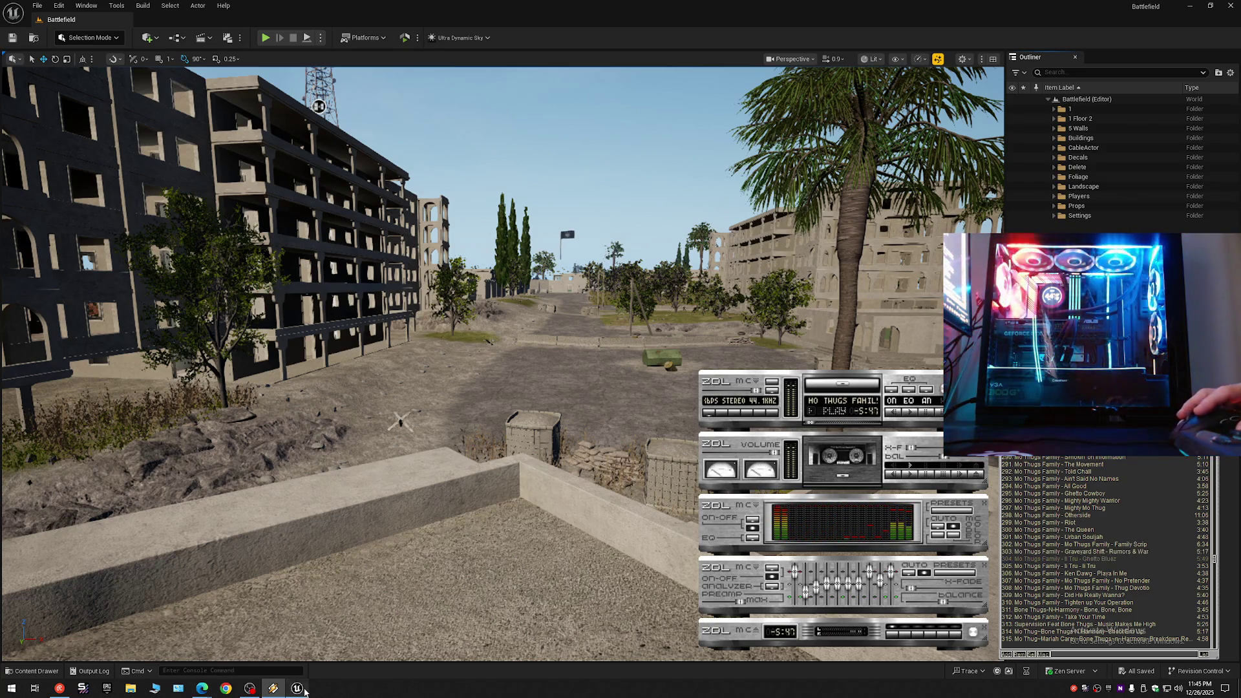
pyautogui.click(329, 672)
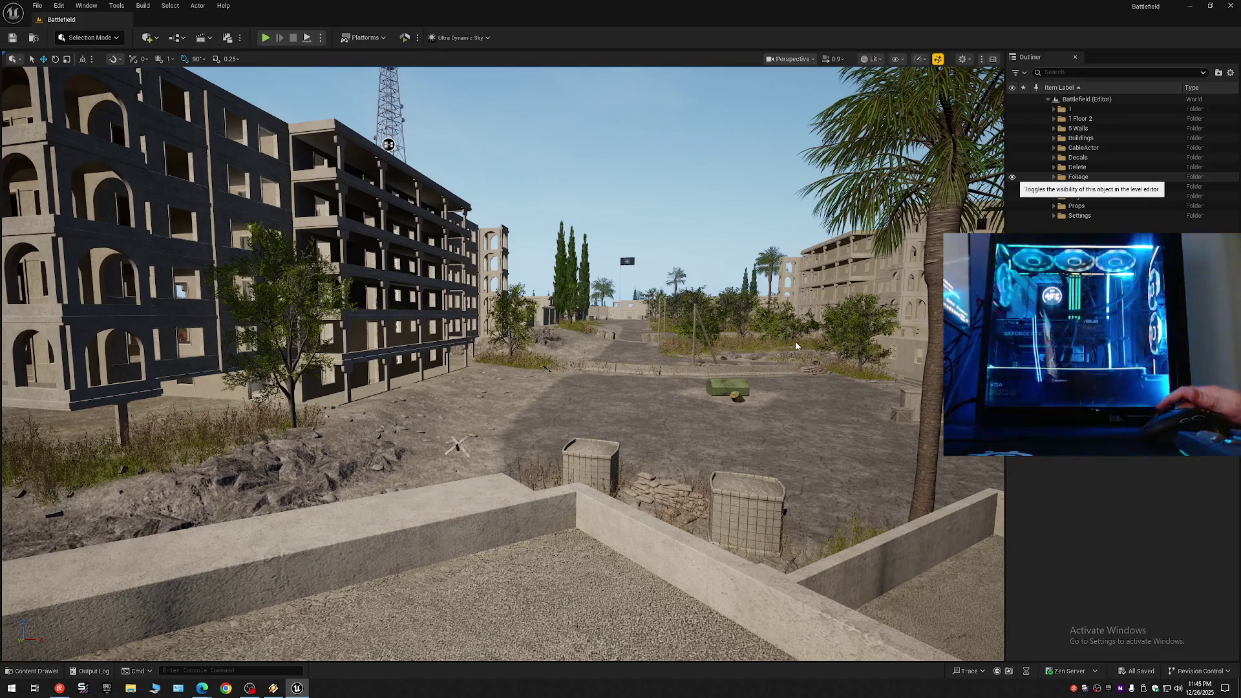
pyautogui.click(1012, 176)
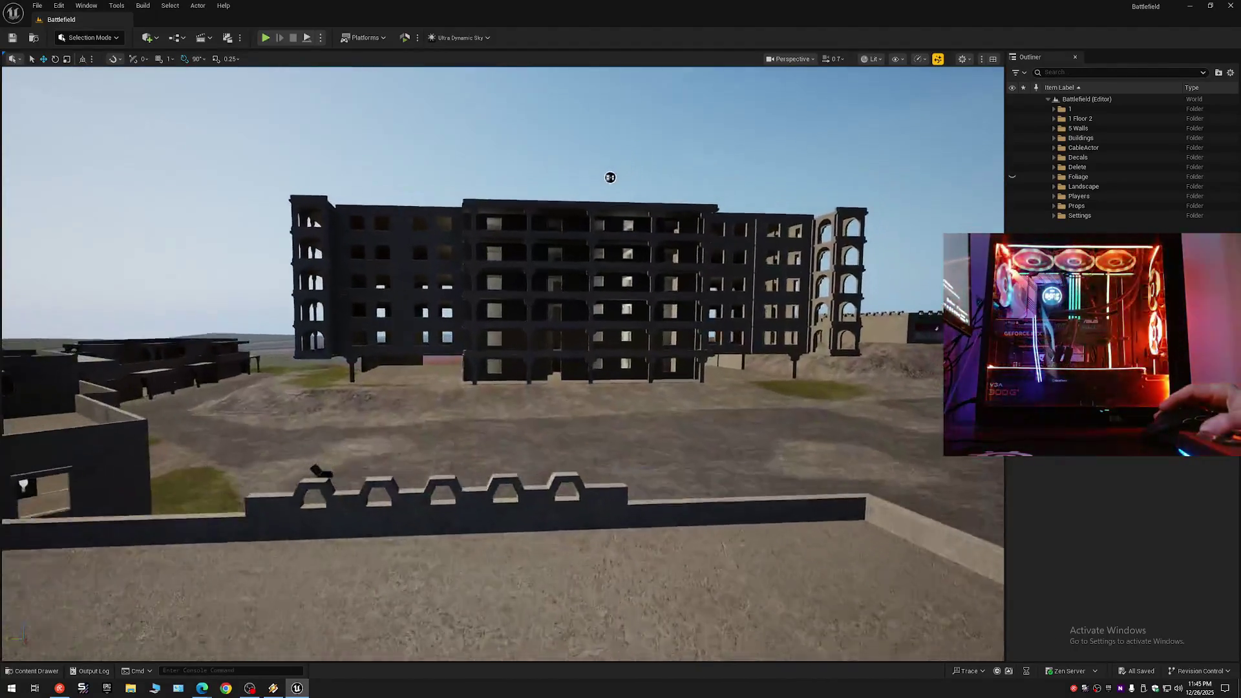
pyautogui.scroll(1, 708, 71)
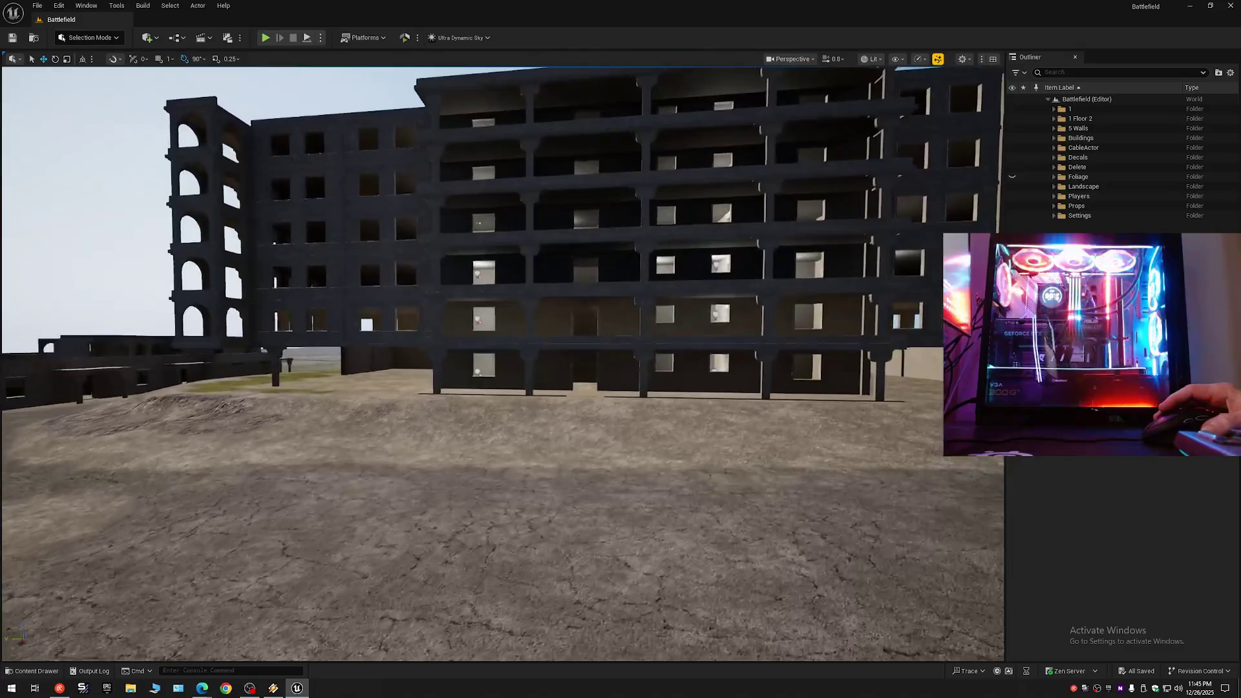
pyautogui.scroll(2, 502, 362)
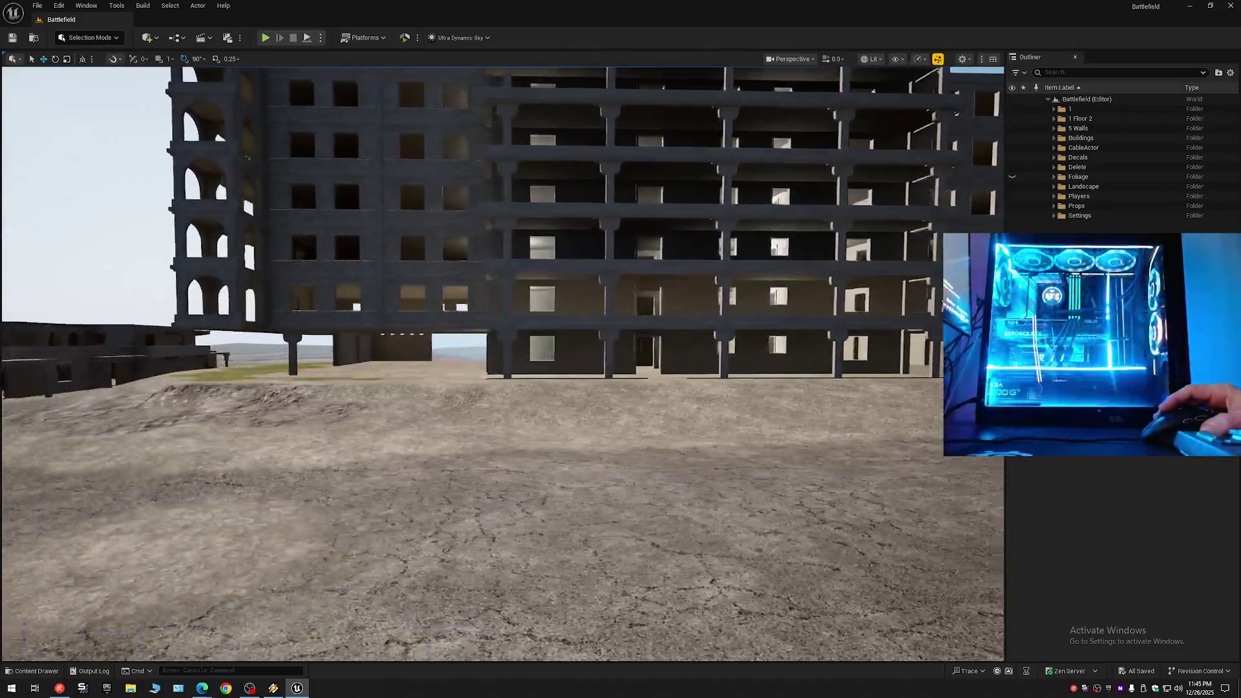
pyautogui.scroll(-7, 502, 362)
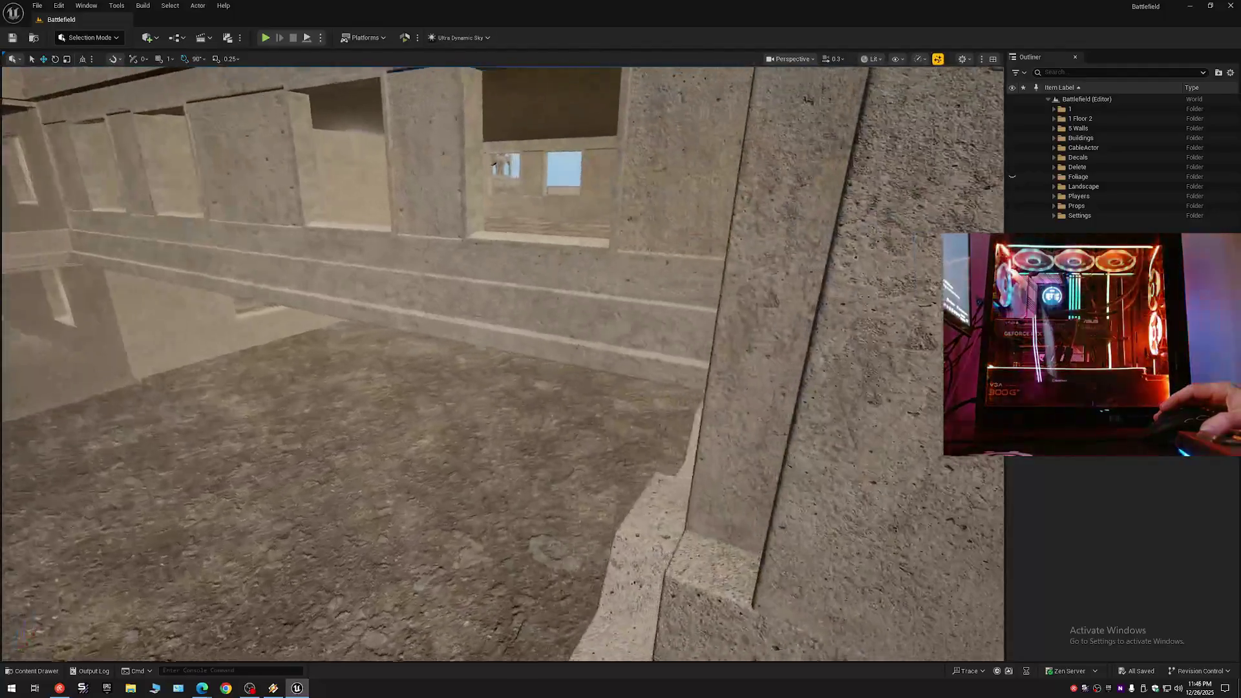
pyautogui.press('a')
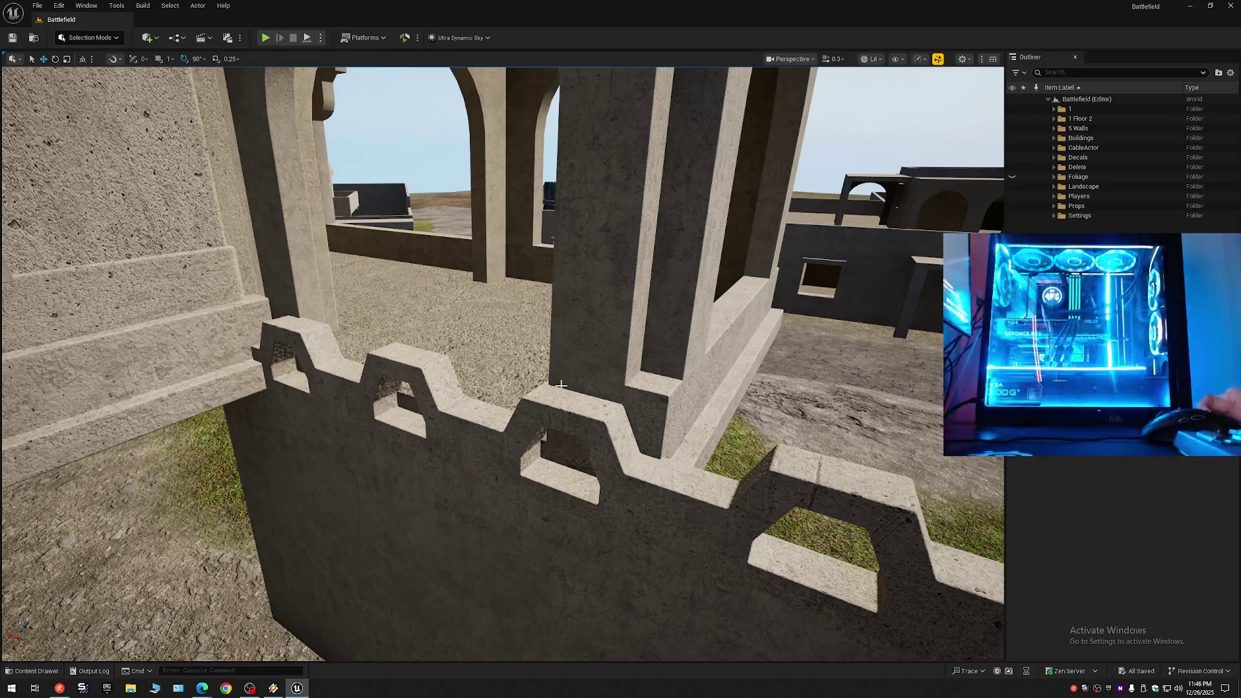
pyautogui.scroll(2, 469, 331)
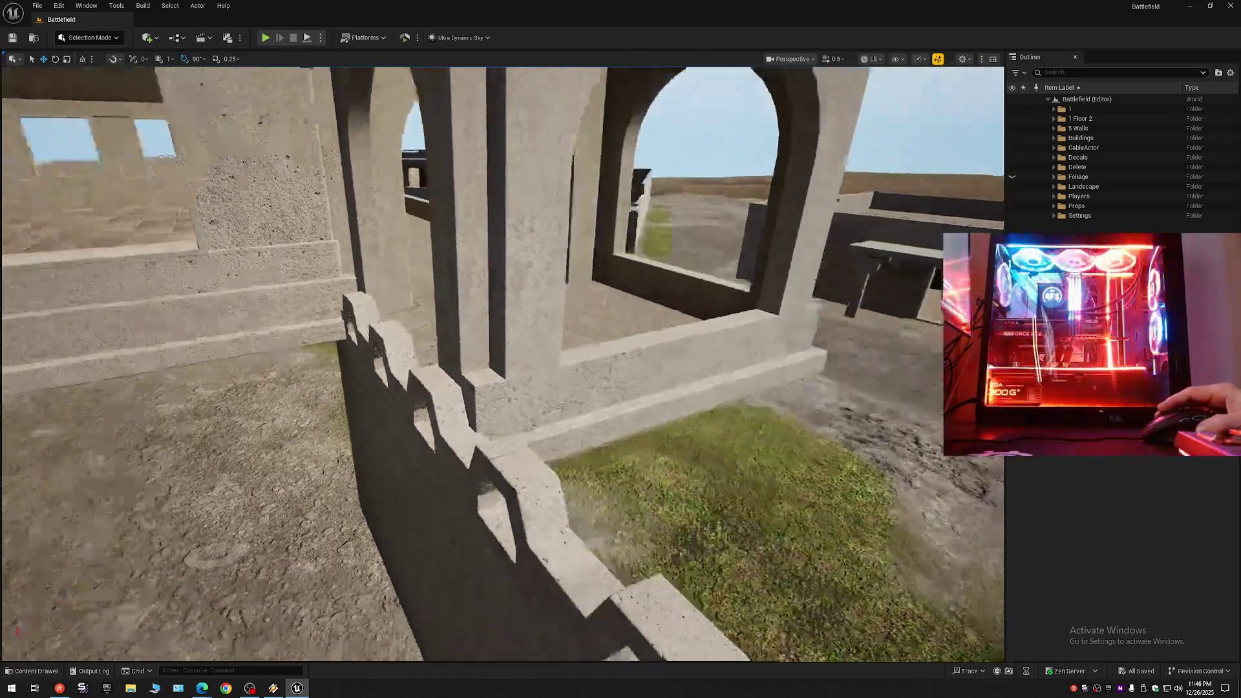
pyautogui.press('w')
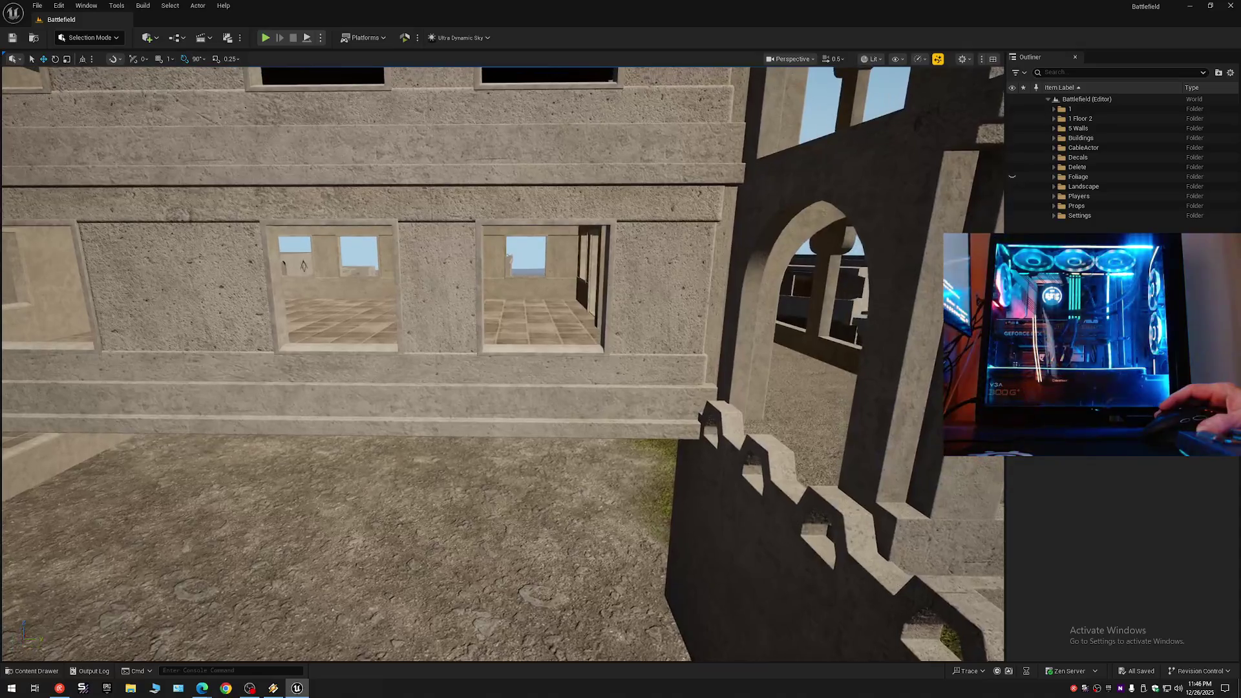
pyautogui.press('w')
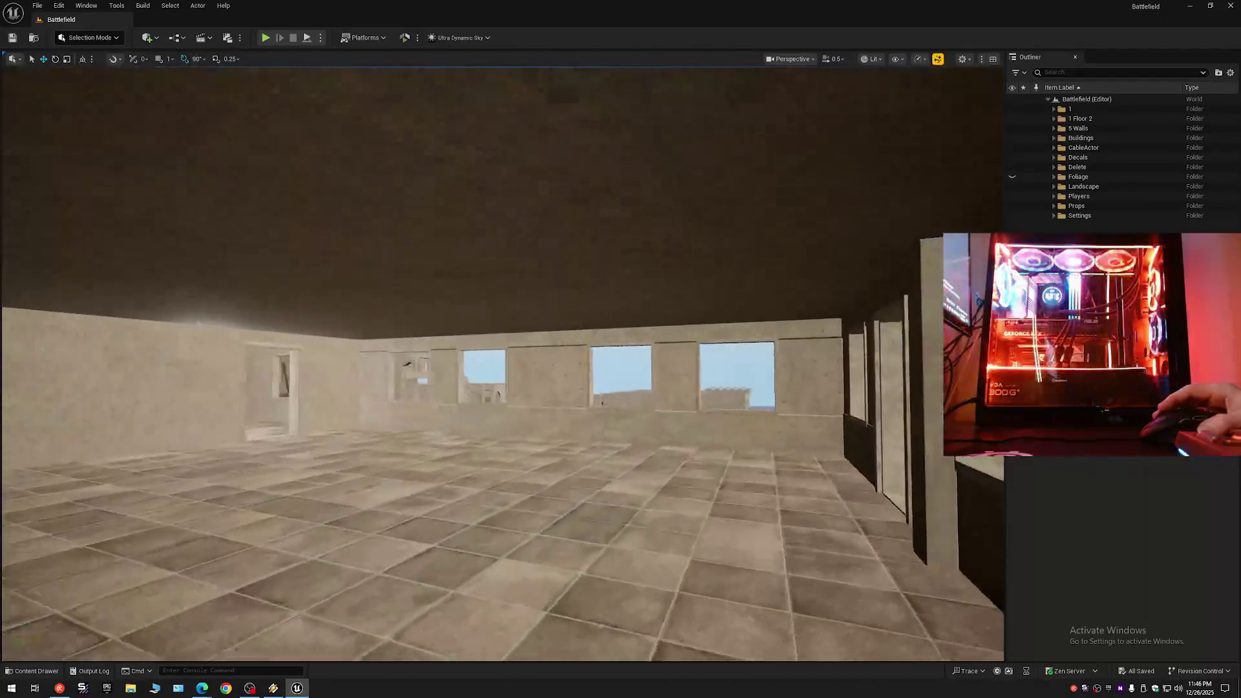
pyautogui.press('w')
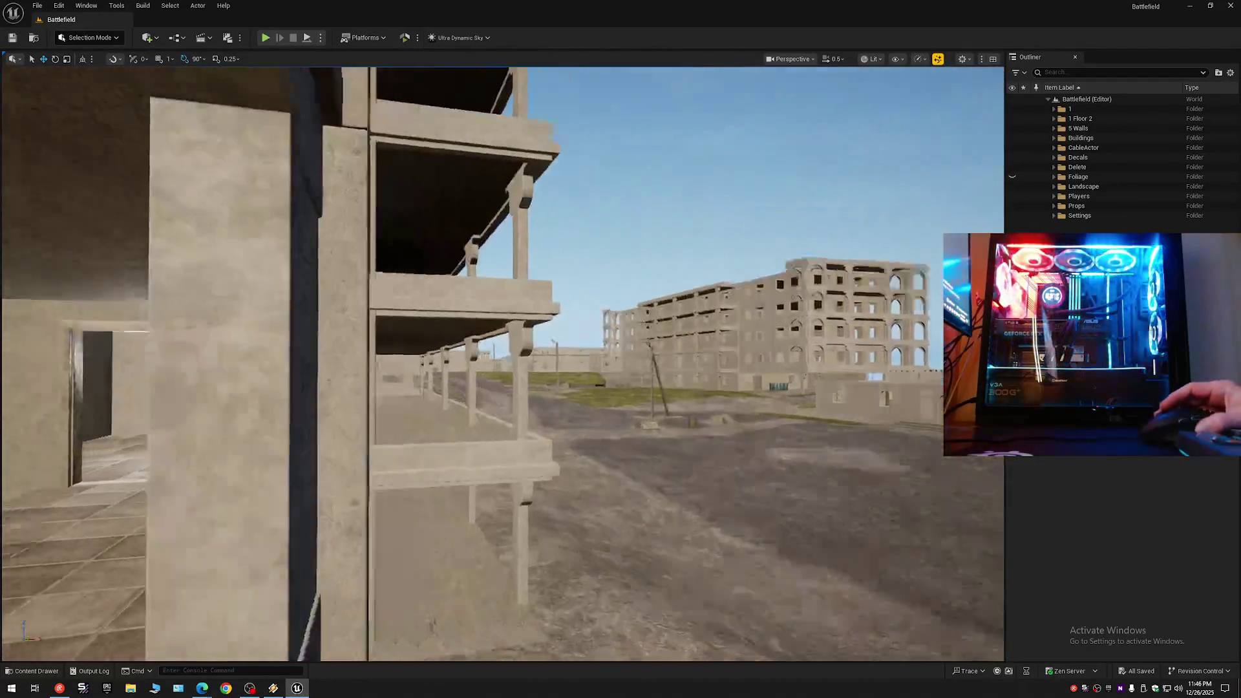
pyautogui.press('w')
pyautogui.scroll(1, 502, 364)
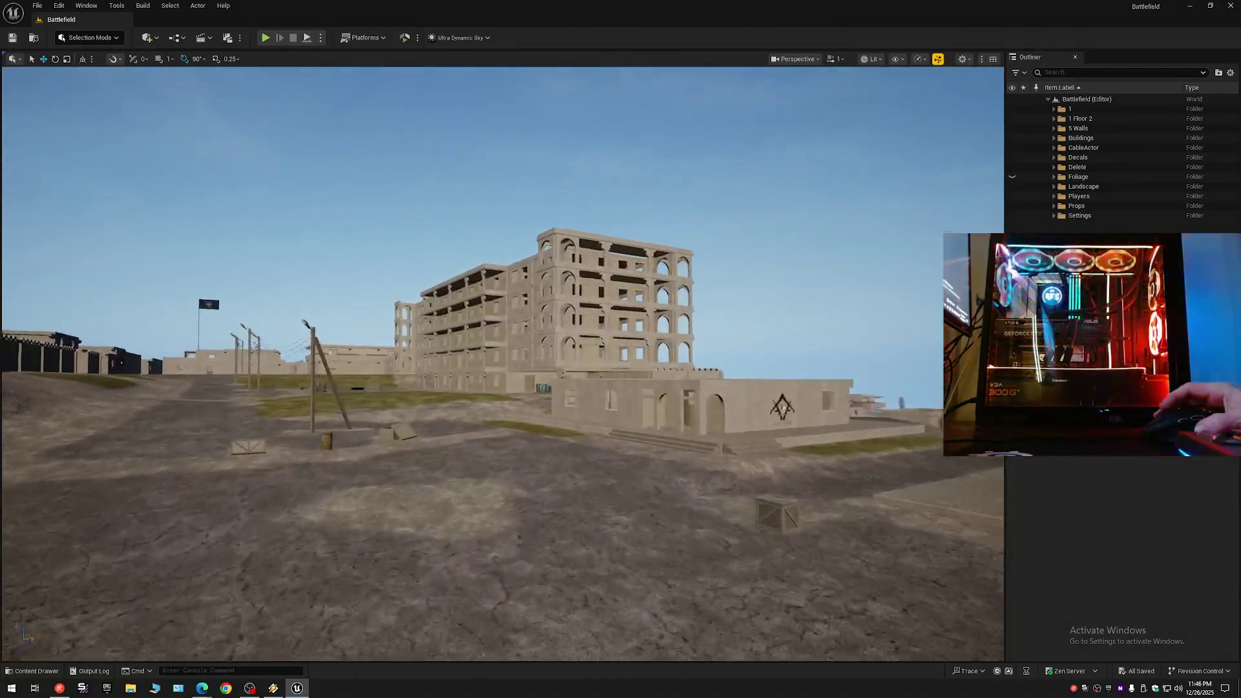
pyautogui.press('w')
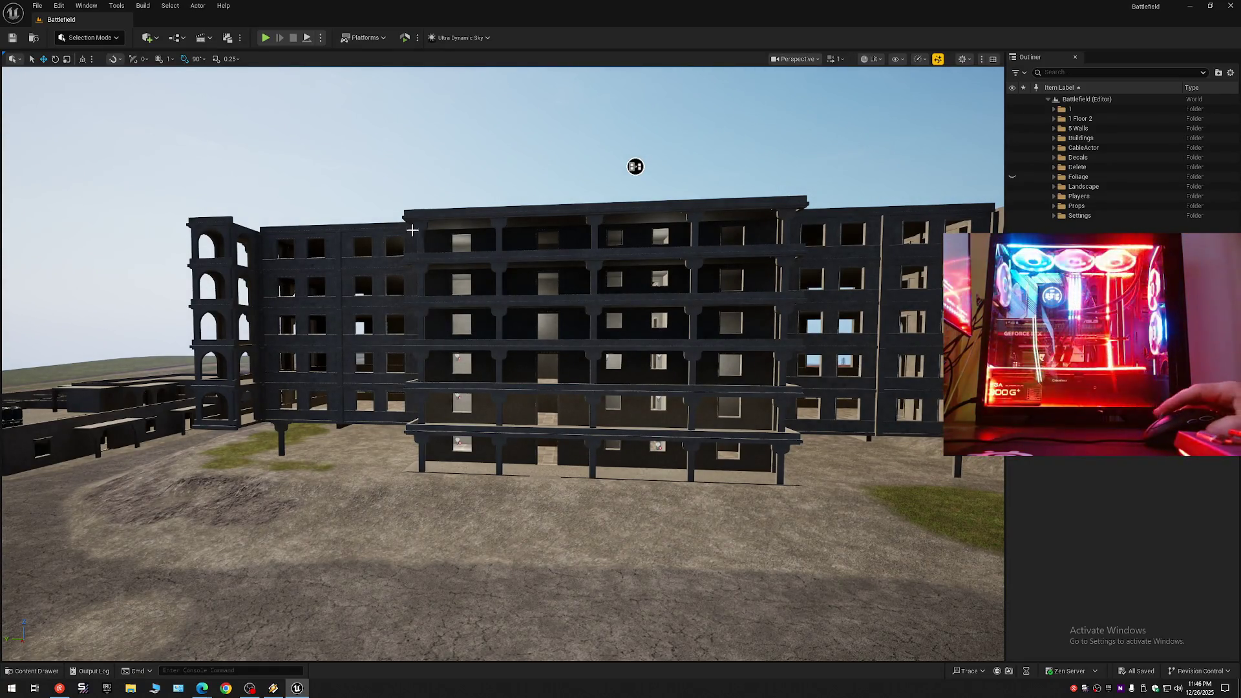
pyautogui.press('d')
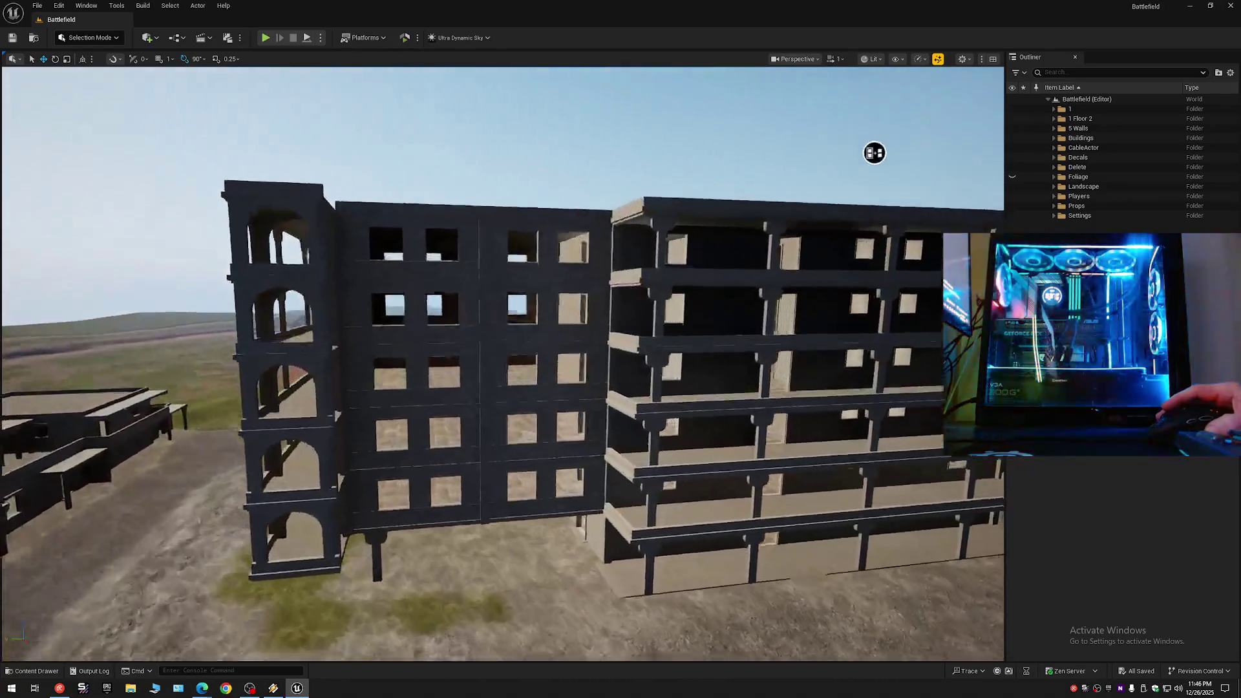
pyautogui.press('d')
pyautogui.press('w')
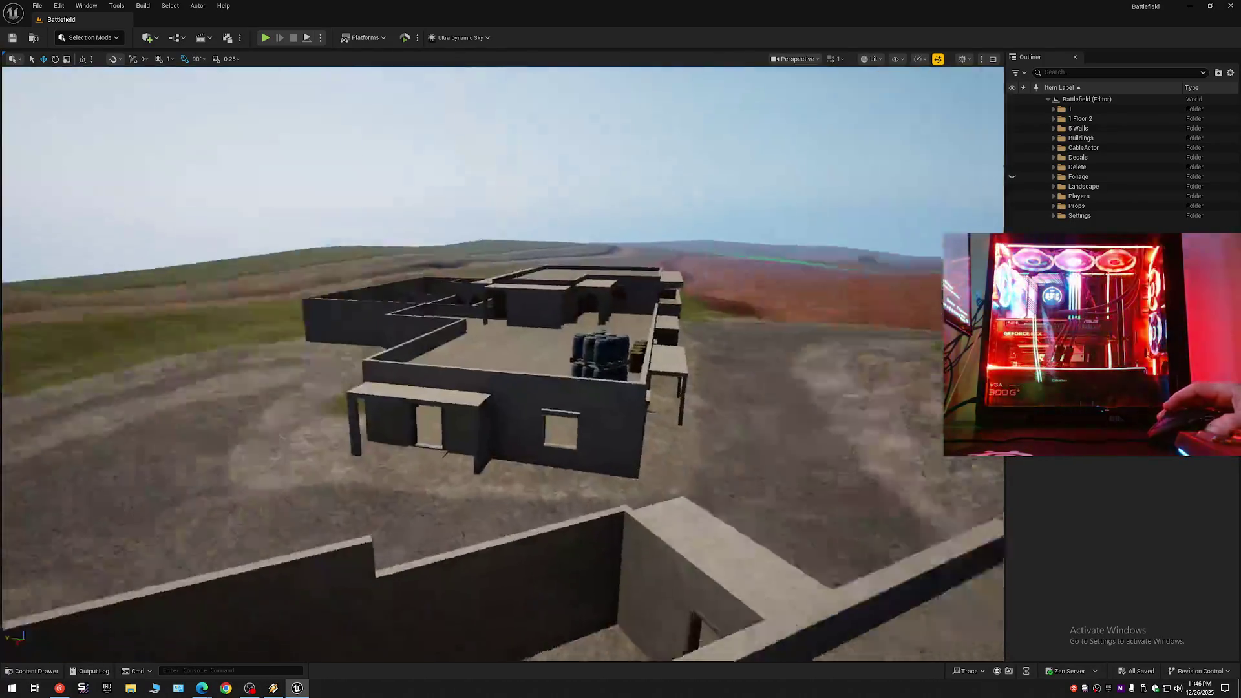
pyautogui.scroll(-1, 429, 225)
pyautogui.press('d')
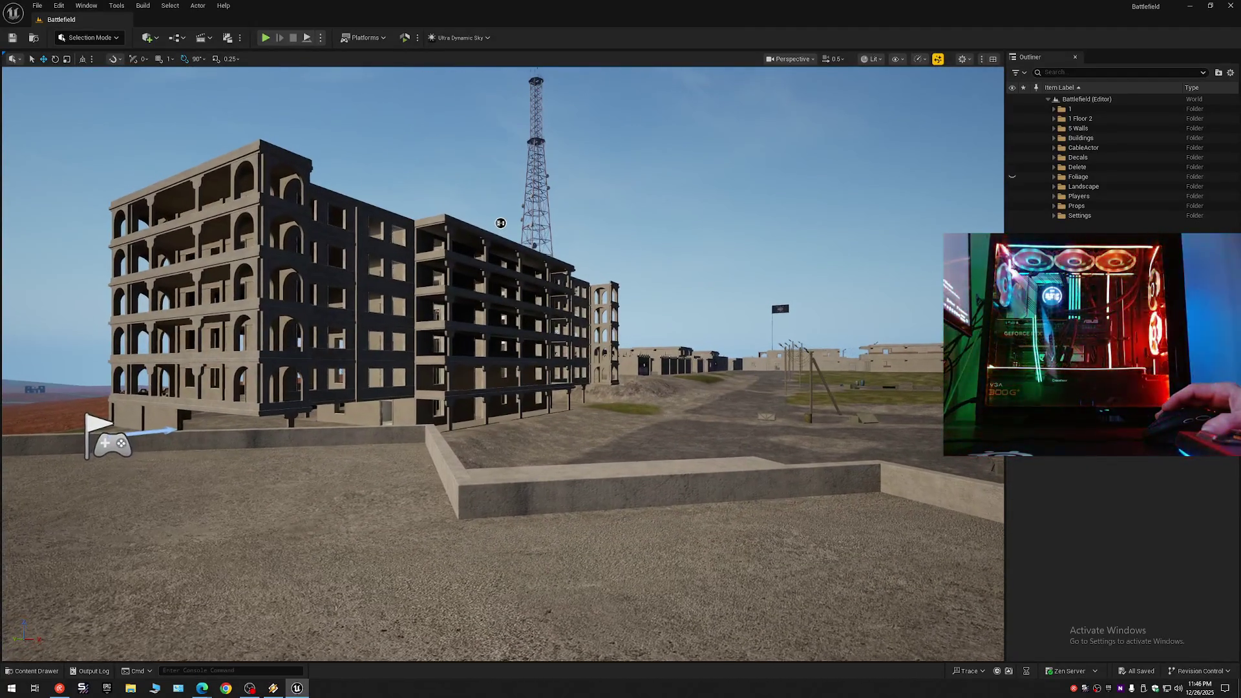
pyautogui.press('w')
pyautogui.scroll(1, 502, 232)
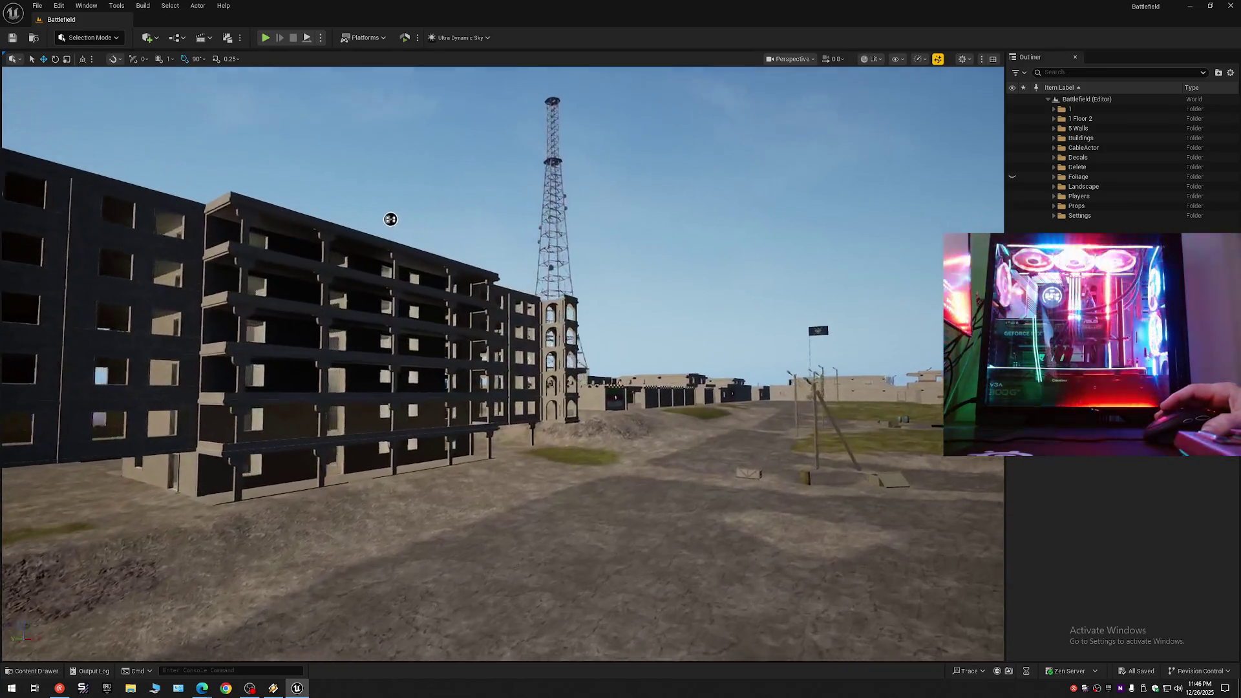
pyautogui.press('w')
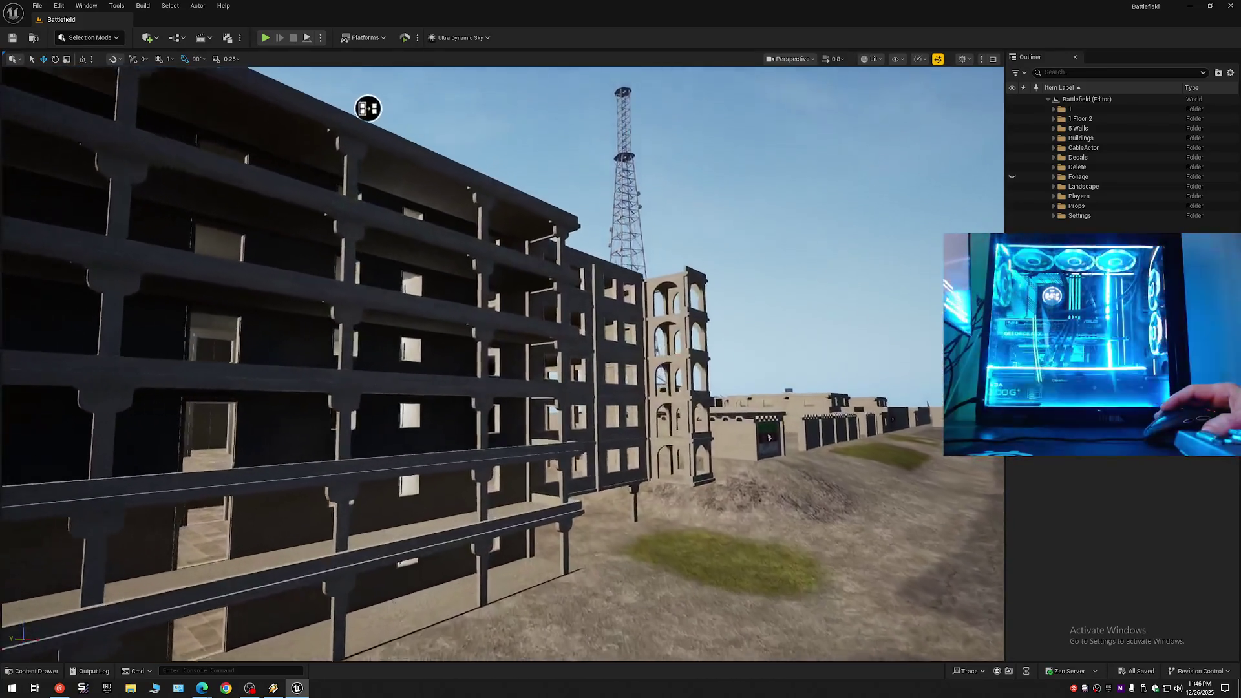
pyautogui.press('w')
pyautogui.scroll(-2, 501, 364)
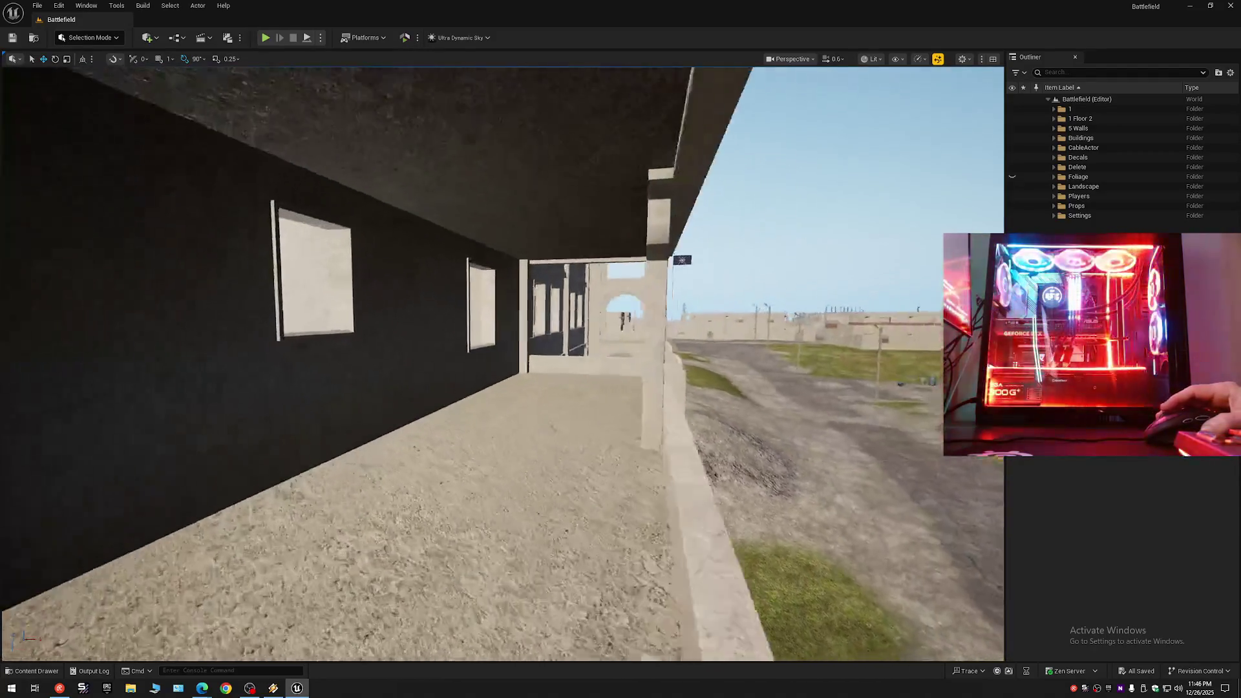
pyautogui.press('w')
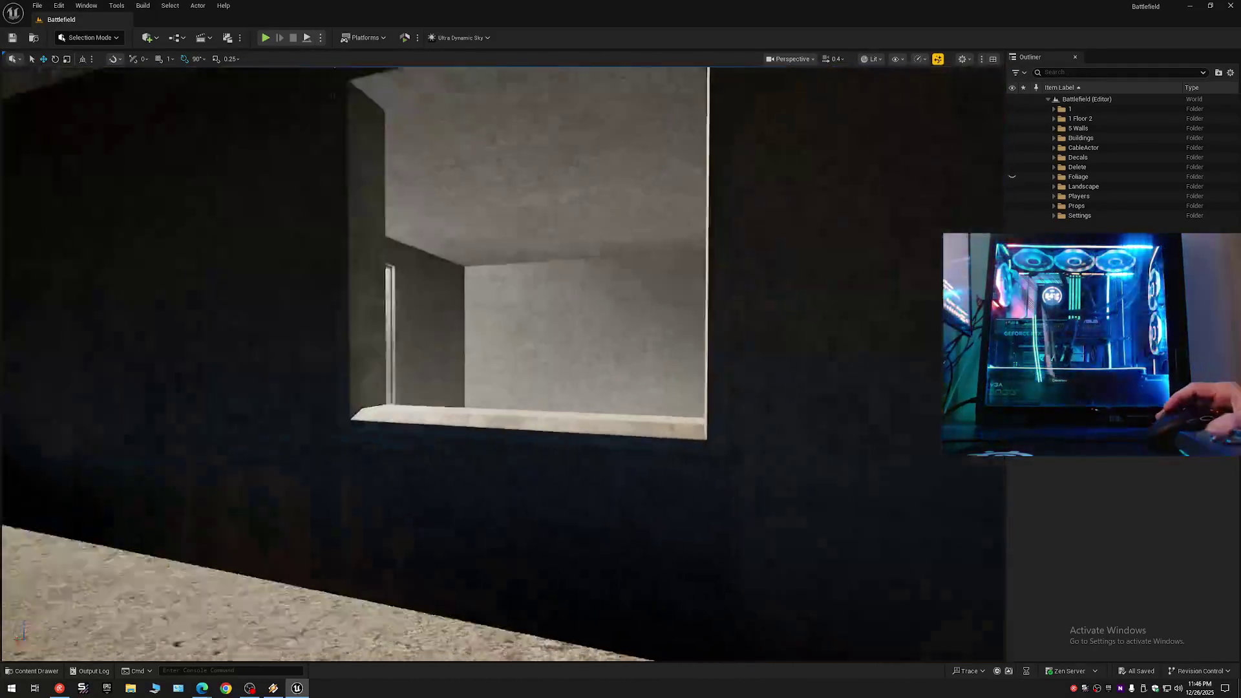
pyautogui.press('s')
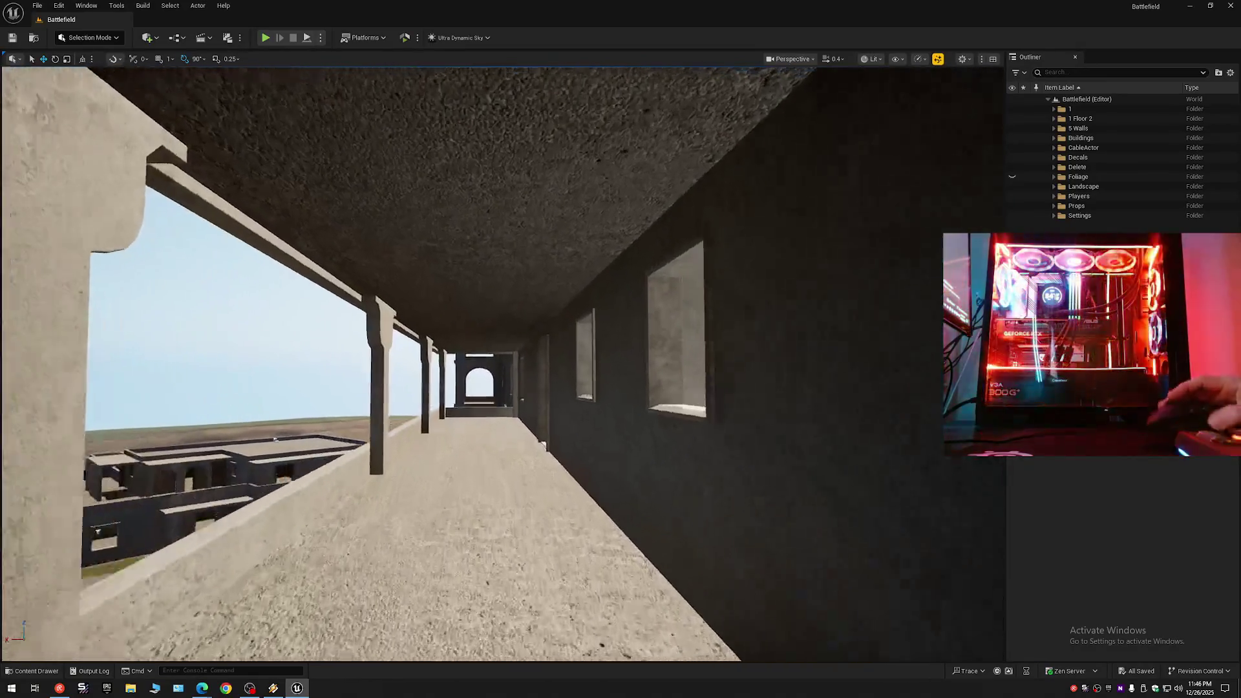
pyautogui.press('w')
pyautogui.scroll(1, 294, 394)
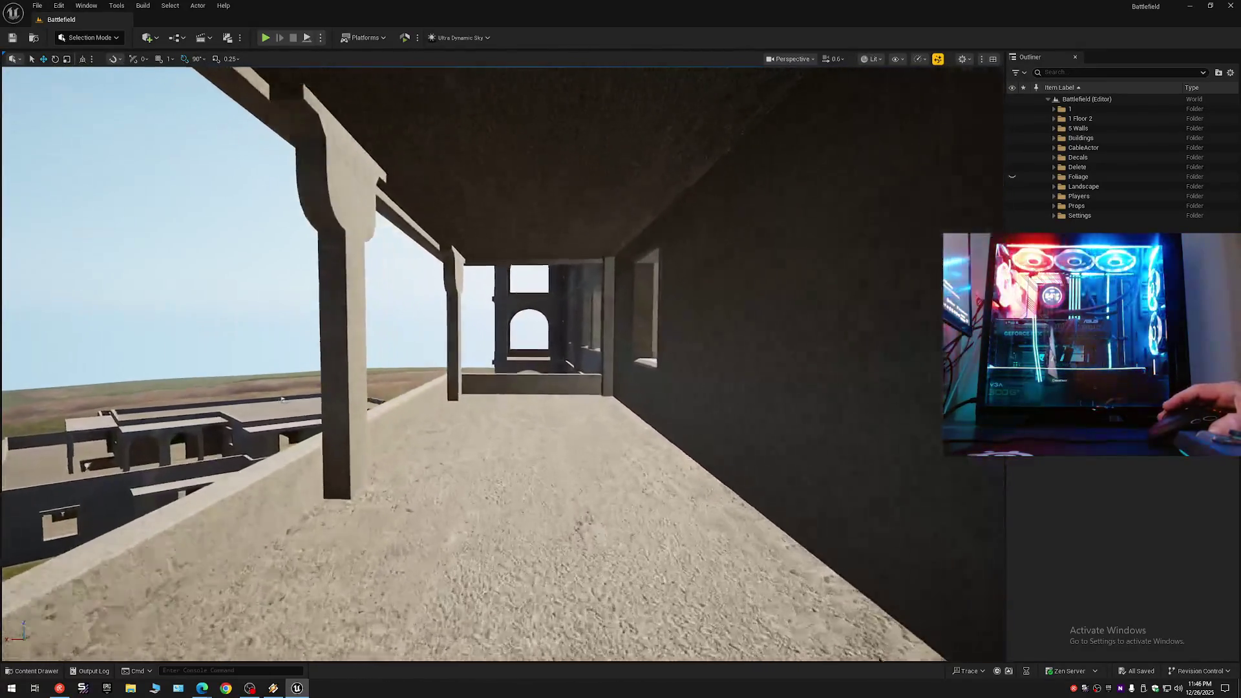
pyautogui.press('w')
pyautogui.scroll(-1, 158, 465)
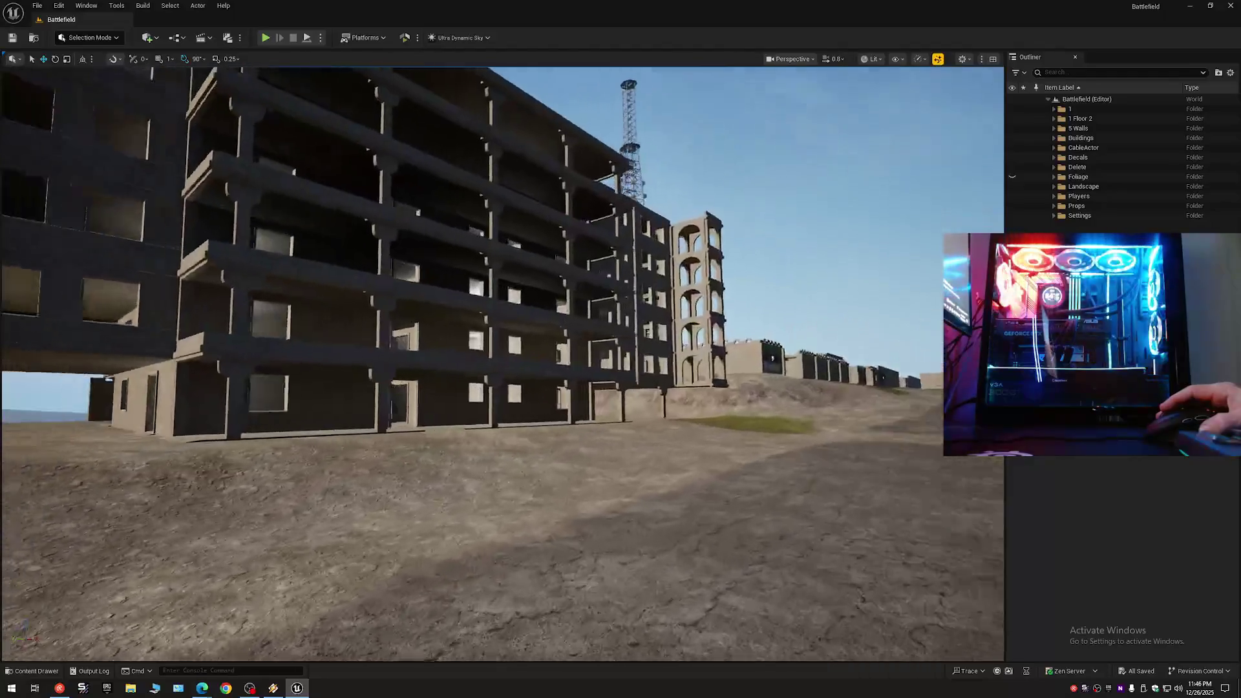
pyautogui.scroll(-1, 502, 364)
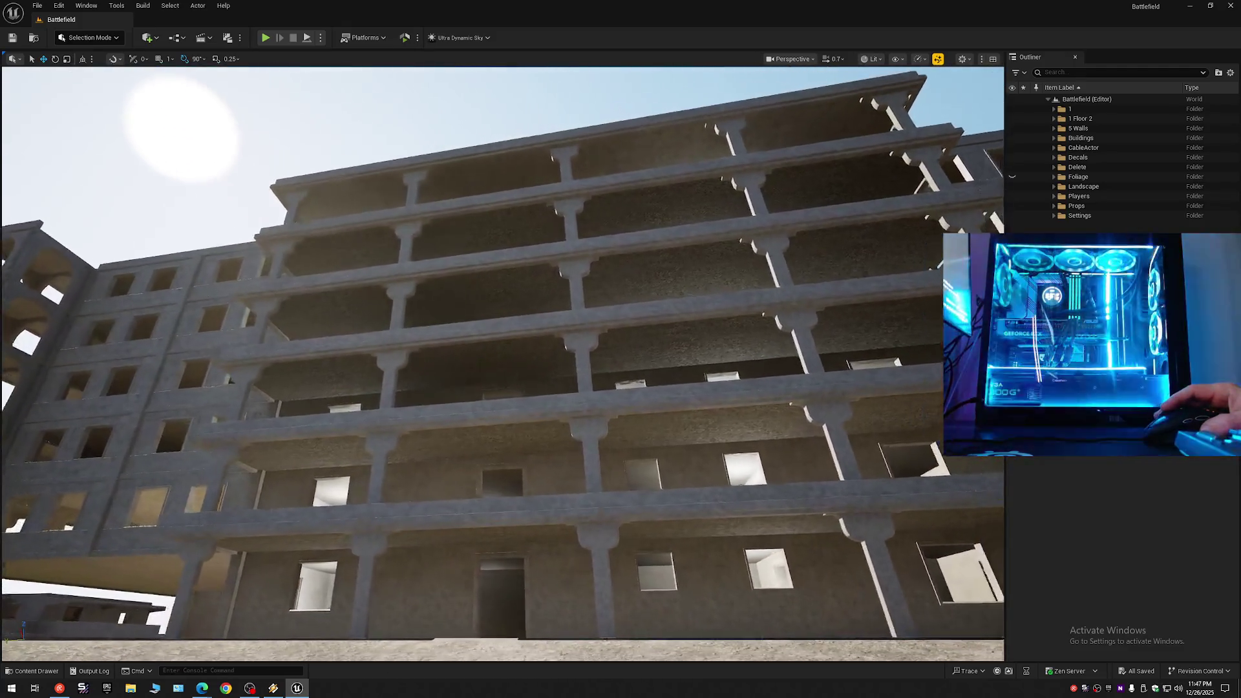
pyautogui.scroll(2, 502, 364)
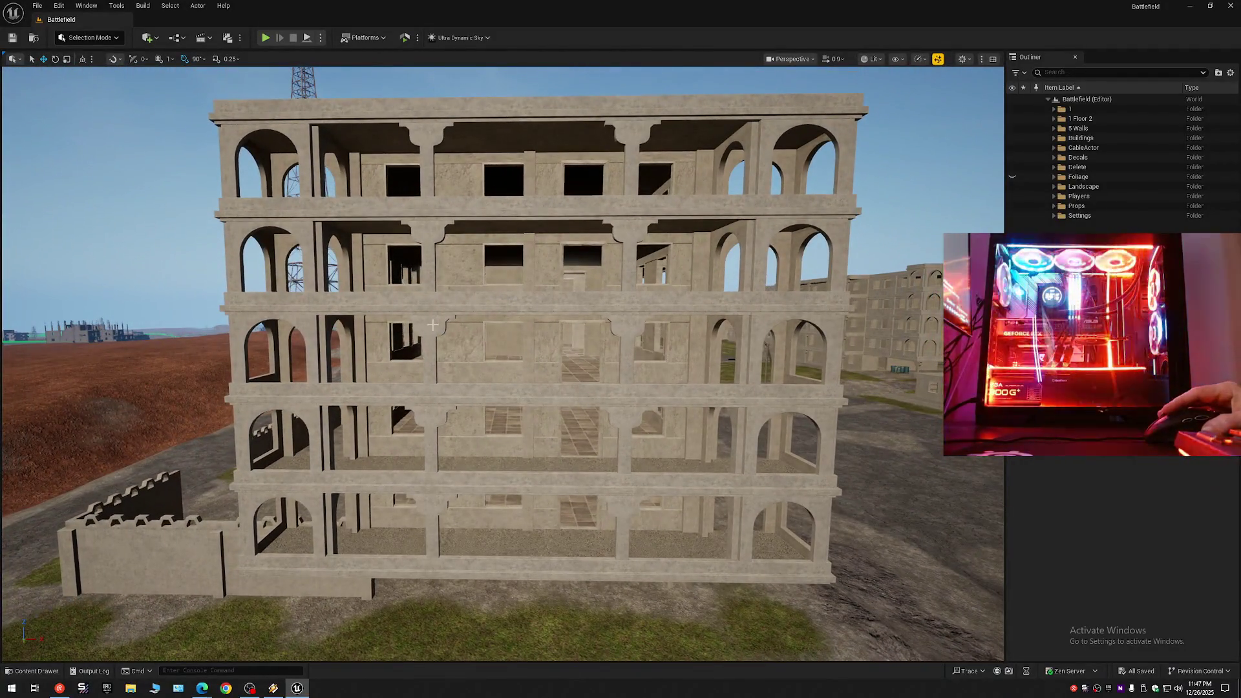
pyautogui.click(433, 325)
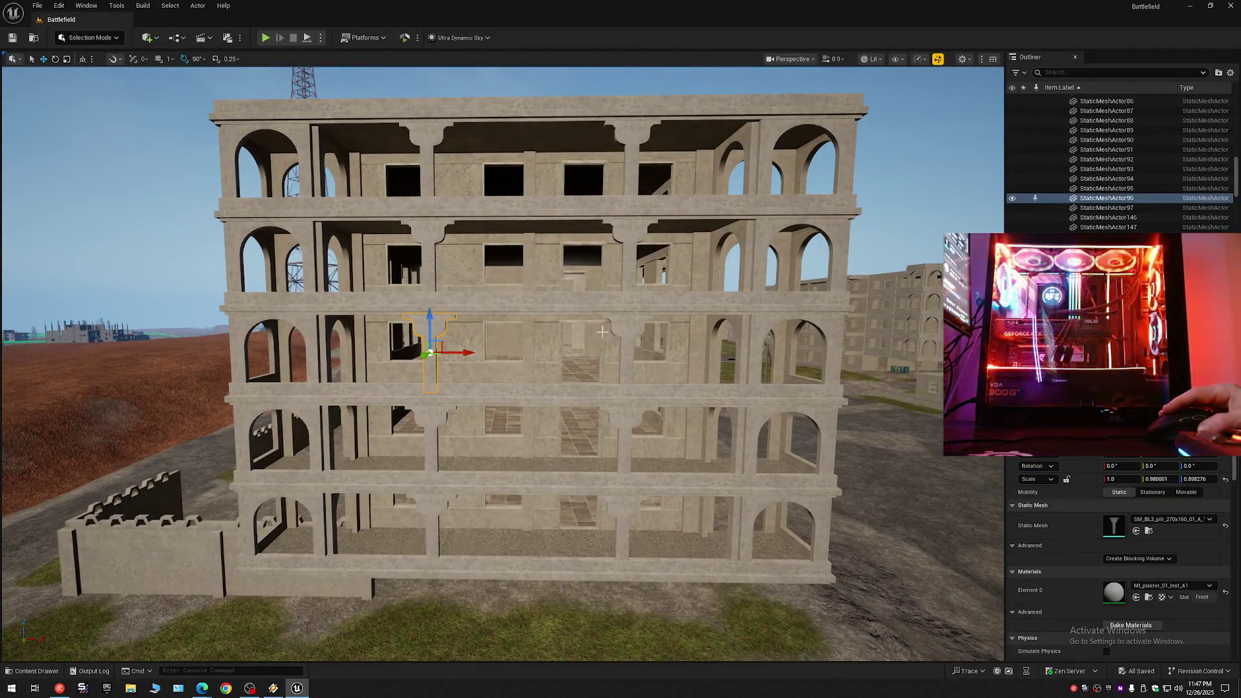
# Ctrl-select both T-shaped pillar columns on every floor and duplicate them with Ctrl+D.
pyautogui.keyDown('ctrl'); pyautogui.click(623, 330); pyautogui.keyUp('ctrl')
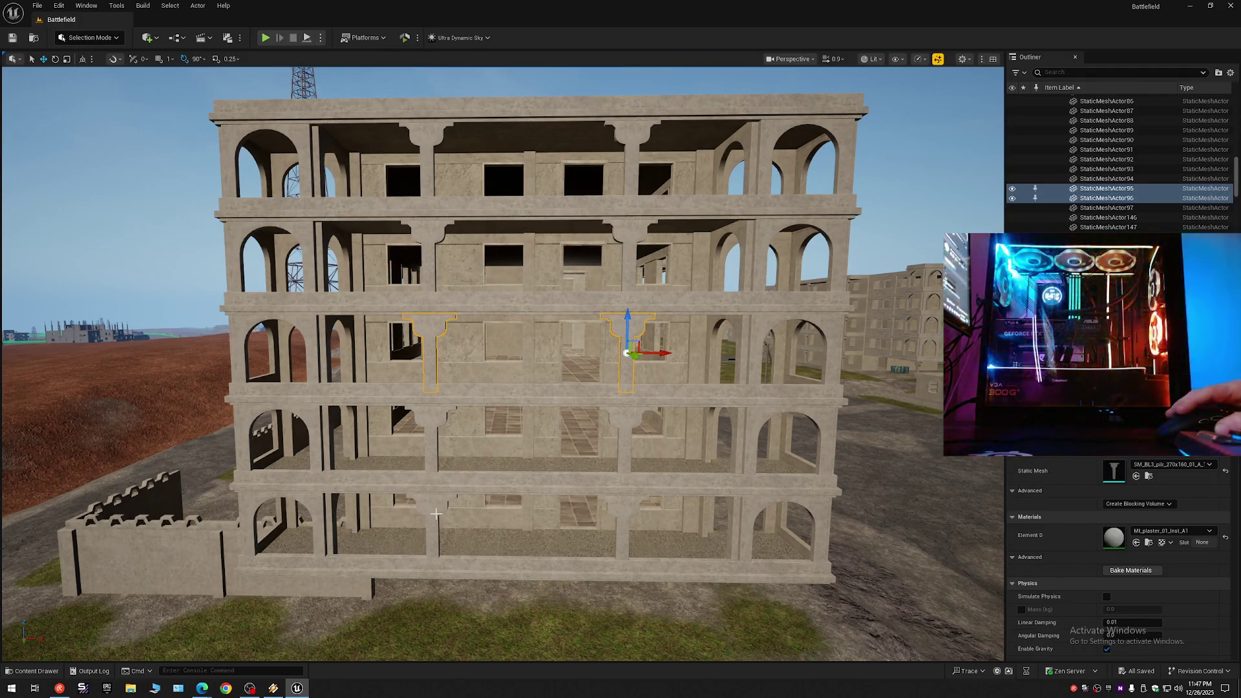
pyautogui.click(437, 514)
pyautogui.keyDown('ctrl'); pyautogui.click(622, 511); pyautogui.keyUp('ctrl')
pyautogui.keyDown('ctrl'); pyautogui.click(625, 423); pyautogui.keyUp('ctrl')
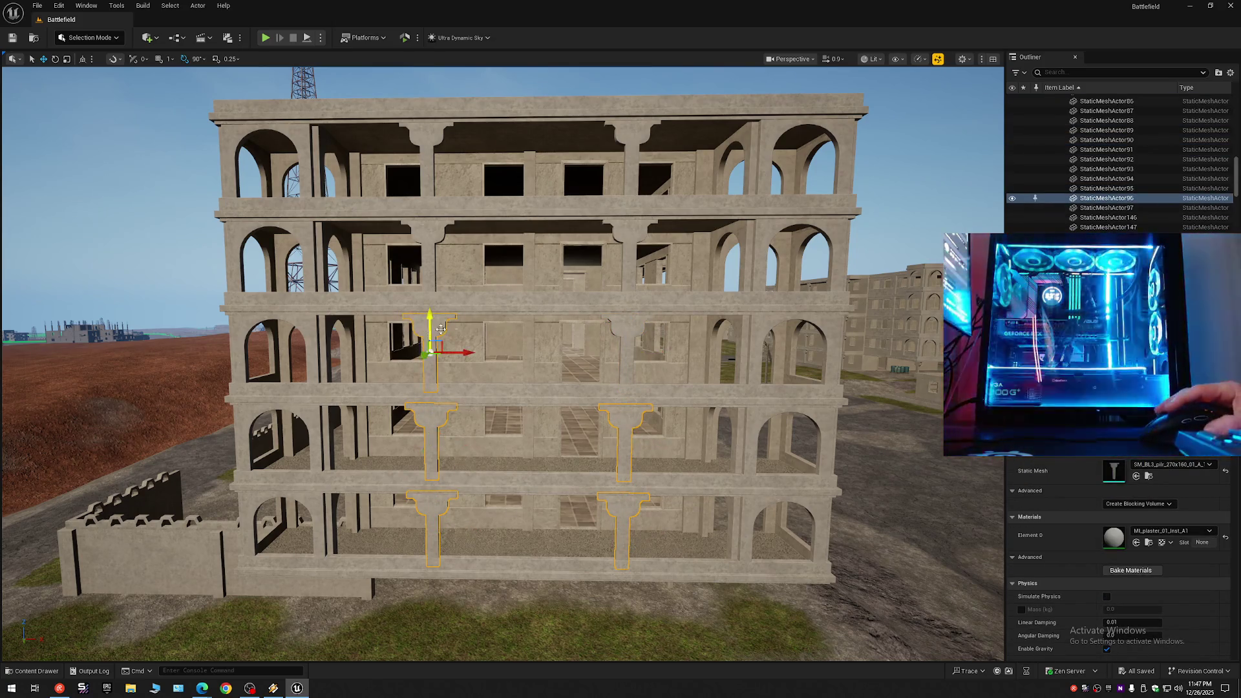
pyautogui.keyDown('ctrl'); pyautogui.click(617, 329); pyautogui.keyUp('ctrl')
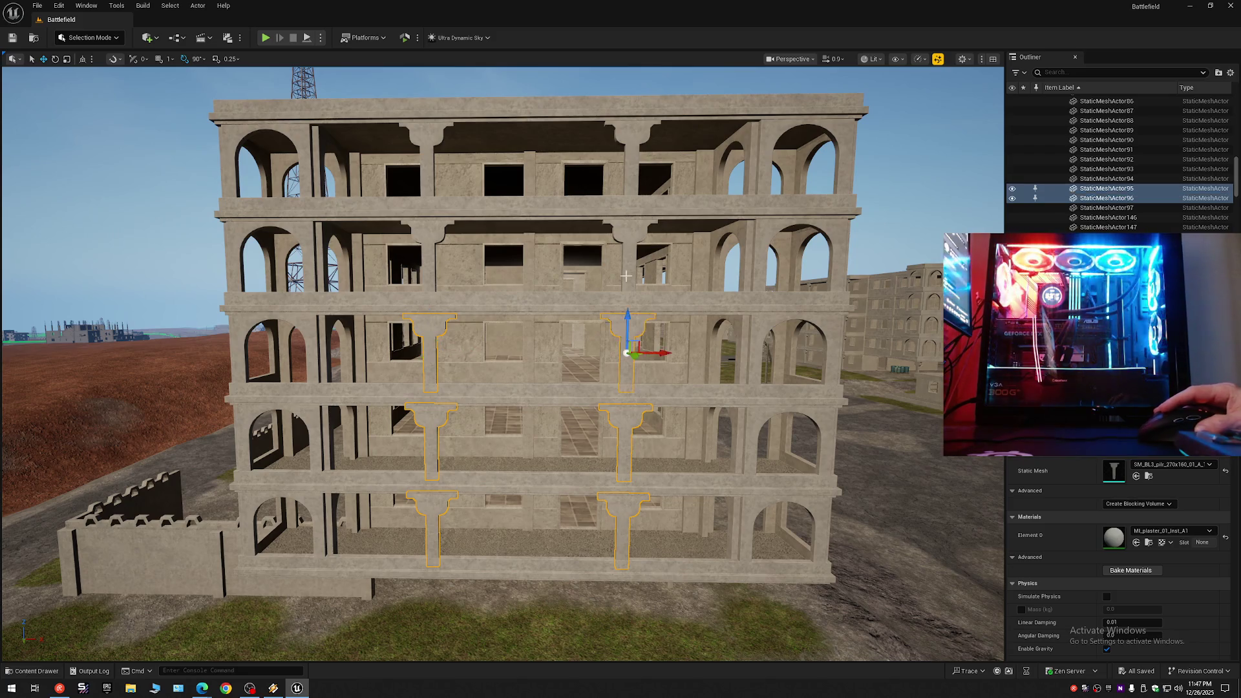
pyautogui.keyDown('ctrl'); pyautogui.click(424, 231); pyautogui.keyUp('ctrl')
pyautogui.keyDown('ctrl'); pyautogui.click(427, 142); pyautogui.keyUp('ctrl')
pyautogui.keyDown('ctrl'); pyautogui.click(631, 140); pyautogui.keyUp('ctrl')
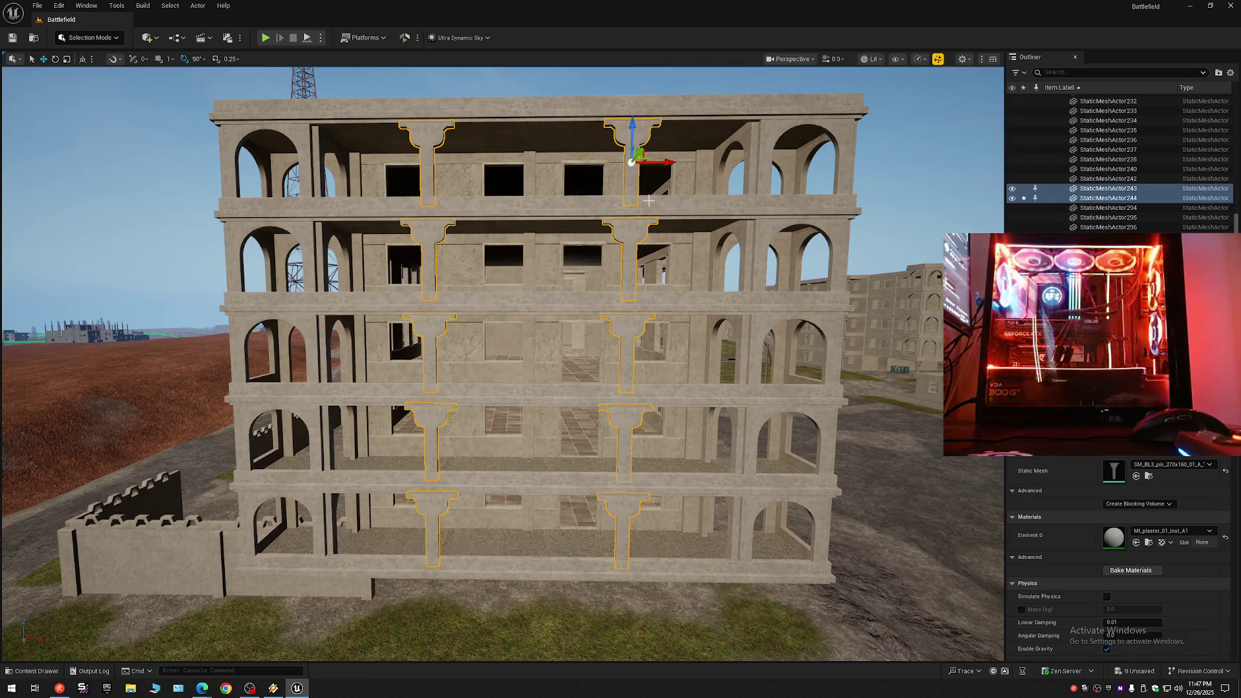
pyautogui.hotkey('ctrl', 'd')
# Move and rotate the duplicated pillar columns onto the neighbouring building's open balcony floors.
pyautogui.moveTo(631, 234); pyautogui.dragTo(631, 234)
pyautogui.moveTo(559, 261)
pyautogui.mouseDown()
pyautogui.moveTo(821, 259)
pyautogui.moveTo(760, 251)
pyautogui.moveTo(891, 293)
pyautogui.moveTo(937, 205)
pyautogui.moveTo(846, 215)
pyautogui.mouseUp()
pyautogui.press('e')
pyautogui.press('w')
pyautogui.moveTo(437, 311); pyautogui.dragTo(856, 317)
pyautogui.scroll(1, 857, 317)
# Alt-drag the pillar column along X to copy it further along the balcony, then nudge it right.
pyautogui.moveTo(857, 204)
pyautogui.mouseDown()
pyautogui.moveTo(840, 164)
pyautogui.moveTo(886, 138)
pyautogui.moveTo(590, 77)
pyautogui.moveTo(409, 114)
pyautogui.moveTo(763, 274)
pyautogui.mouseUp()
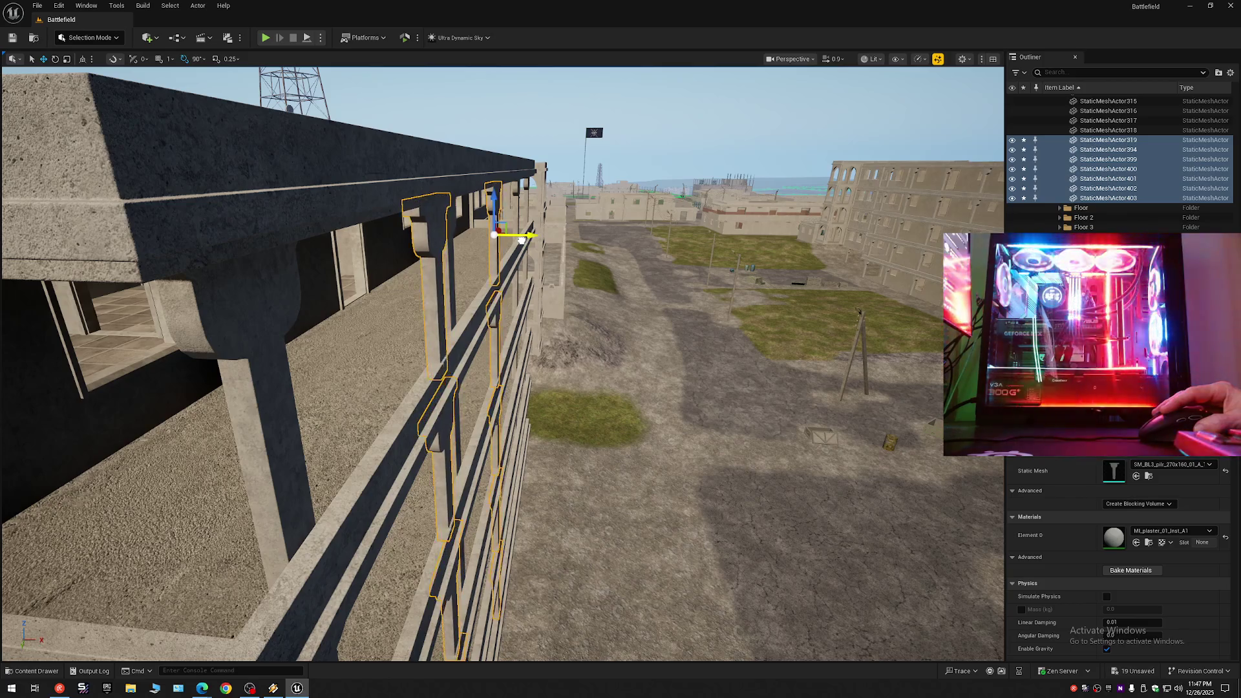
pyautogui.moveTo(522, 241)
pyautogui.mouseDown()
pyautogui.moveTo(400, 236)
pyautogui.moveTo(420, 237)
pyautogui.moveTo(413, 259)
pyautogui.moveTo(373, 310)
pyautogui.mouseUp()
pyautogui.scroll(-2, 510, 245)
pyautogui.scroll(-5, 768, 290)
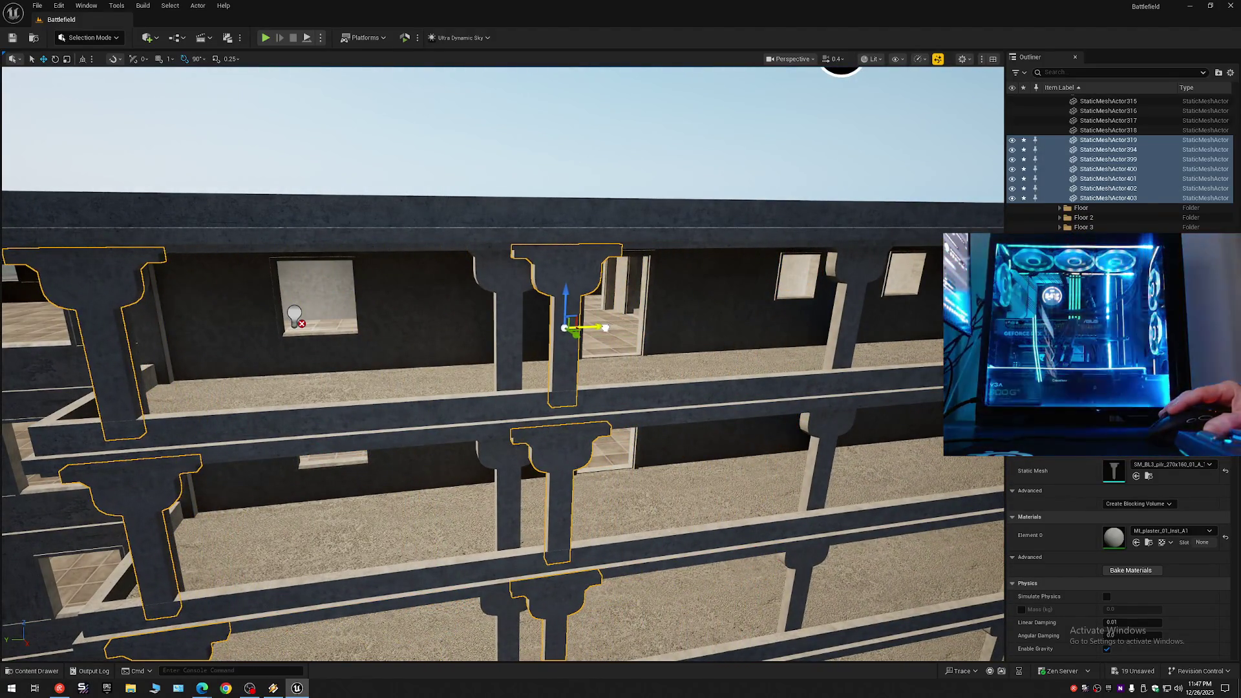
pyautogui.moveTo(767, 290); pyautogui.dragTo(708, 311)
pyautogui.scroll(-1, 734, 299)
pyautogui.scroll(-1, 715, 308)
pyautogui.moveTo(614, 415); pyautogui.dragTo(591, 424)
pyautogui.scroll(5, 611, 416)
pyautogui.scroll(1, 598, 421)
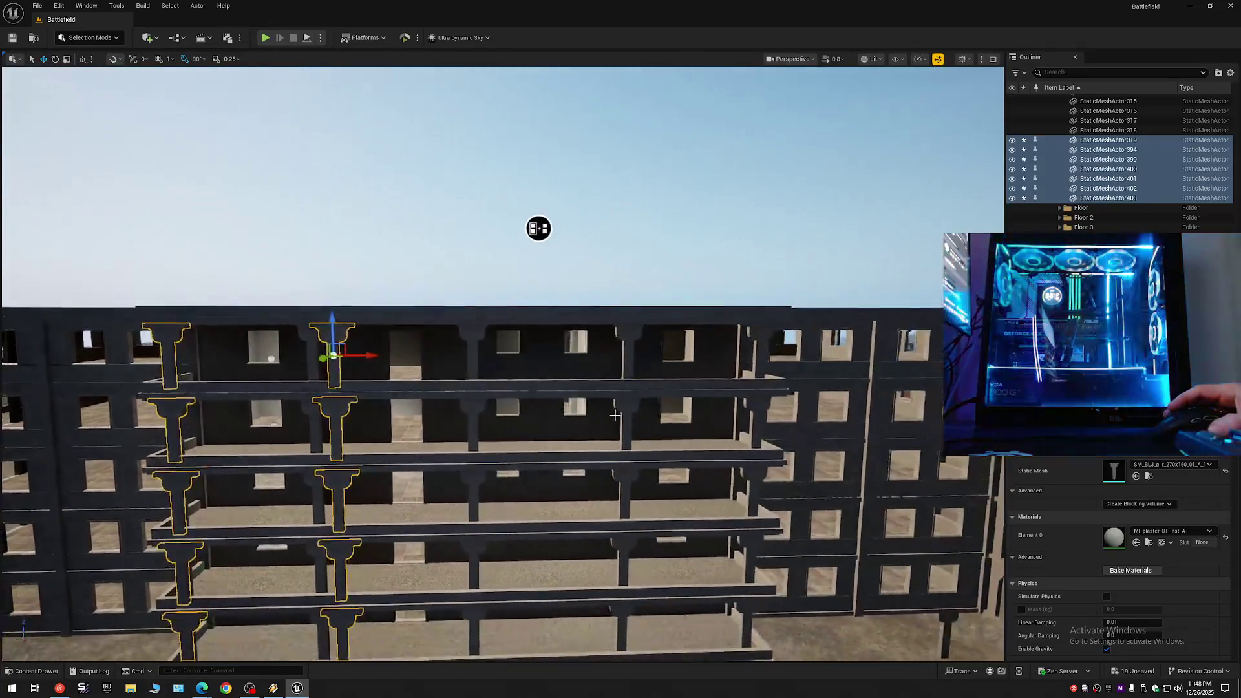
pyautogui.moveTo(362, 356); pyautogui.dragTo(422, 364)
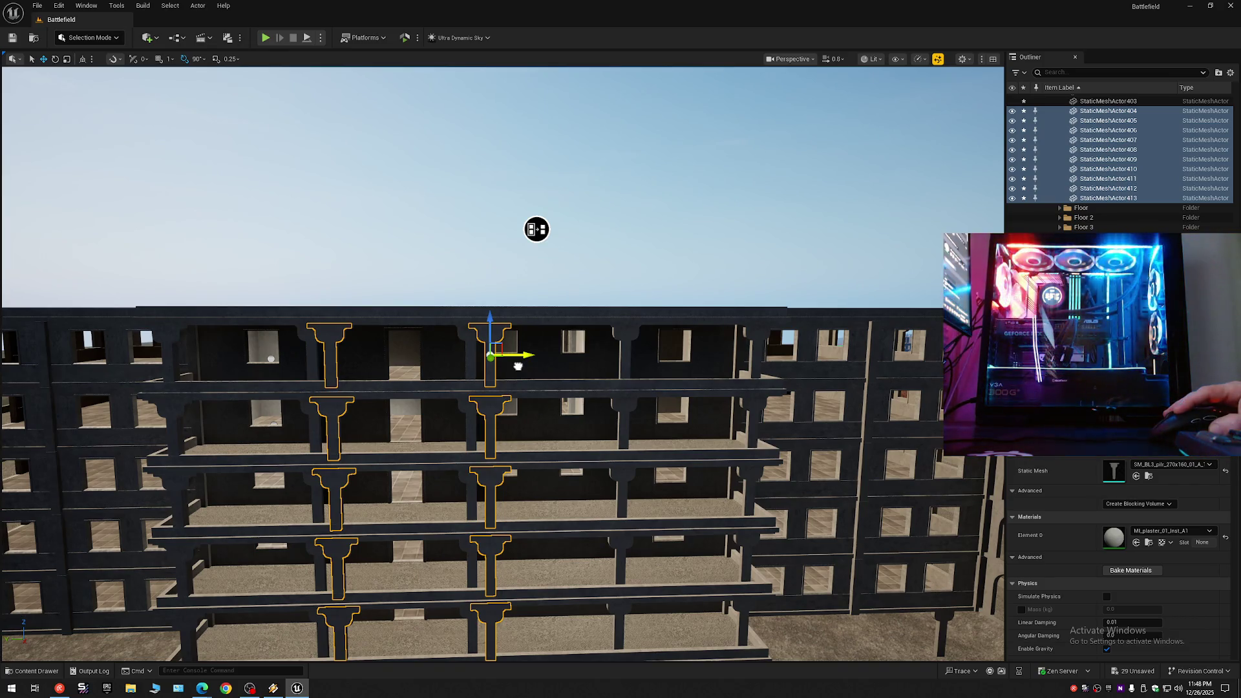
pyautogui.scroll(10, 518, 366)
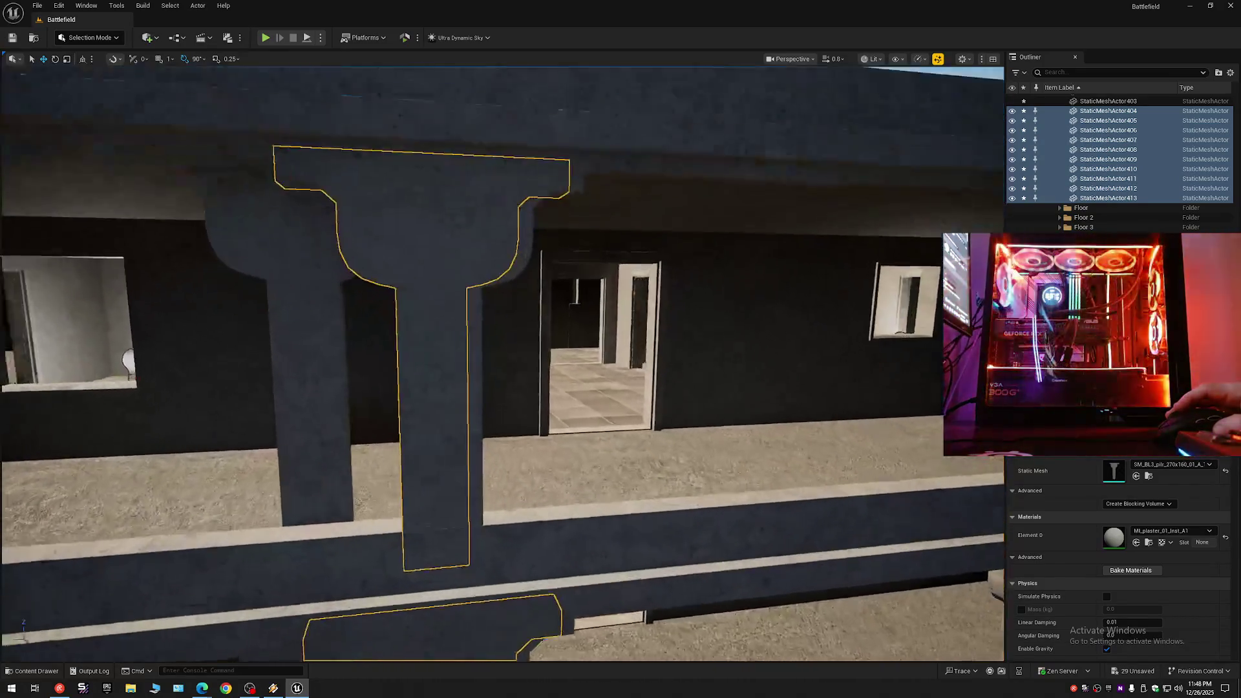
pyautogui.scroll(5, 384, 393)
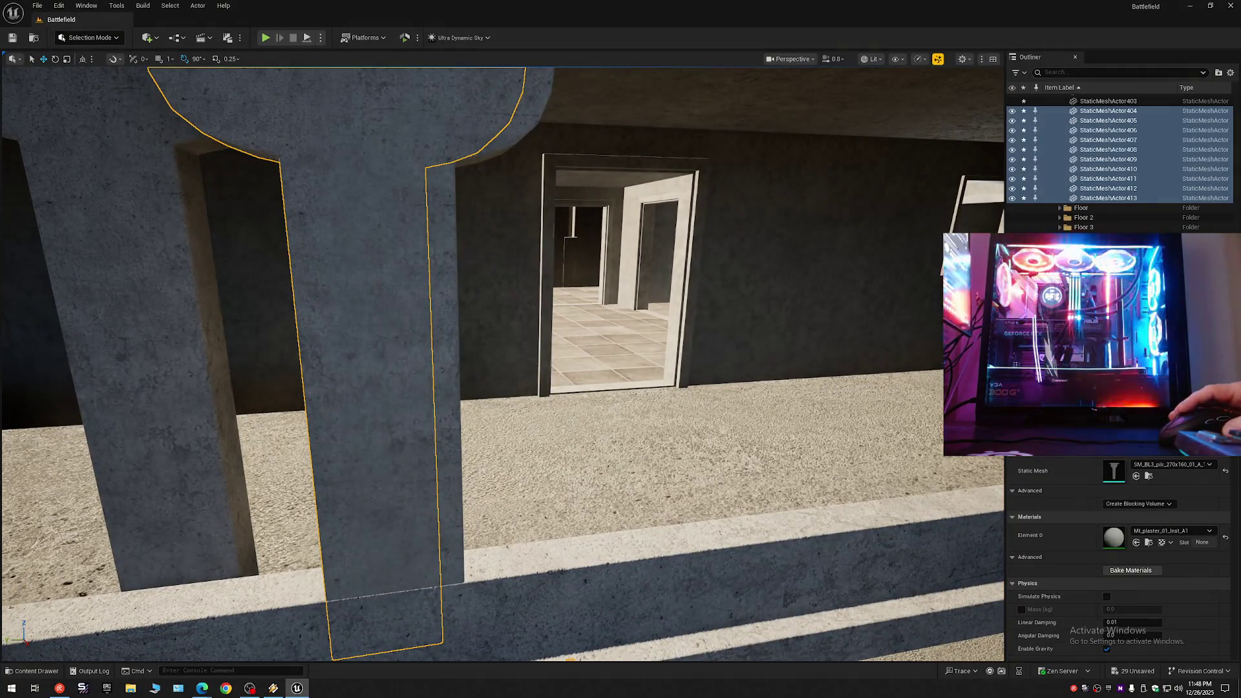
pyautogui.moveTo(338, 397); pyautogui.dragTo(366, 395)
# Duplicate the pillars a second time further along the balcony and nudge them slightly right.
pyautogui.scroll(-15, 407, 397)
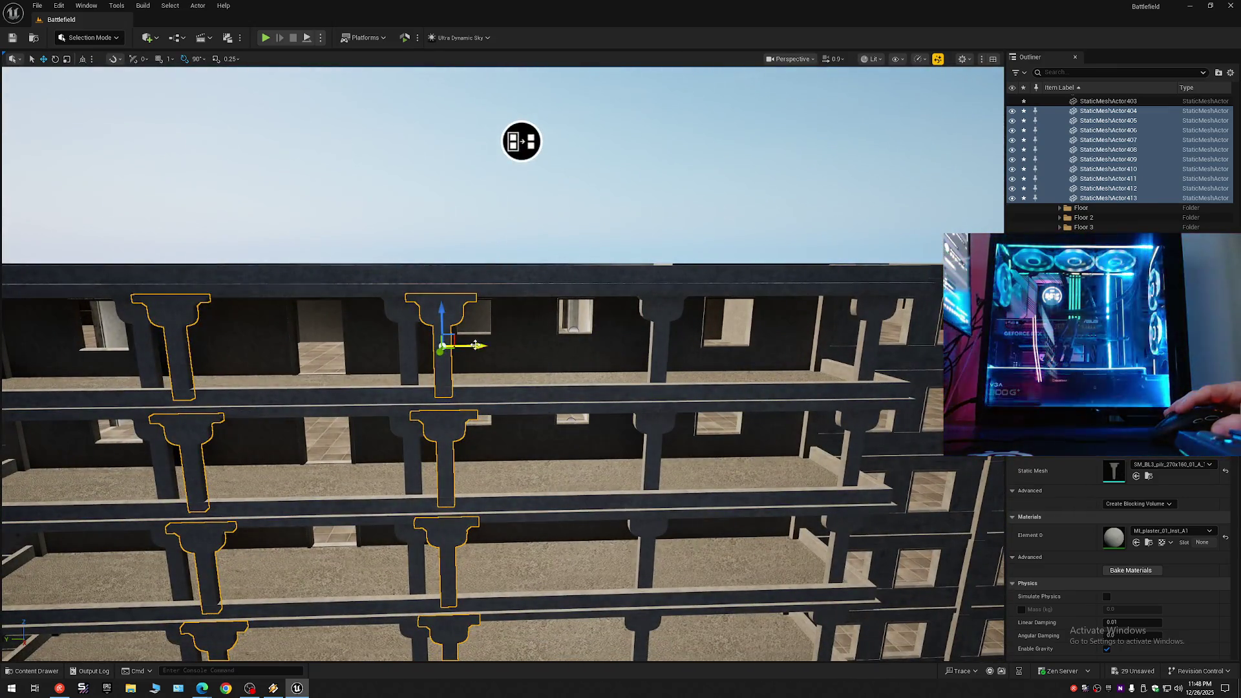
pyautogui.moveTo(476, 344); pyautogui.dragTo(714, 350)
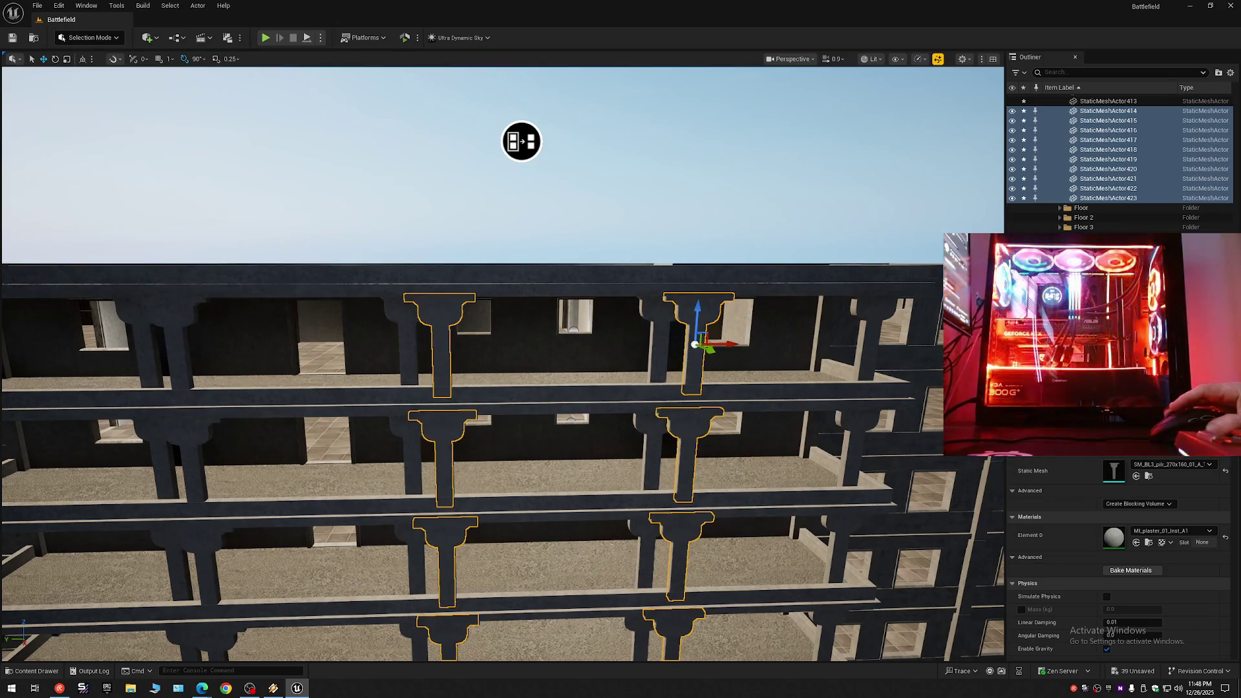
pyautogui.scroll(10, 621, 384)
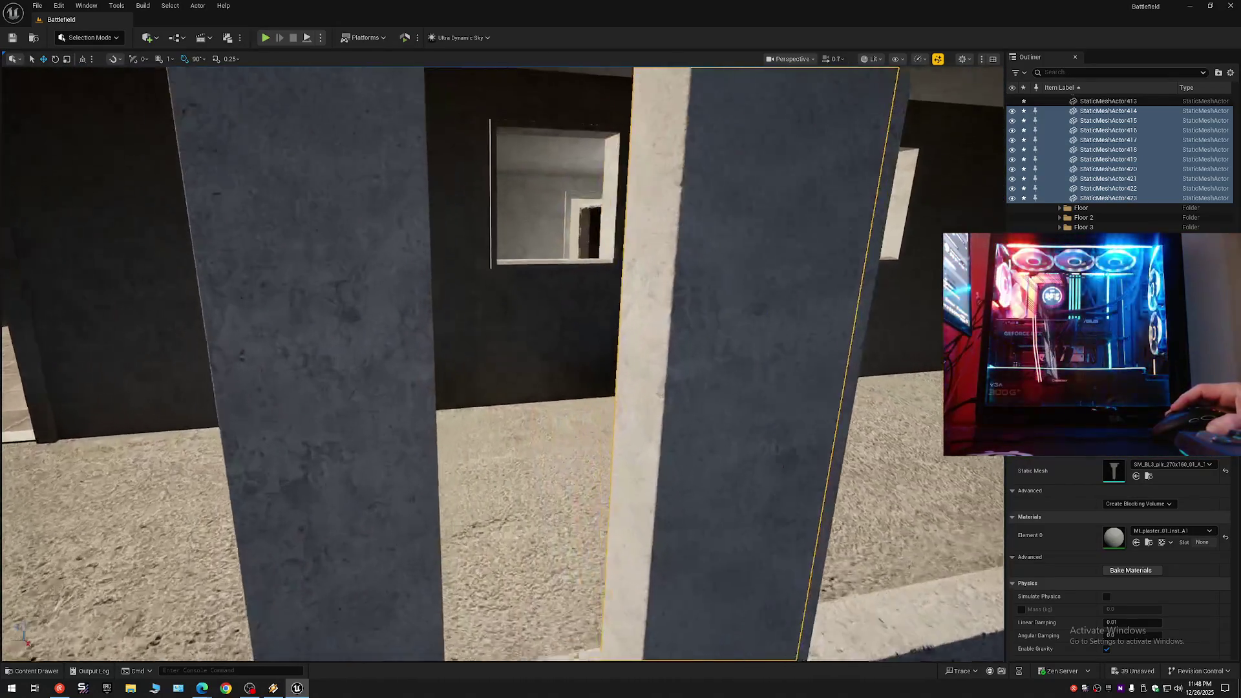
pyautogui.press('a')
pyautogui.press('d')
pyautogui.moveTo(622, 379); pyautogui.dragTo(636, 377)
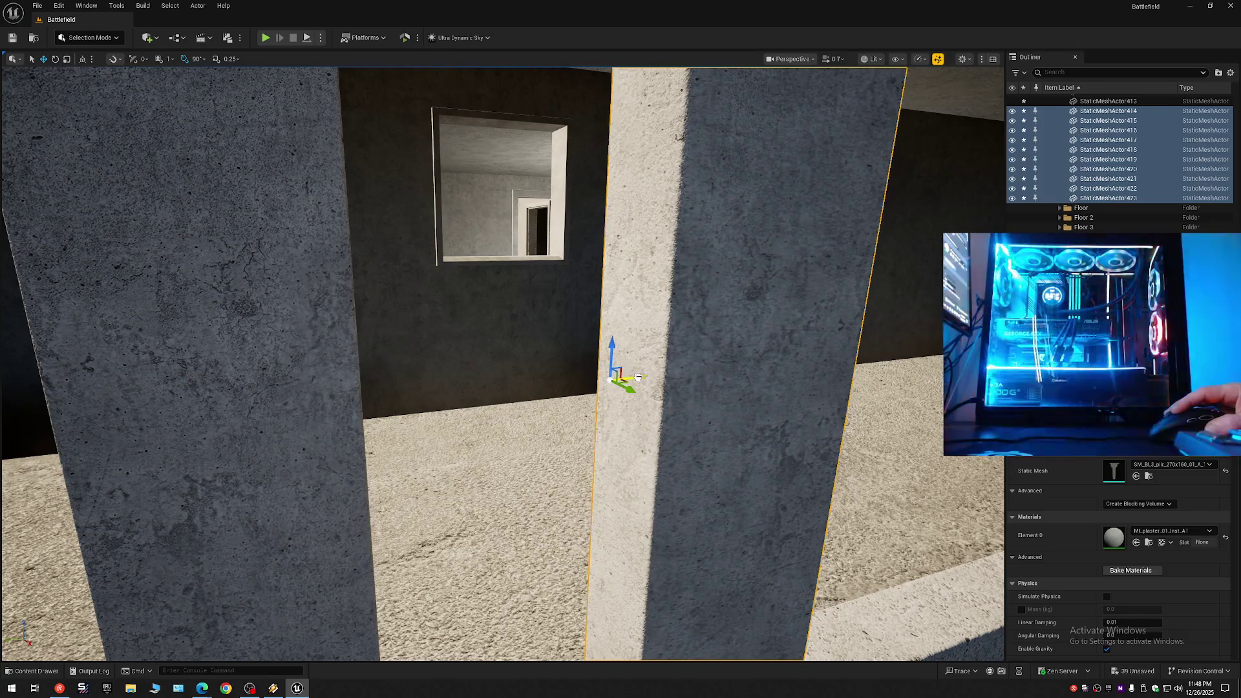
pyautogui.scroll(2, 638, 376)
pyautogui.press('s')
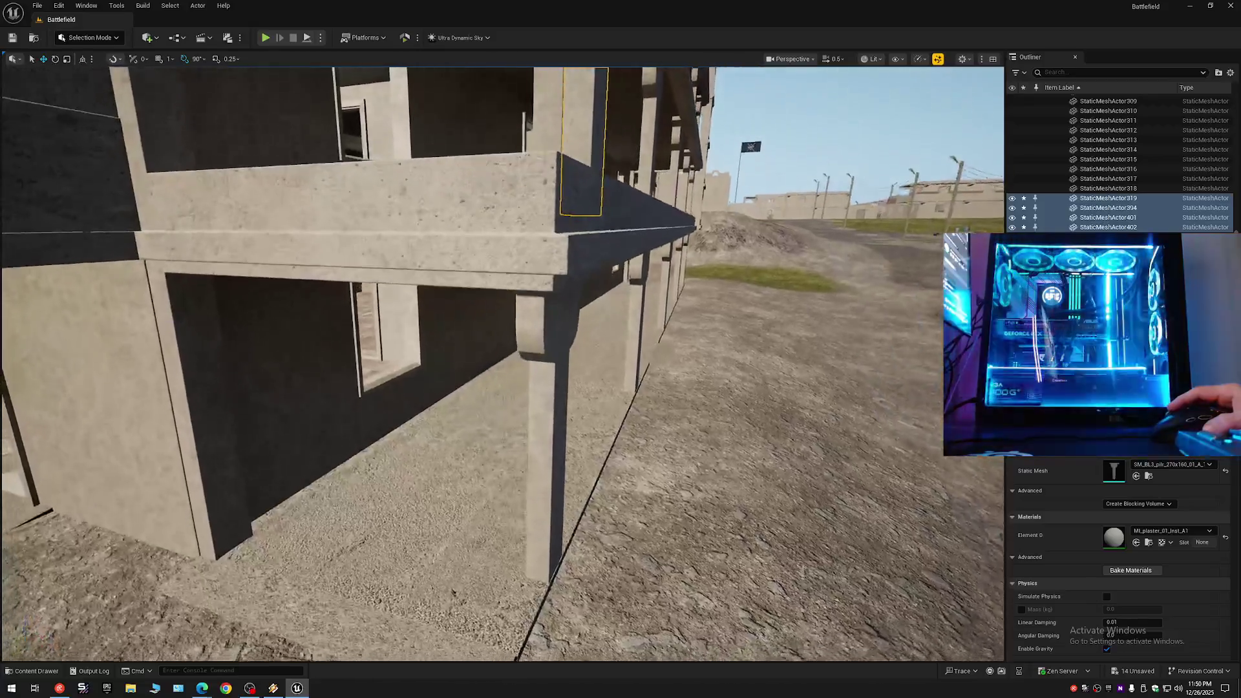
# Undo the stray pillar moves with Ctrl+Z and reselect a single pillar in the balcony row.
pyautogui.scroll(-1, 503, 363)
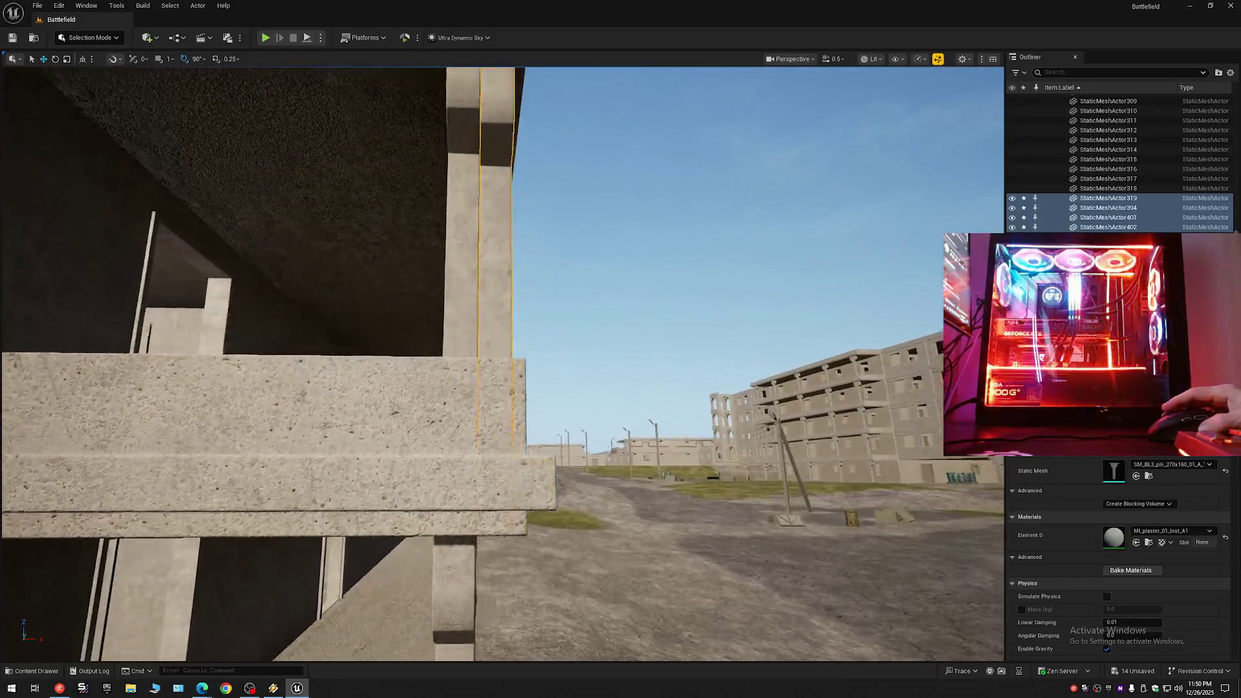
pyautogui.scroll(1, 503, 364)
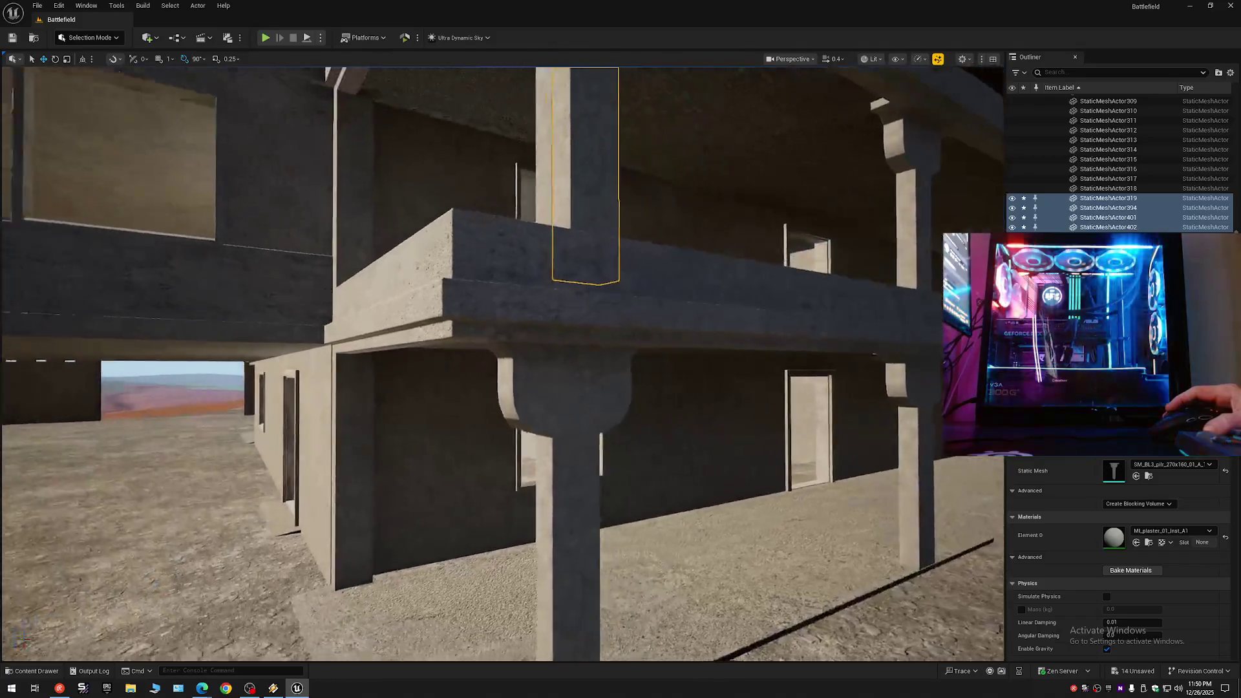
pyautogui.press('w')
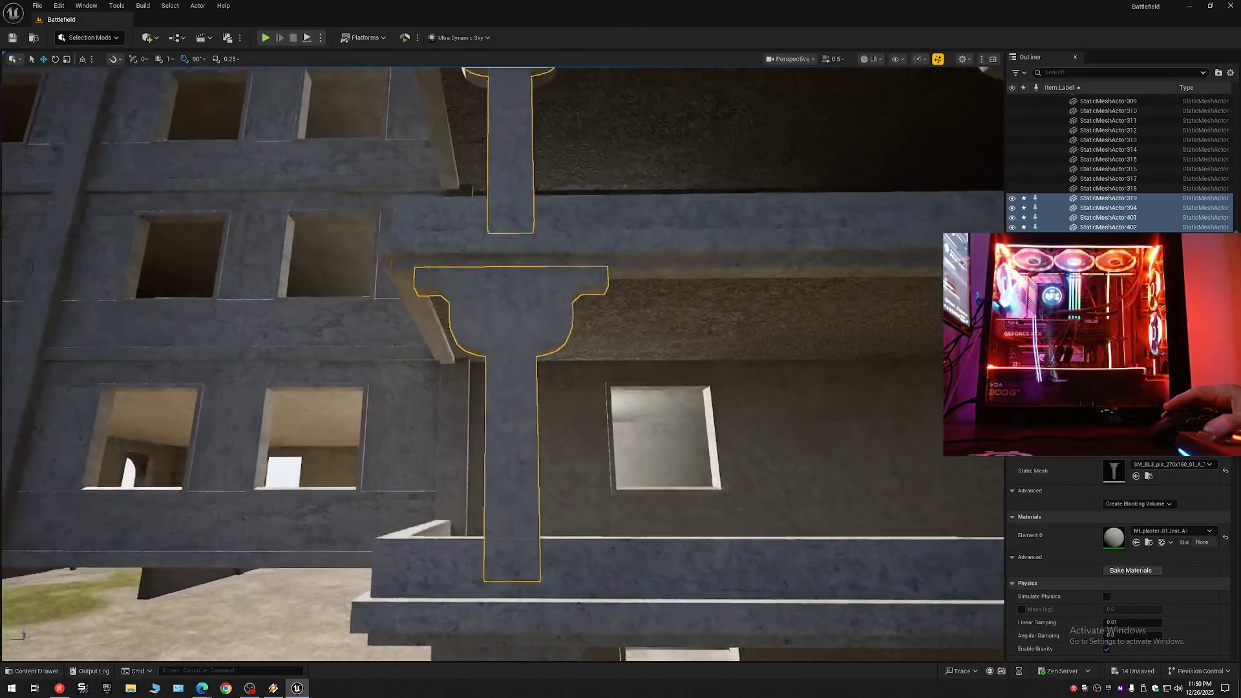
pyautogui.scroll(-2, 503, 363)
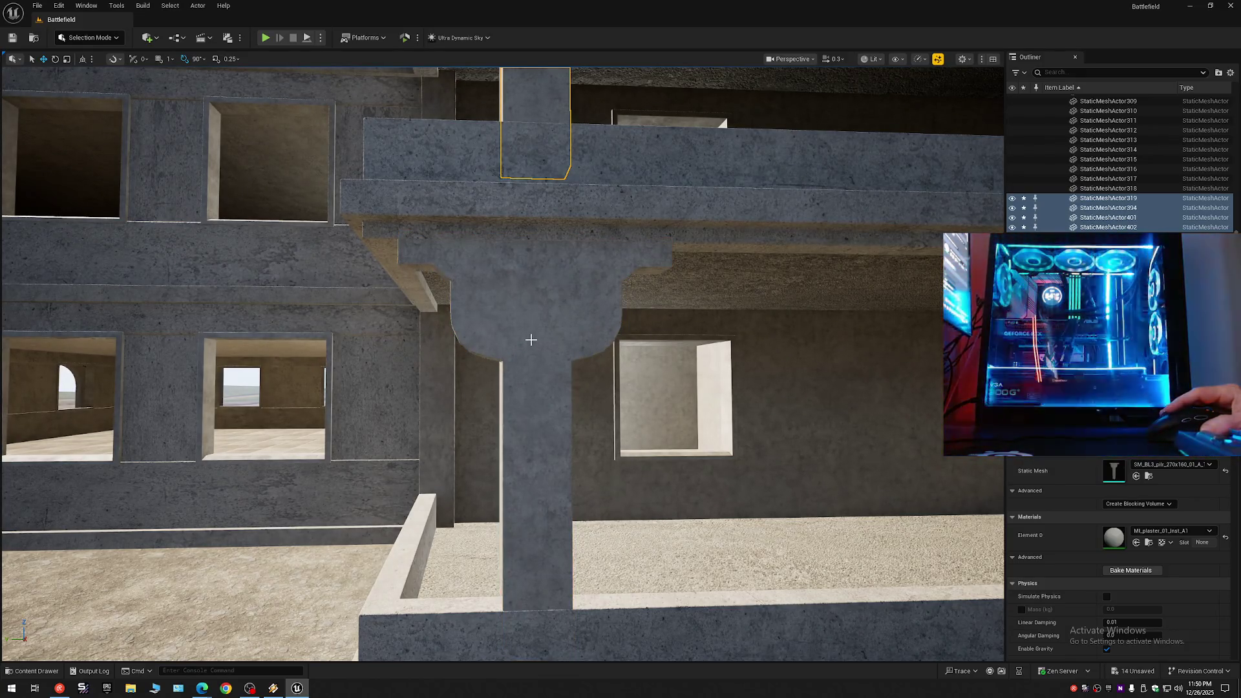
pyautogui.moveTo(537, 394); pyautogui.dragTo(590, 397)
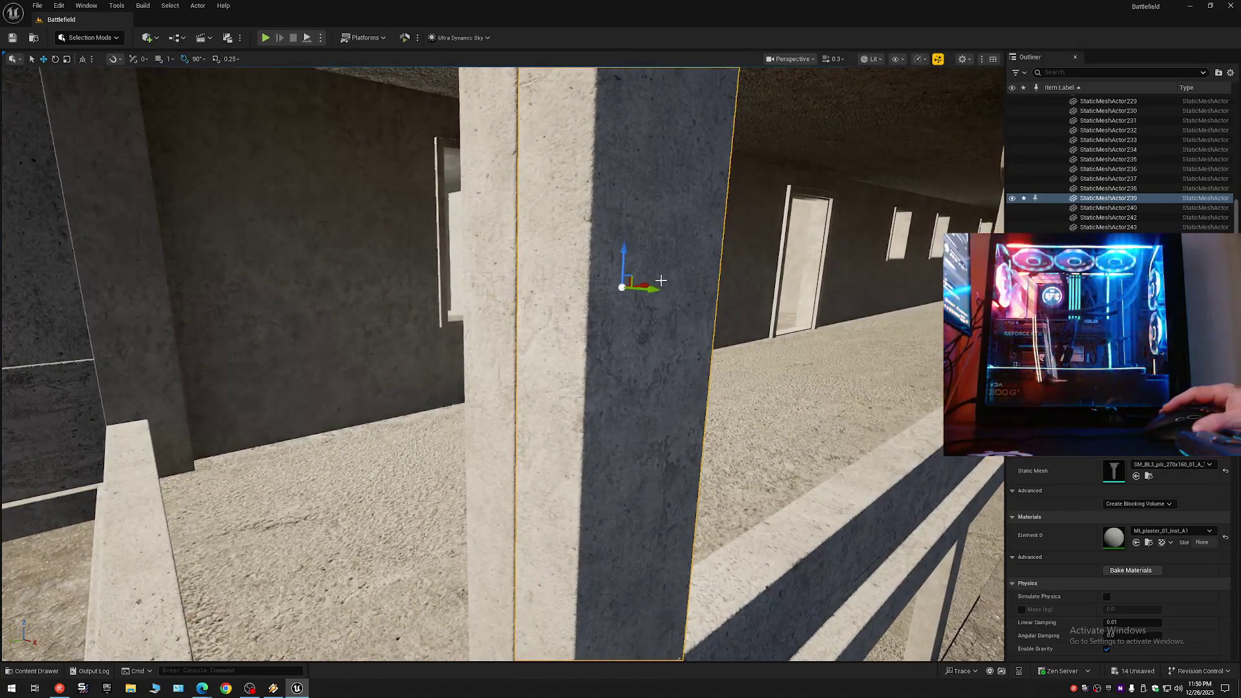
pyautogui.moveTo(659, 284); pyautogui.dragTo(737, 300)
pyautogui.moveTo(584, 259); pyautogui.dragTo(584, 259)
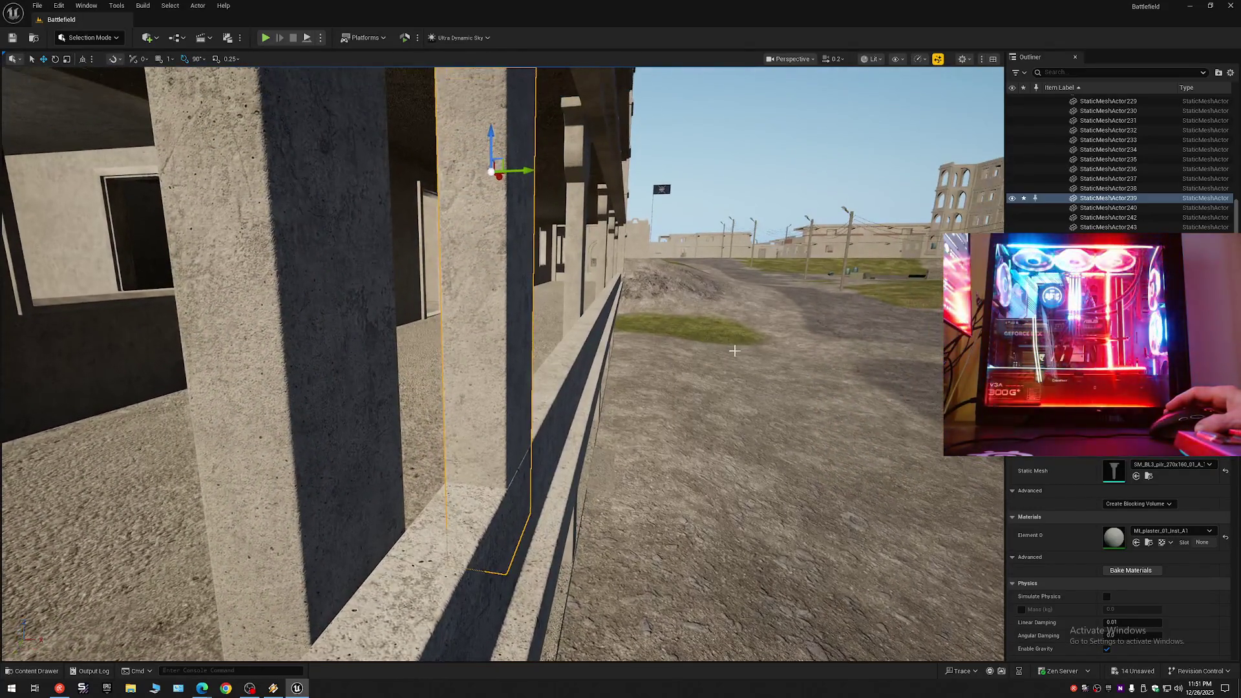
pyautogui.hotkey('ctrl', 'z')
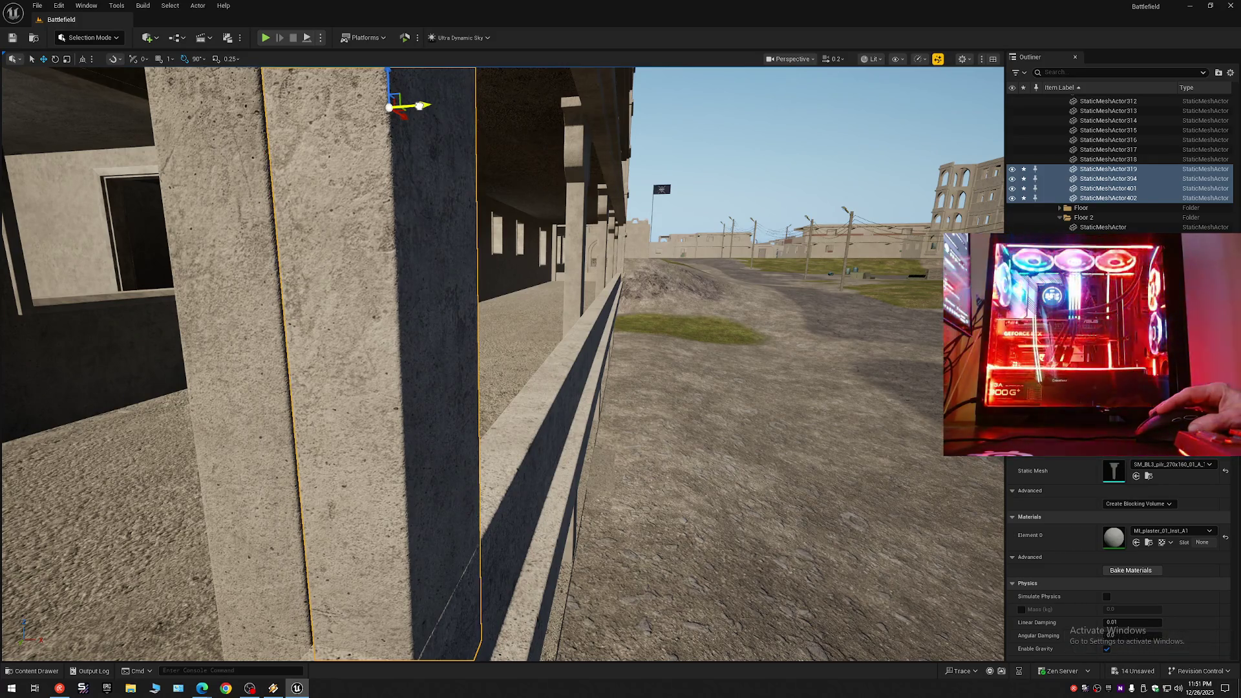
pyautogui.click(438, 276)
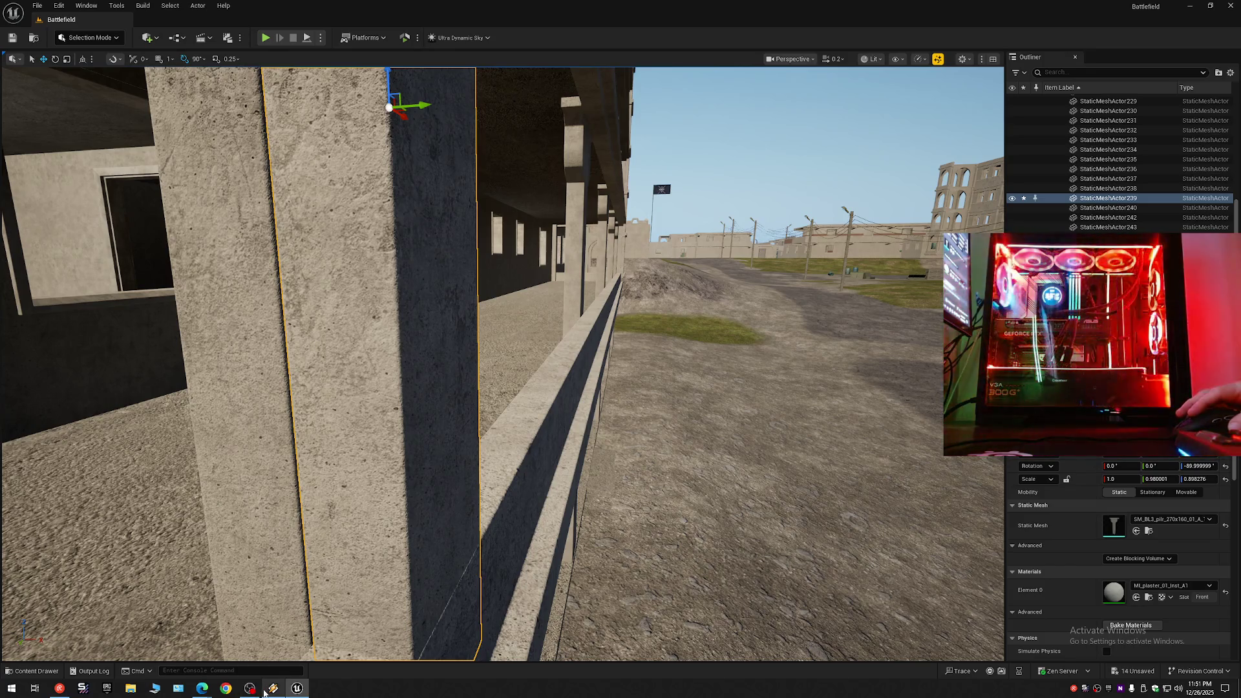
pyautogui.moveTo(452, 388)
pyautogui.mouseDown()
pyautogui.moveTo(491, 323)
pyautogui.moveTo(472, 440)
pyautogui.mouseUp()
pyautogui.hotkey('ctrl', 'z')
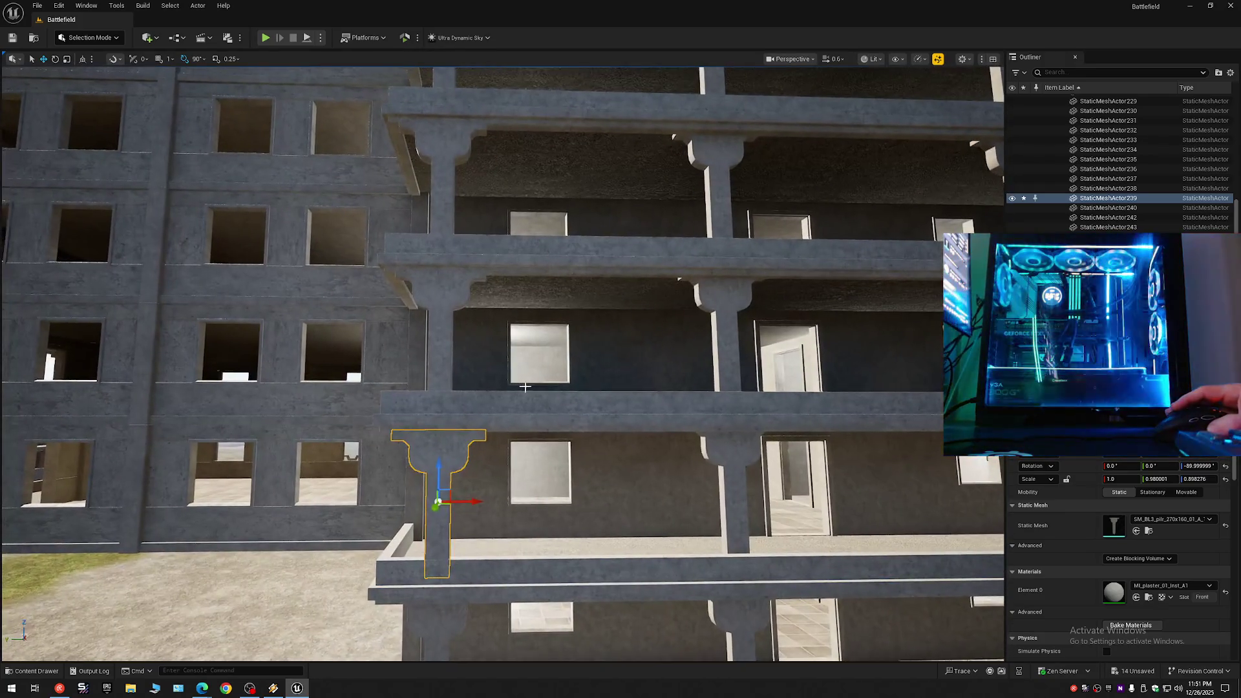
pyautogui.moveTo(517, 392)
pyautogui.mouseDown()
pyautogui.moveTo(512, 426)
pyautogui.moveTo(494, 414)
pyautogui.mouseUp()
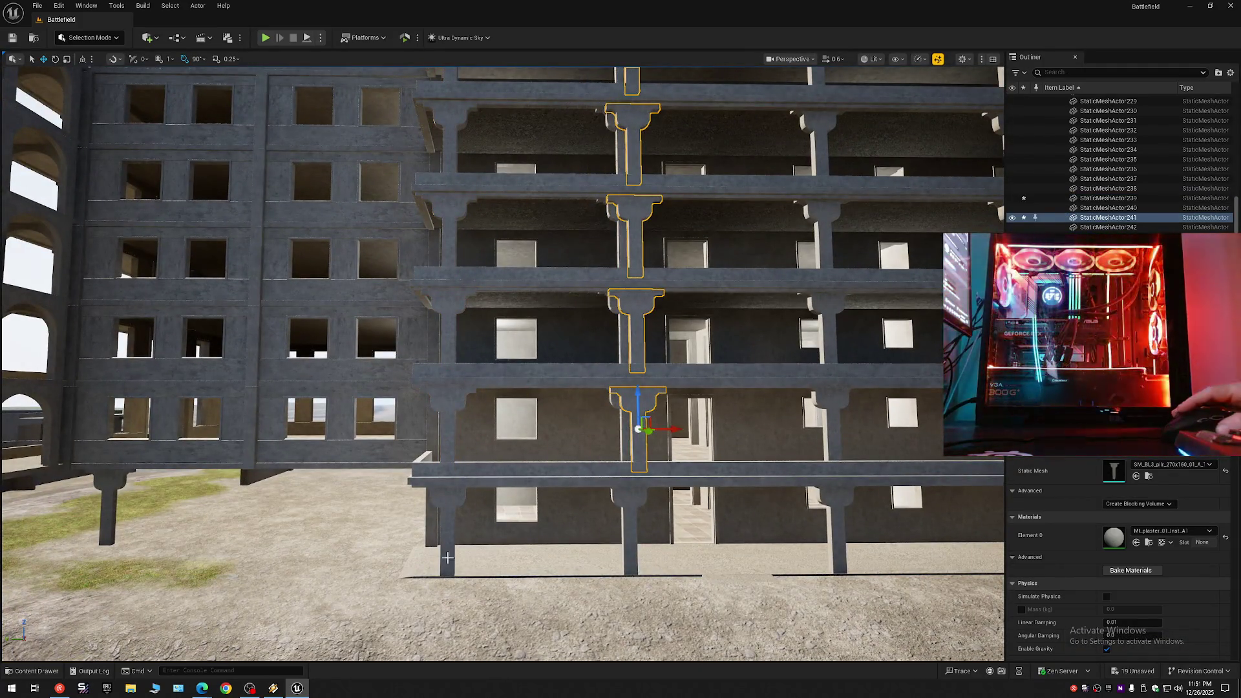
pyautogui.moveTo(493, 415); pyautogui.dragTo(482, 385)
pyautogui.moveTo(582, 266)
pyautogui.mouseDown()
pyautogui.moveTo(572, 300)
pyautogui.moveTo(541, 324)
pyautogui.mouseUp()
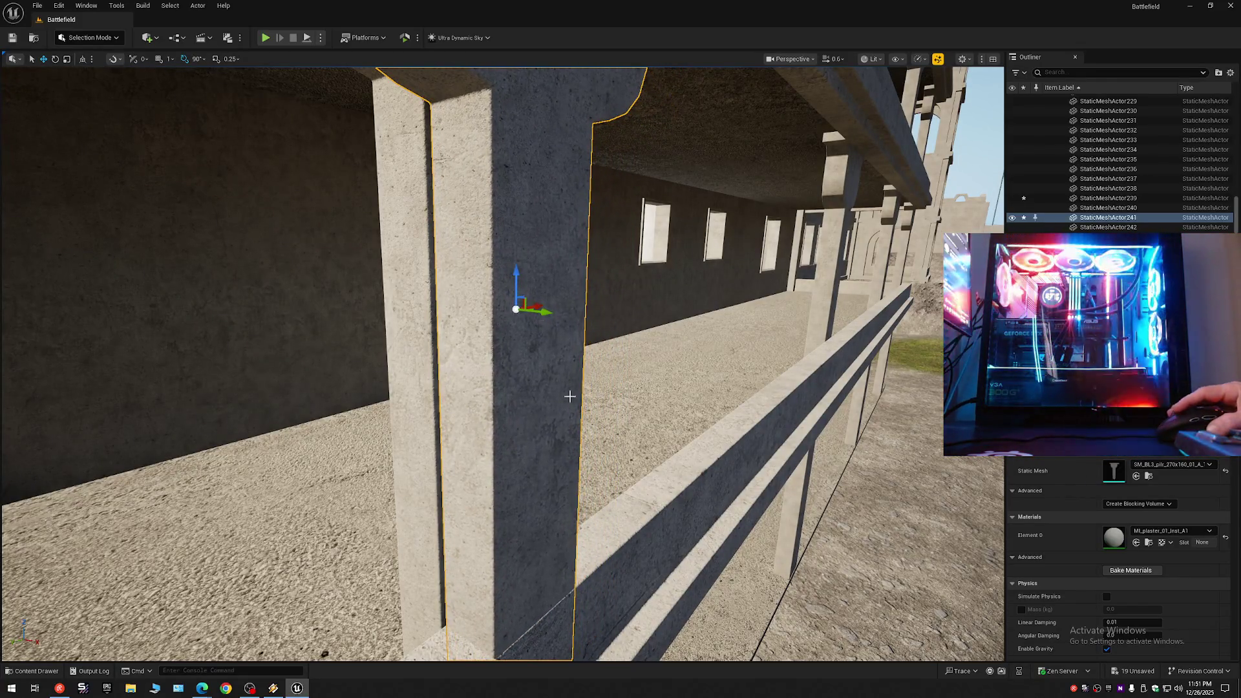
pyautogui.moveTo(570, 397)
pyautogui.mouseDown()
pyautogui.moveTo(533, 371)
pyautogui.moveTo(540, 388)
pyautogui.mouseUp()
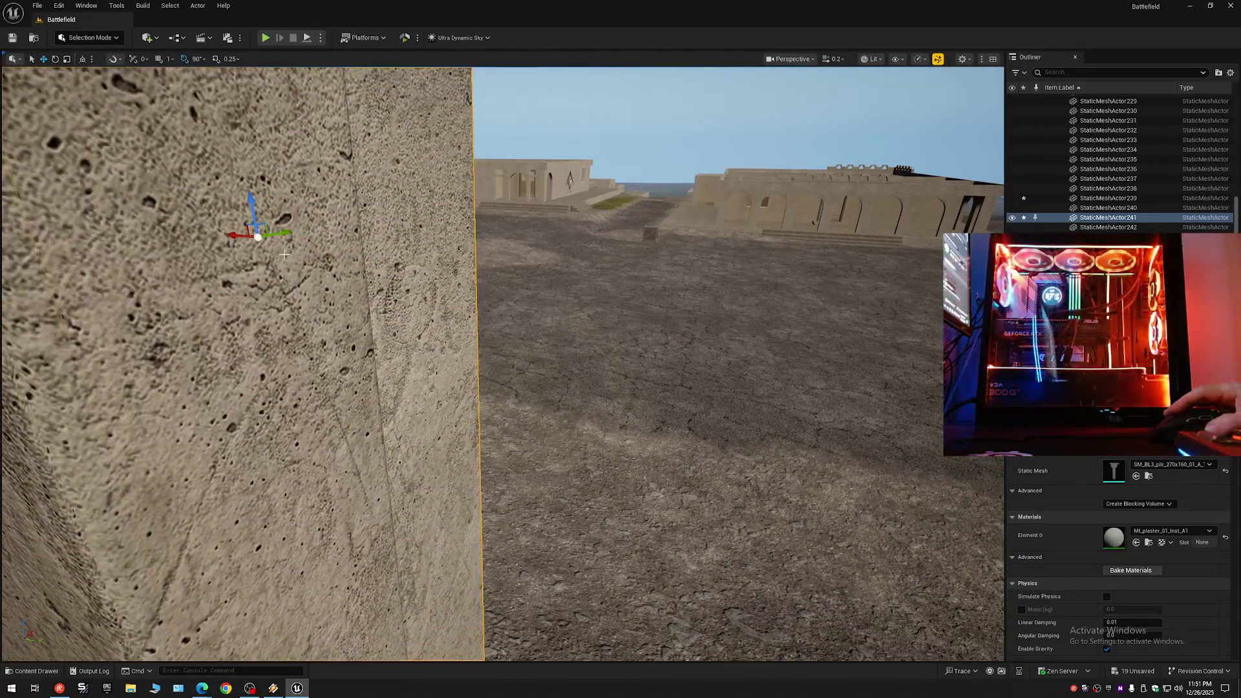
pyautogui.click(414, 320)
pyautogui.click(261, 272)
pyautogui.moveTo(232, 237); pyautogui.dragTo(271, 238)
pyautogui.hotkey('ctrl', 'z')
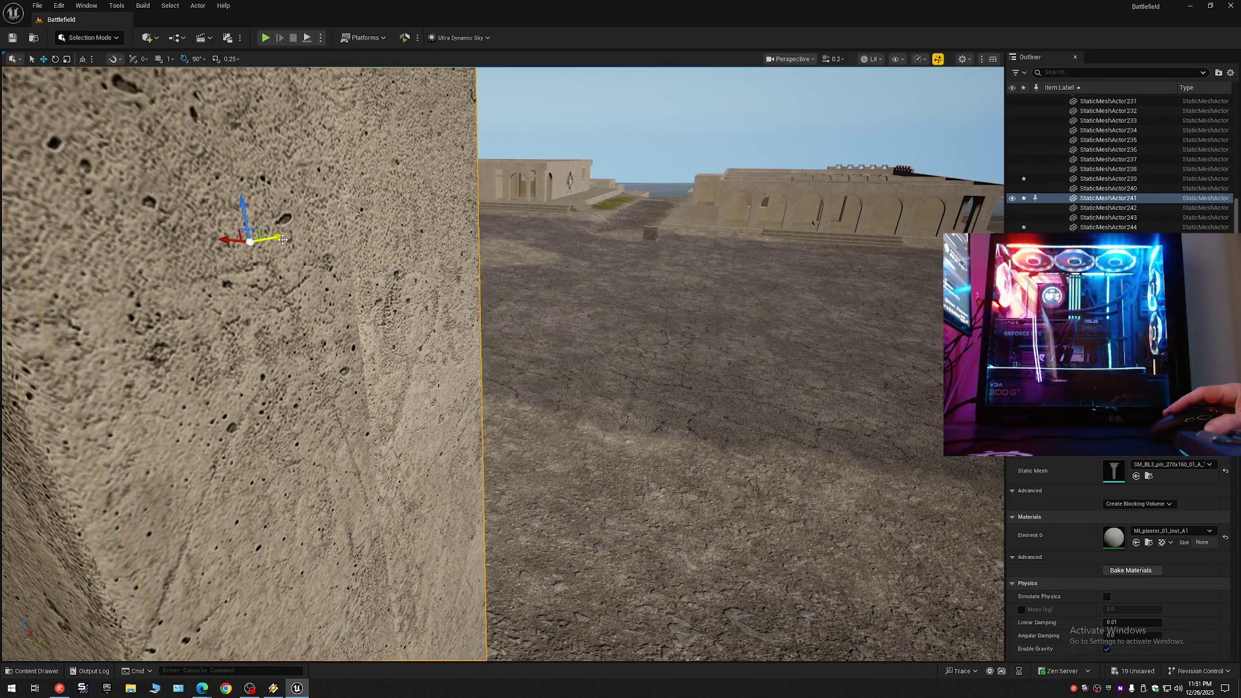
pyautogui.hotkey('ctrl', 'z')
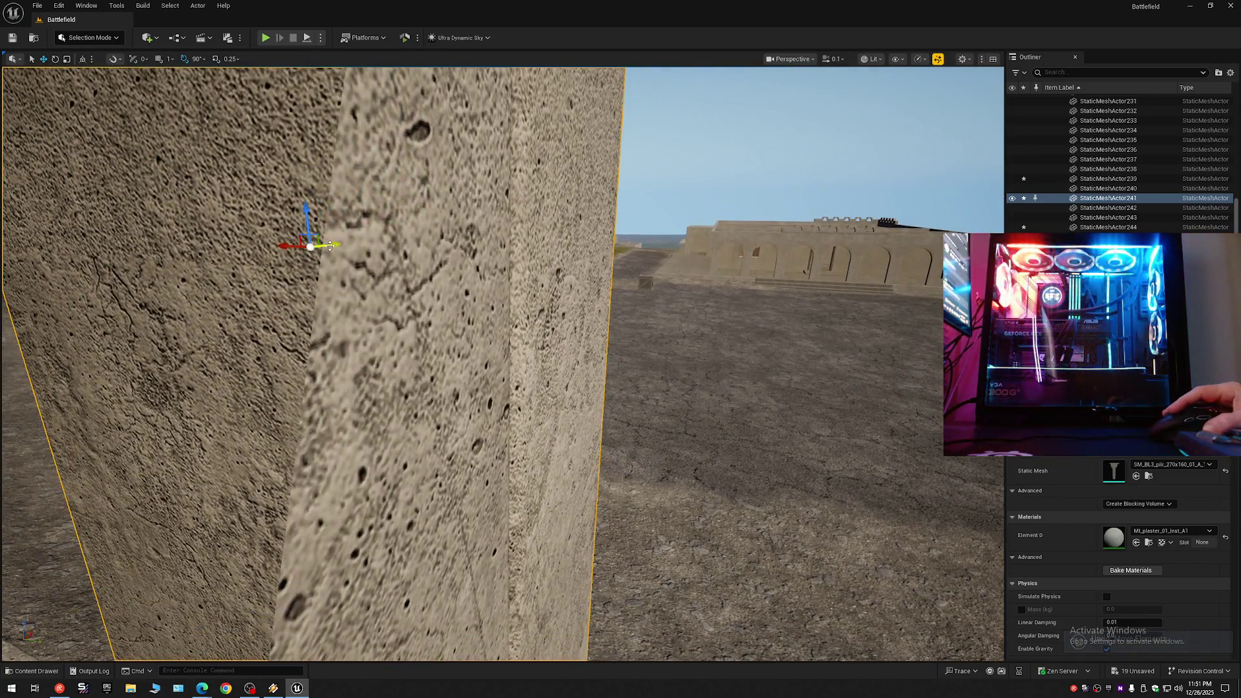
pyautogui.moveTo(330, 246); pyautogui.dragTo(306, 253)
pyautogui.hotkey('ctrl', 'z')
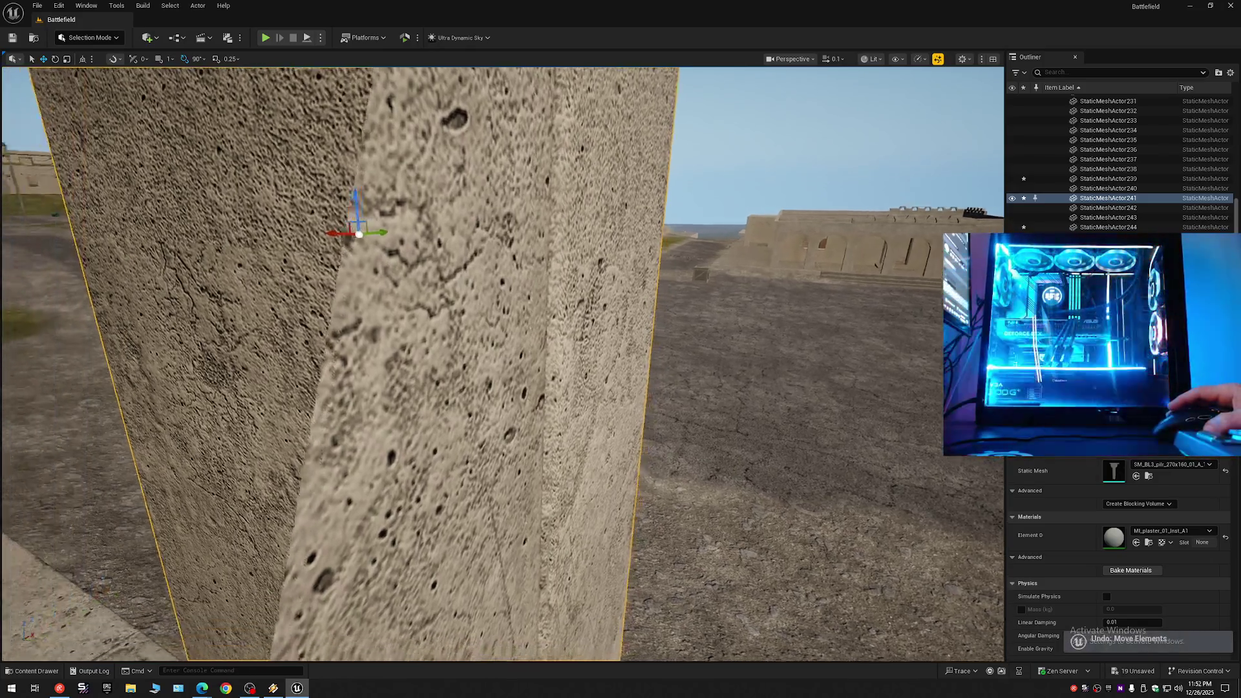
pyautogui.scroll(1, 503, 363)
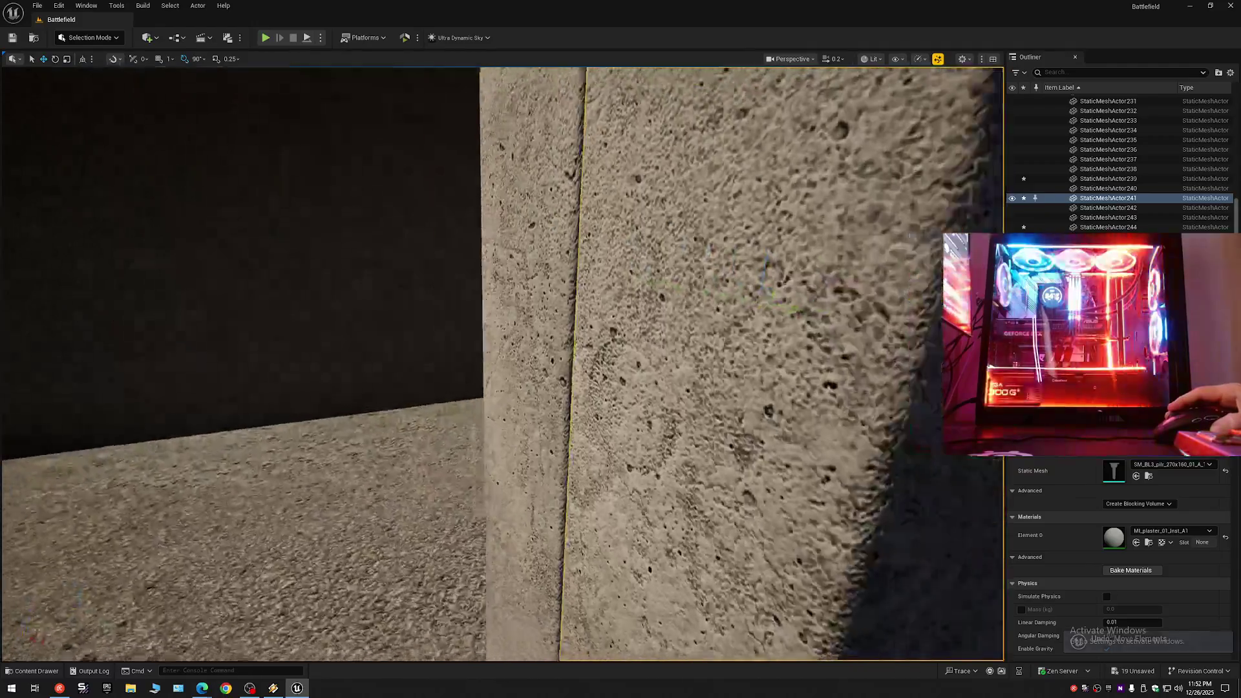
pyautogui.press('s')
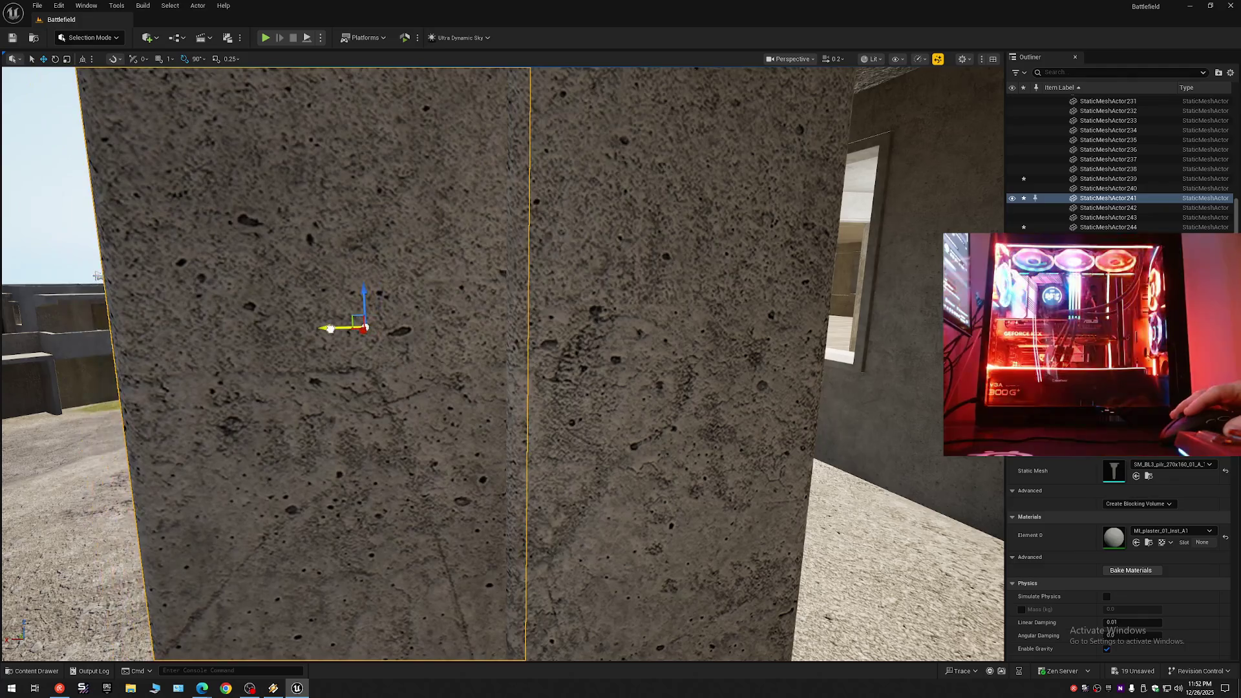
pyautogui.moveTo(418, 339); pyautogui.dragTo(501, 341)
pyautogui.press('a')
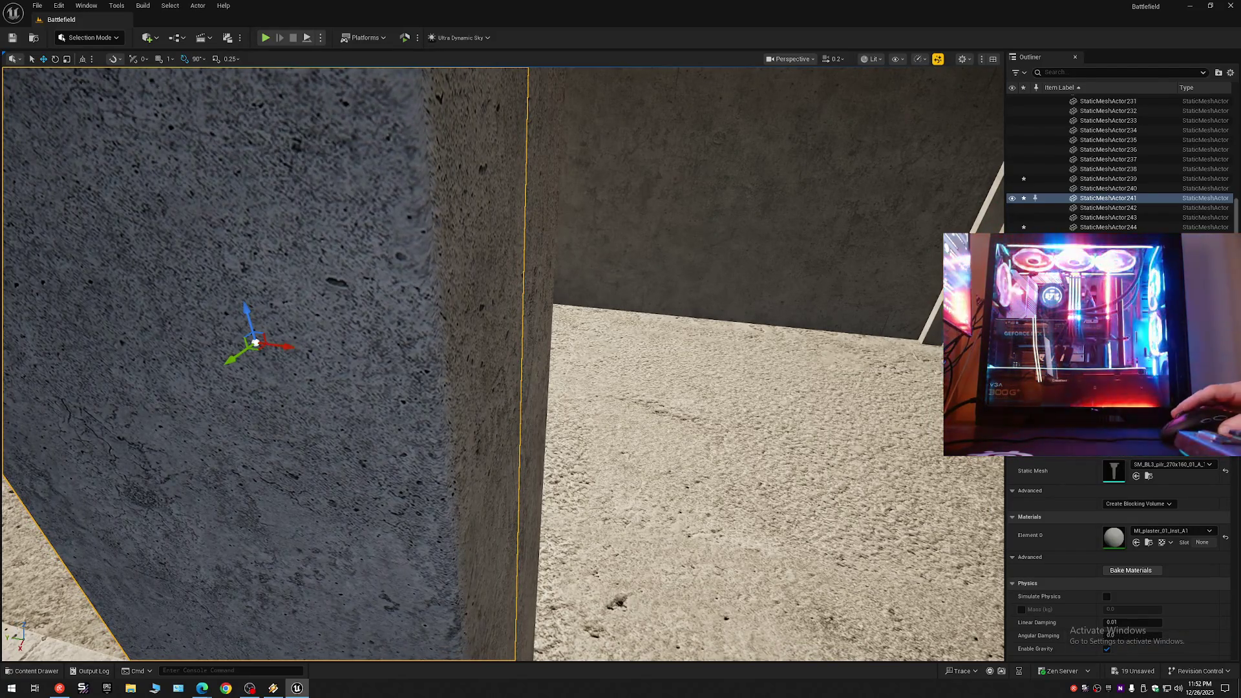
pyautogui.press('s')
pyautogui.press('w')
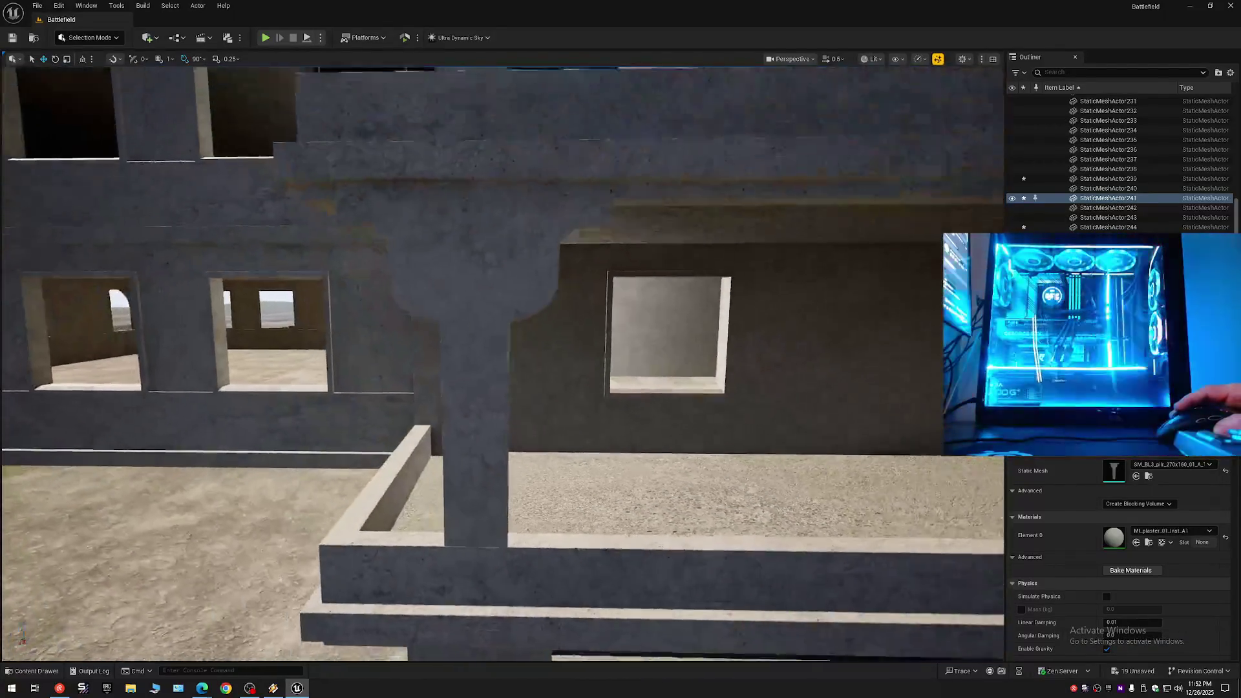
pyautogui.press('s')
pyautogui.scroll(1, 621, 349)
pyautogui.press('e')
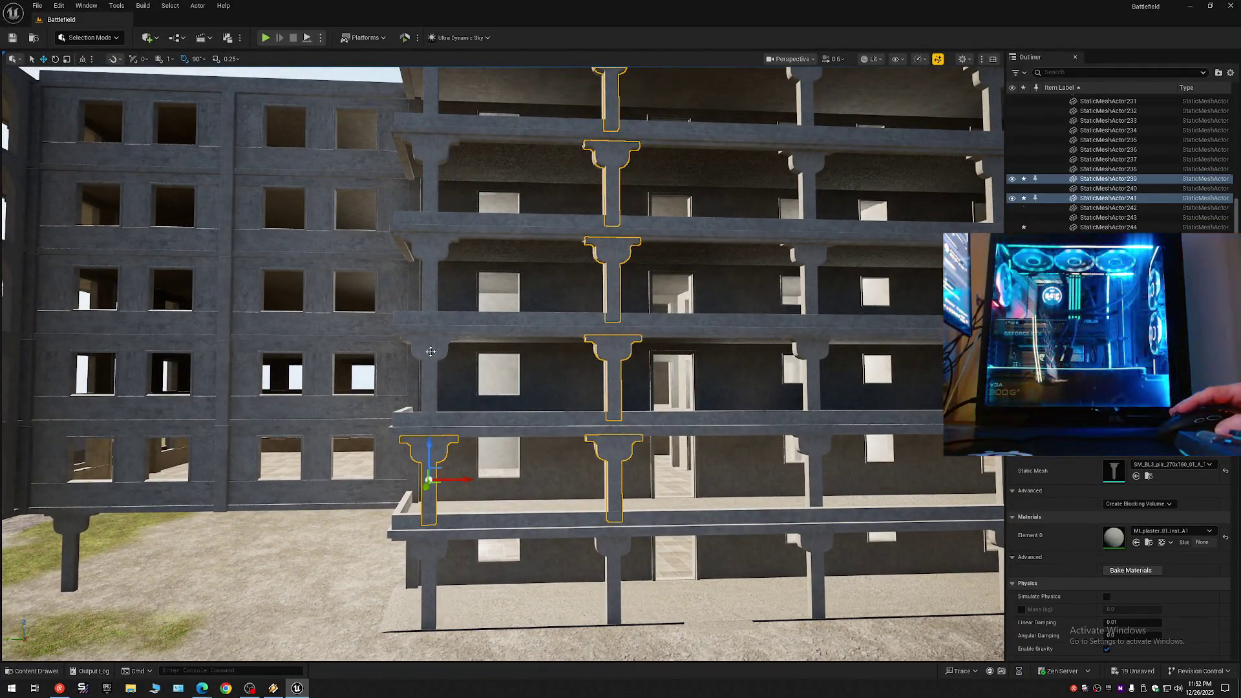
# Alt-drag the pillar up one floor, then Alt-drag the pillar column further along the balcony.
pyautogui.moveTo(431, 351); pyautogui.dragTo(428, 257)
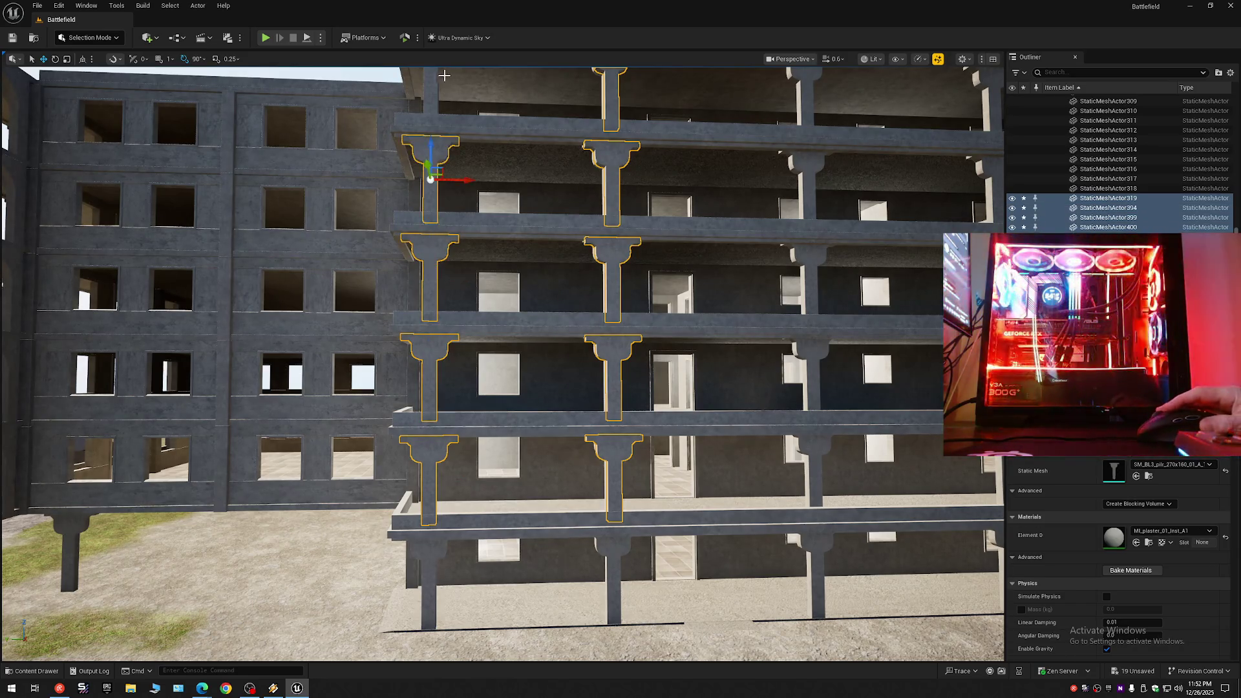
pyautogui.press('s')
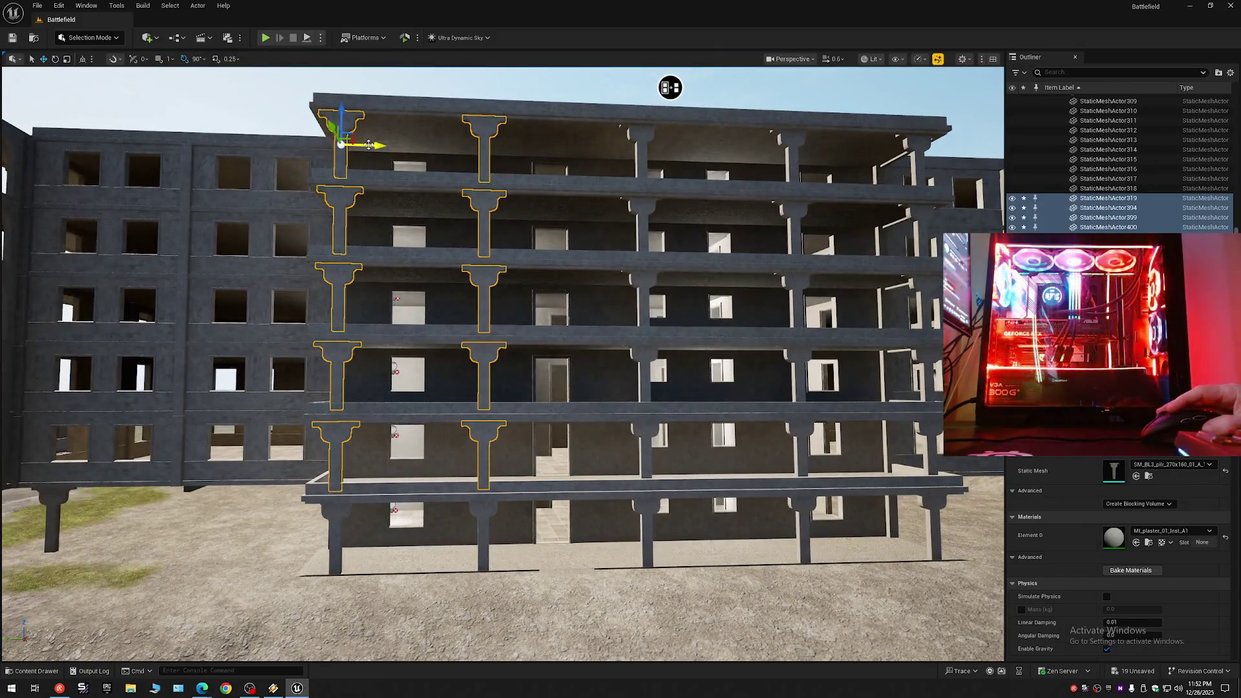
pyautogui.moveTo(369, 145); pyautogui.dragTo(669, 153)
pyautogui.press('w')
pyautogui.scroll(2, 674, 162)
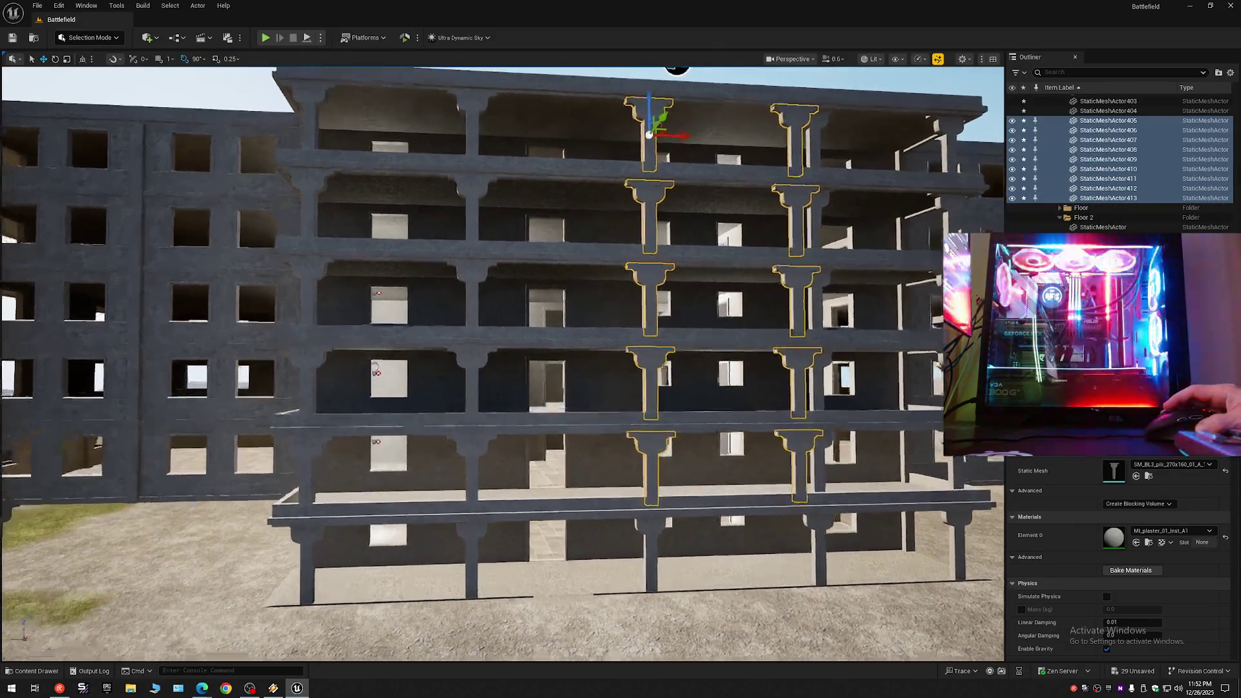
pyautogui.press('s')
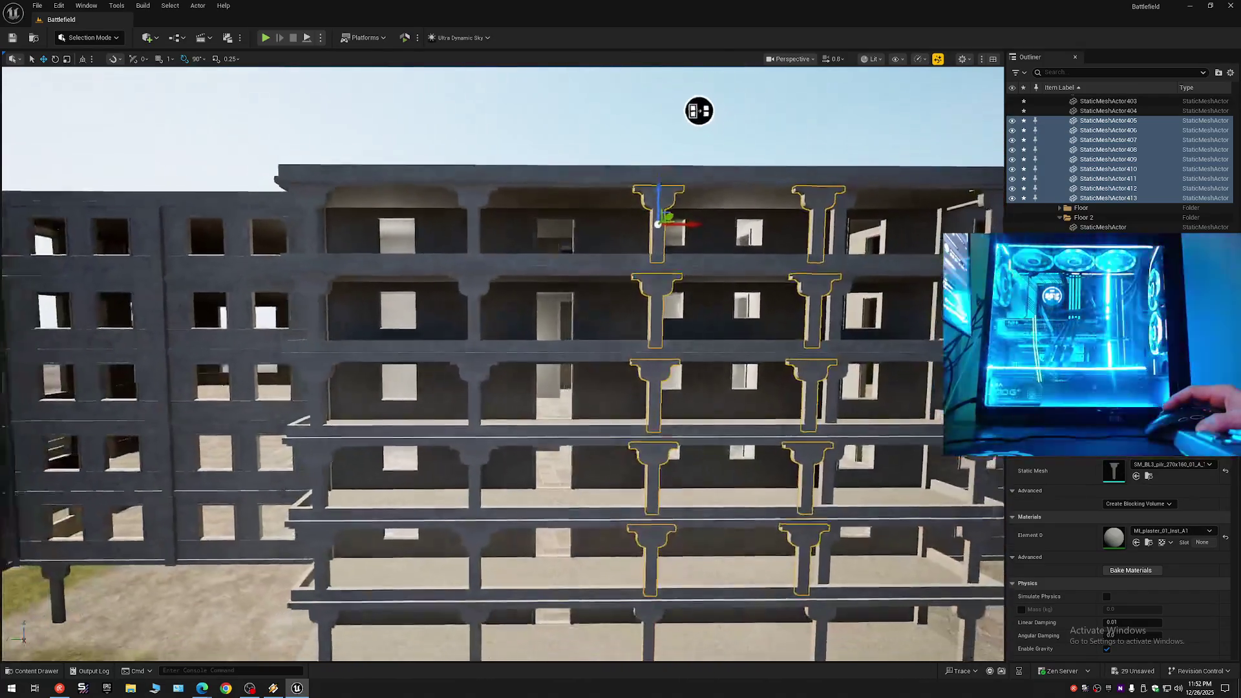
pyautogui.scroll(1, 670, 292)
pyautogui.press('w')
pyautogui.scroll(-4, 503, 363)
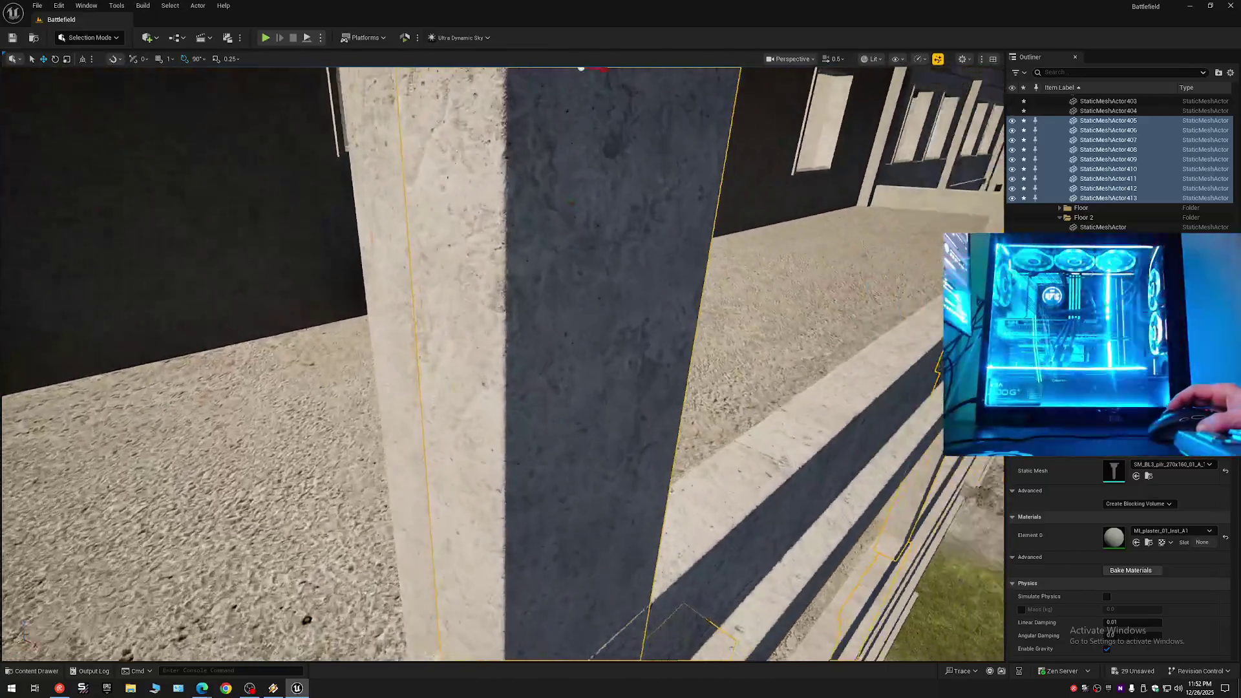
pyautogui.moveTo(657, 291); pyautogui.dragTo(657, 196)
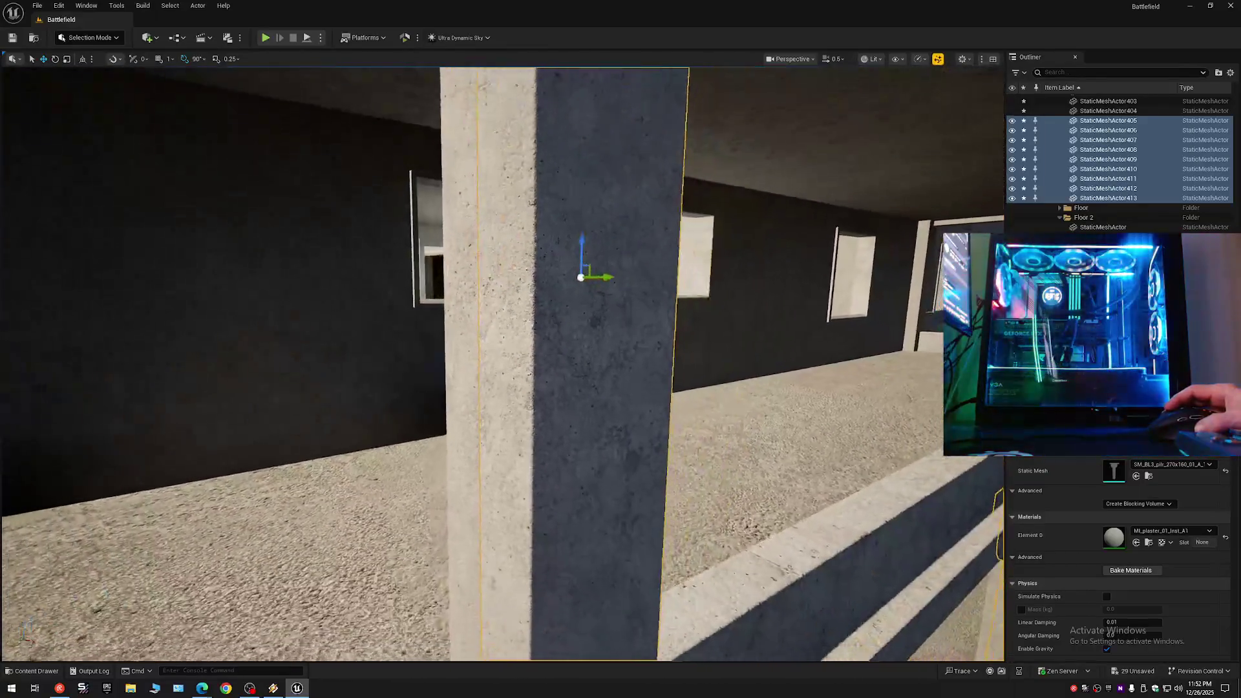
pyautogui.scroll(-4, 625, 274)
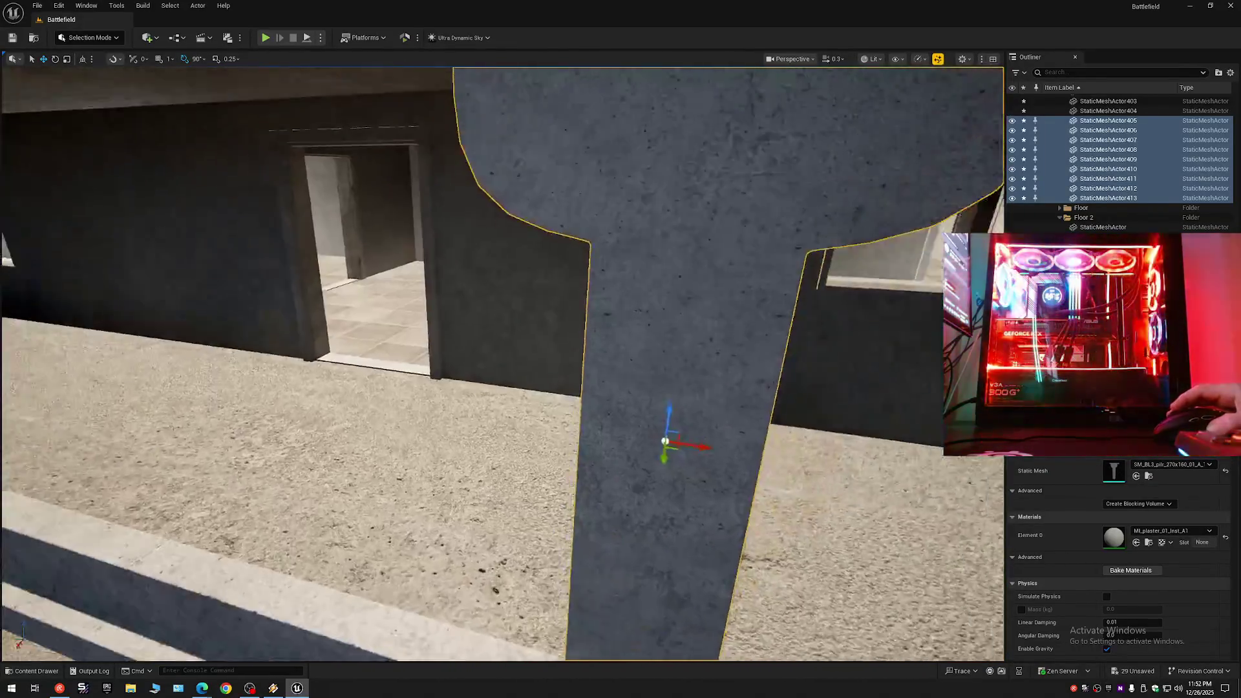
pyautogui.scroll(1, 521, 305)
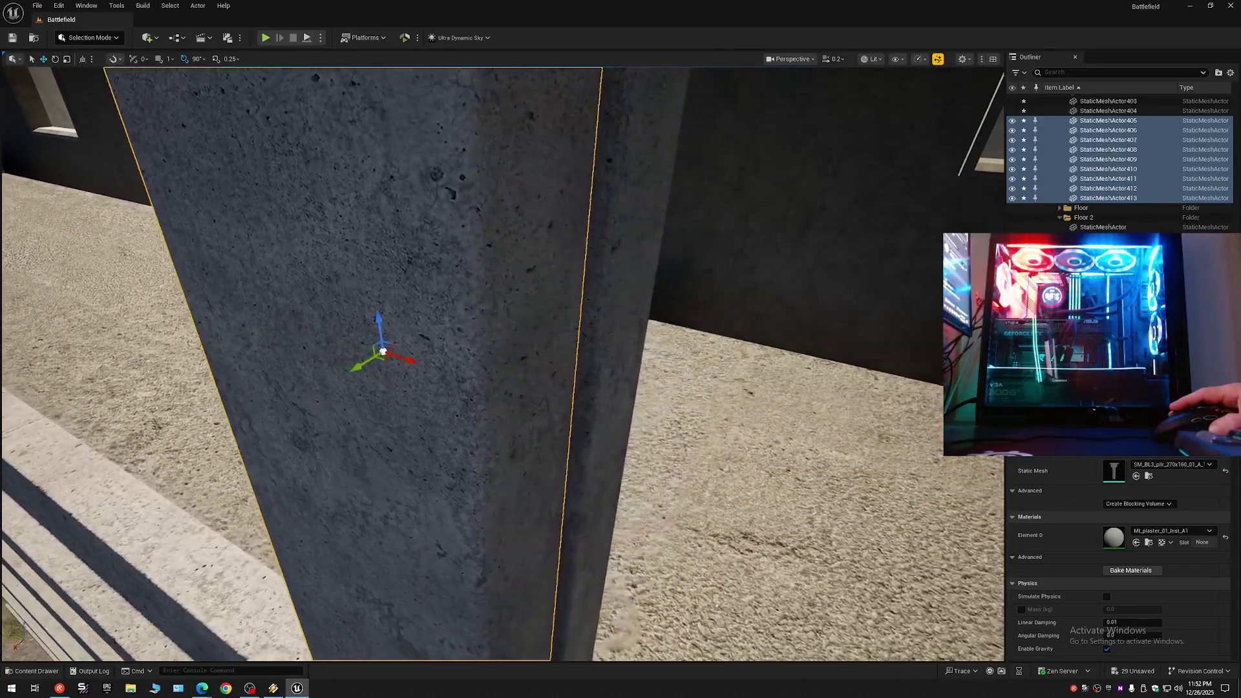
# Undo the trial sideways pillar nudges and slide the copied pillar columns along the balcony.
pyautogui.moveTo(401, 350)
pyautogui.mouseDown()
pyautogui.moveTo(418, 354)
pyautogui.moveTo(388, 351)
pyautogui.moveTo(412, 345)
pyautogui.mouseUp()
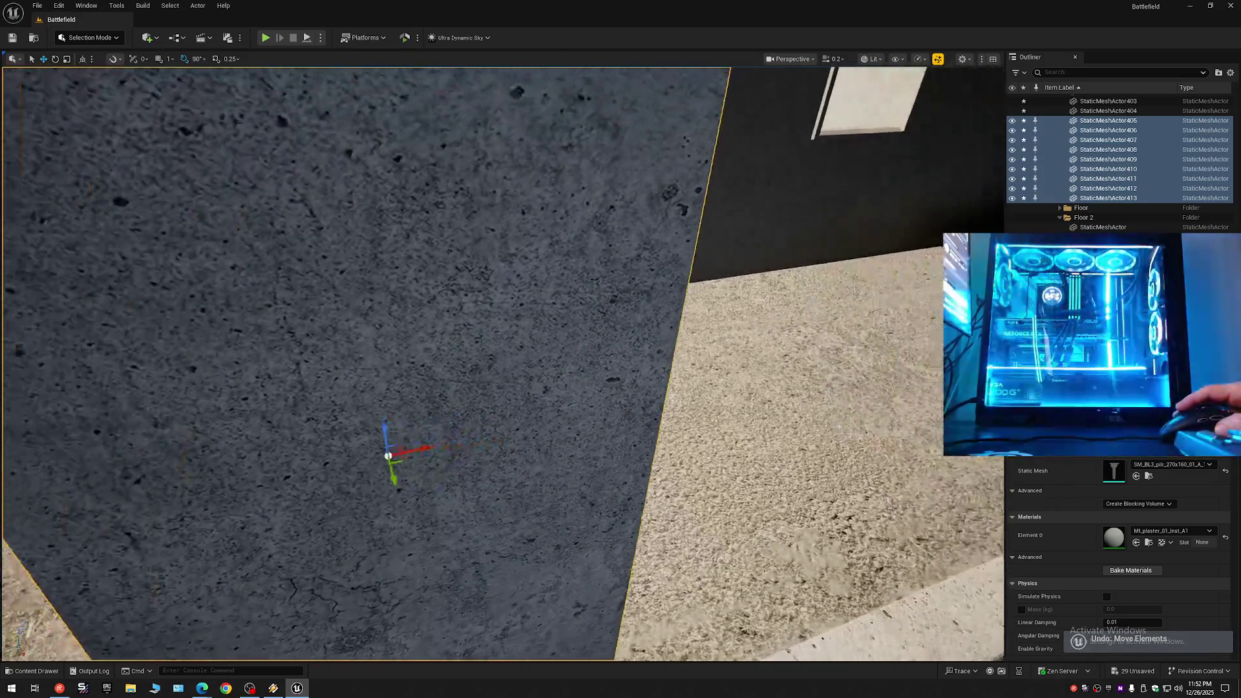
pyautogui.hotkey('ctrl', 'z')
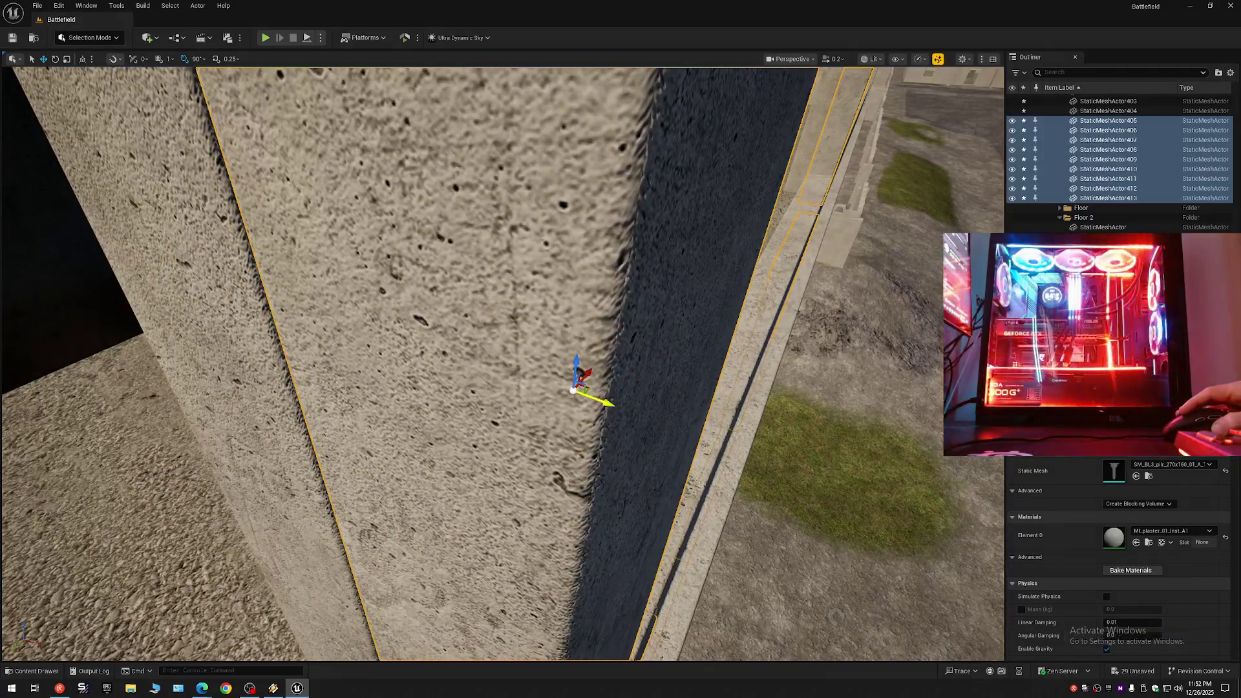
pyautogui.moveTo(603, 401); pyautogui.dragTo(569, 393)
pyautogui.hotkey('ctrl', 'z')
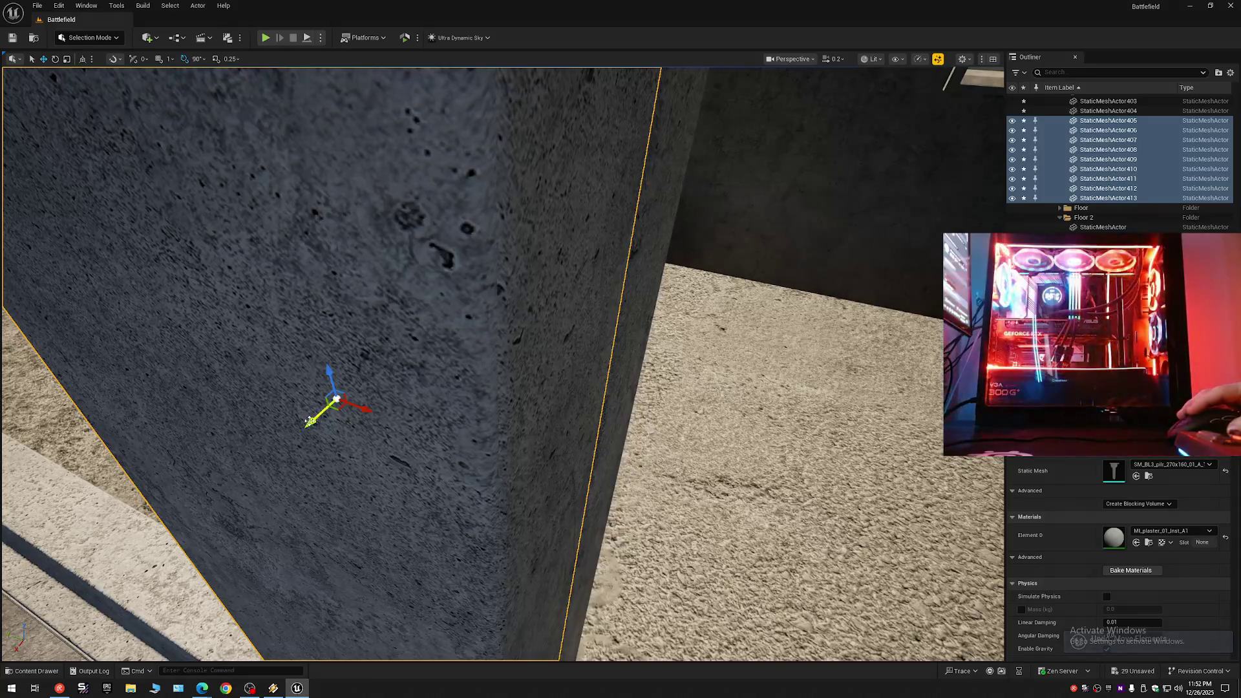
pyautogui.hotkey('ctrl', 'z')
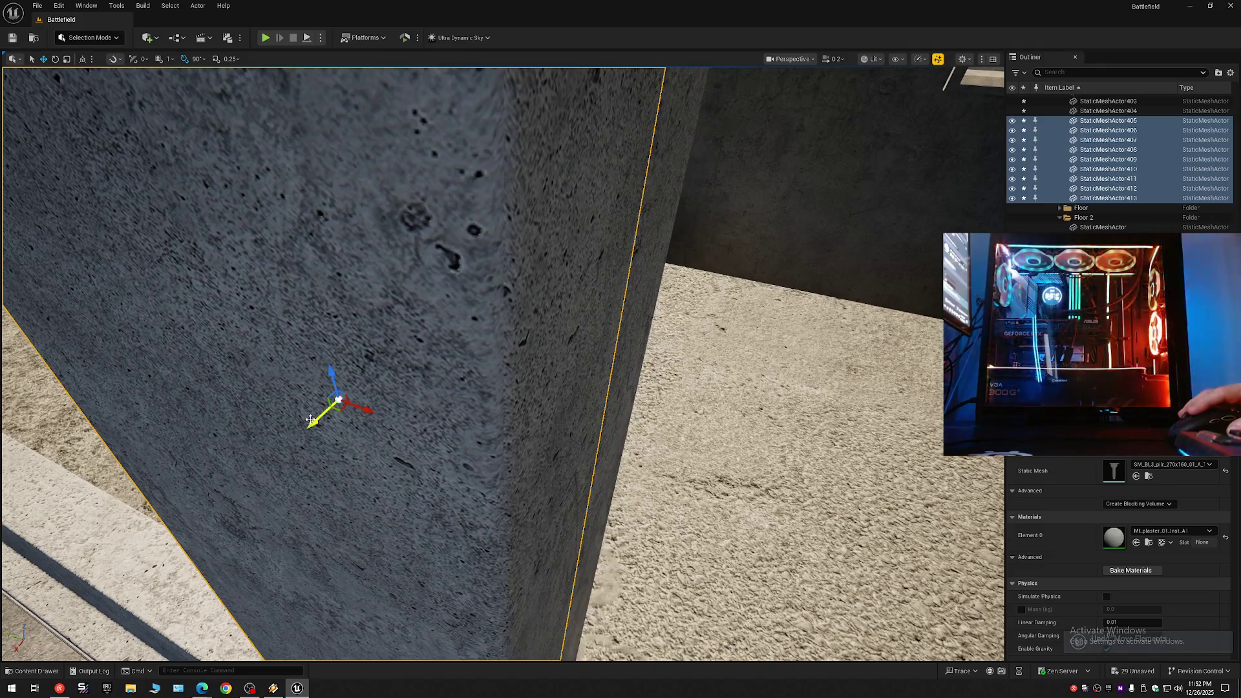
pyautogui.hotkey('ctrl', 'z')
pyautogui.moveTo(339, 399)
pyautogui.mouseDown()
pyautogui.moveTo(641, 399)
pyautogui.moveTo(472, 388)
pyautogui.mouseUp()
pyautogui.moveTo(530, 323)
pyautogui.mouseDown()
pyautogui.moveTo(377, 86)
pyautogui.moveTo(327, 91)
pyautogui.moveTo(471, 82)
pyautogui.moveTo(586, 107)
pyautogui.moveTo(712, 59)
pyautogui.moveTo(773, 103)
pyautogui.moveTo(619, 159)
pyautogui.mouseUp()
pyautogui.moveTo(585, 347); pyautogui.dragTo(357, 350)
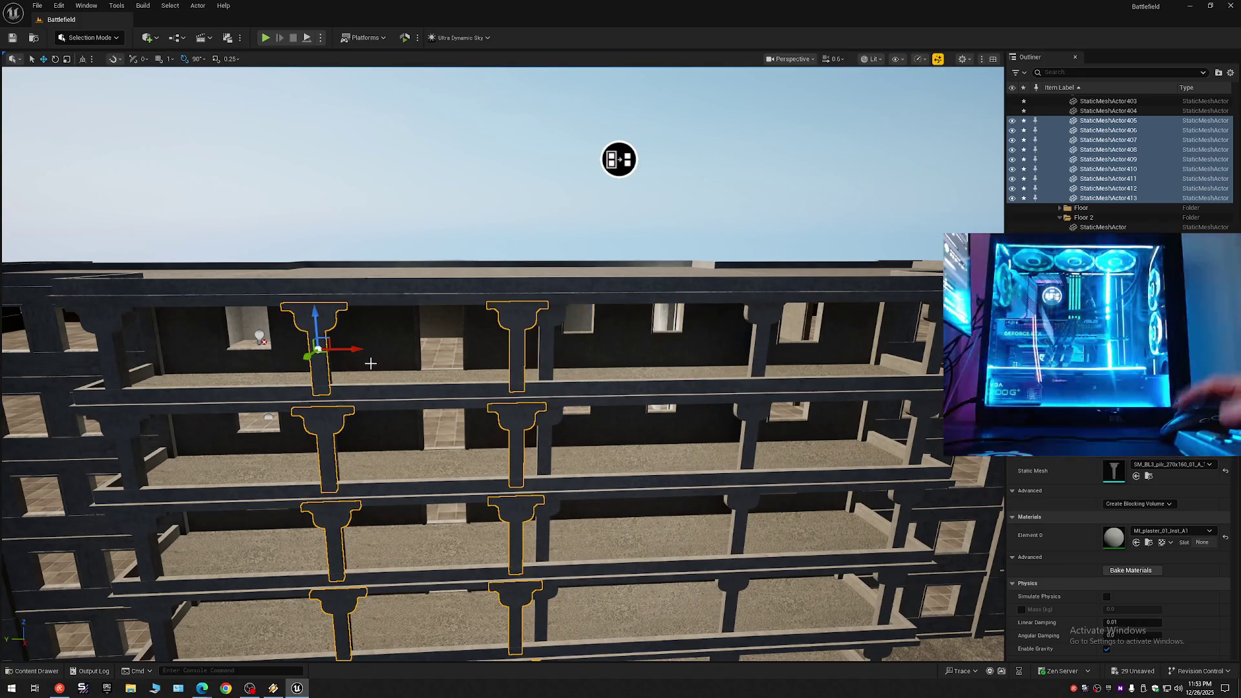
# Undo the column shift, then select and delete the four copied pillars.
pyautogui.hotkey('ctrl', 'z')
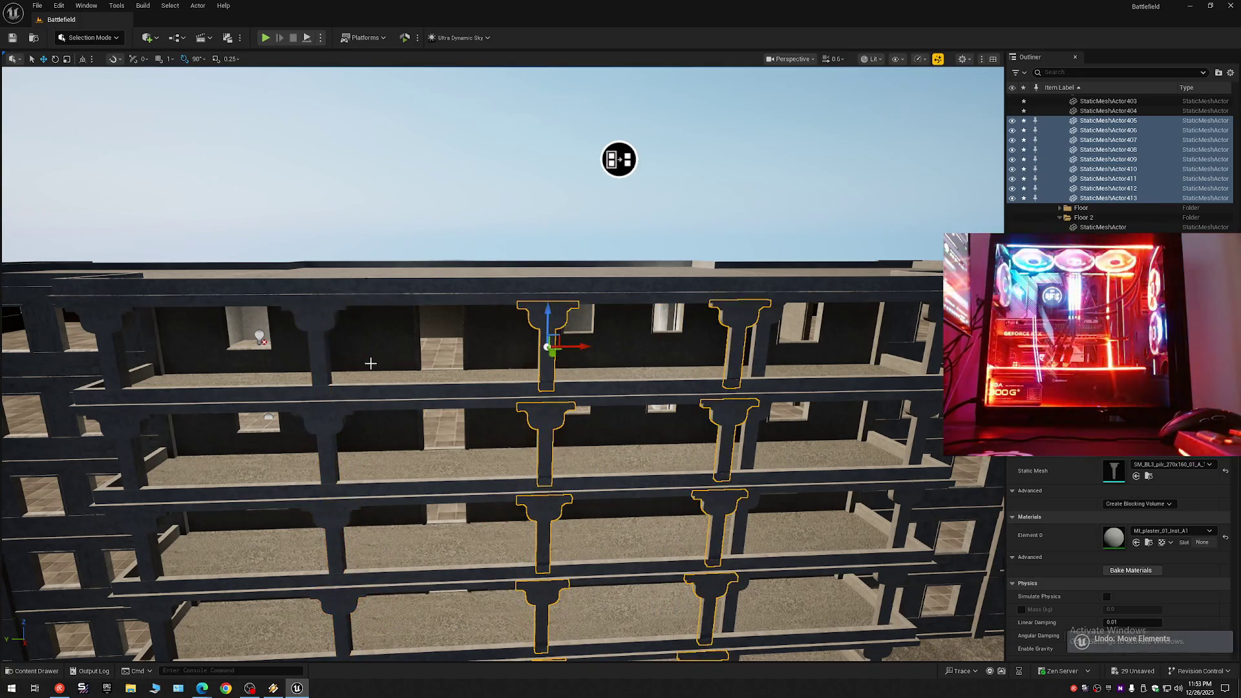
pyautogui.moveTo(619, 159)
pyautogui.mouseDown()
pyautogui.moveTo(554, 125)
pyautogui.moveTo(468, 451)
pyautogui.mouseUp()
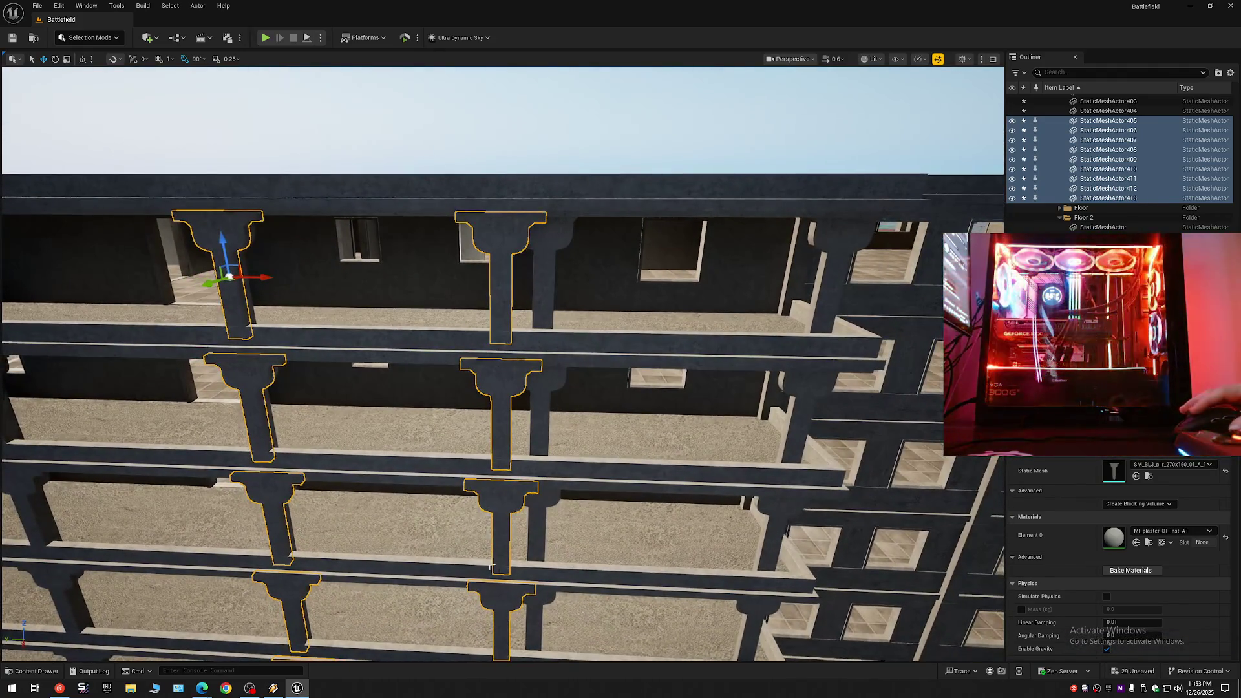
pyautogui.click(505, 484)
pyautogui.keyDown('ctrl'); pyautogui.click(505, 485); pyautogui.keyUp('ctrl')
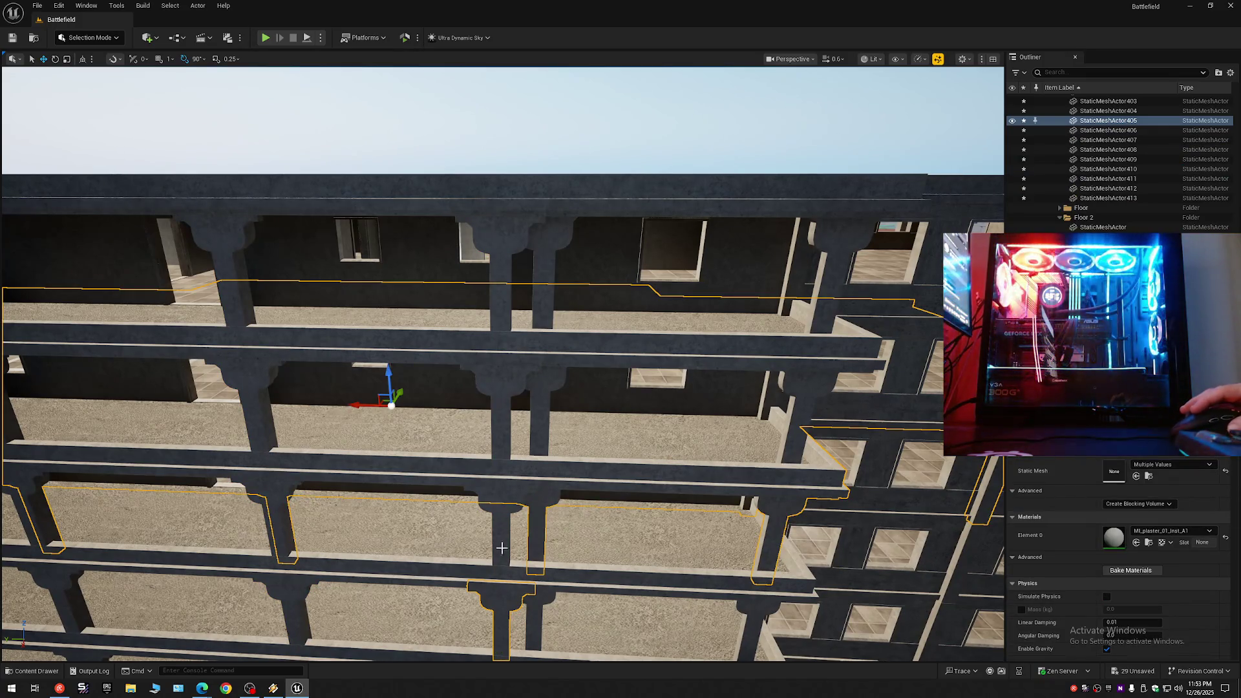
pyautogui.click(502, 614)
pyautogui.keyDown('ctrl'); pyautogui.click(502, 517); pyautogui.keyUp('ctrl')
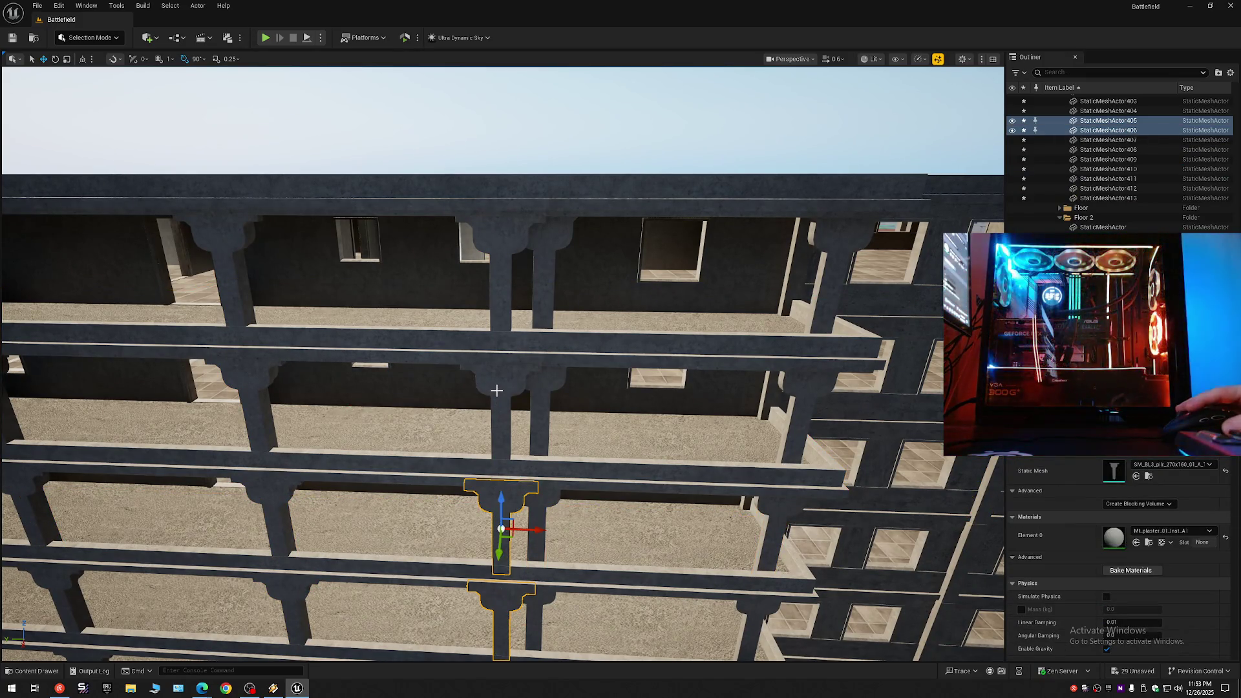
pyautogui.keyDown('ctrl'); pyautogui.click(496, 391); pyautogui.keyUp('ctrl')
pyautogui.keyDown('ctrl'); pyautogui.click(501, 271); pyautogui.keyUp('ctrl')
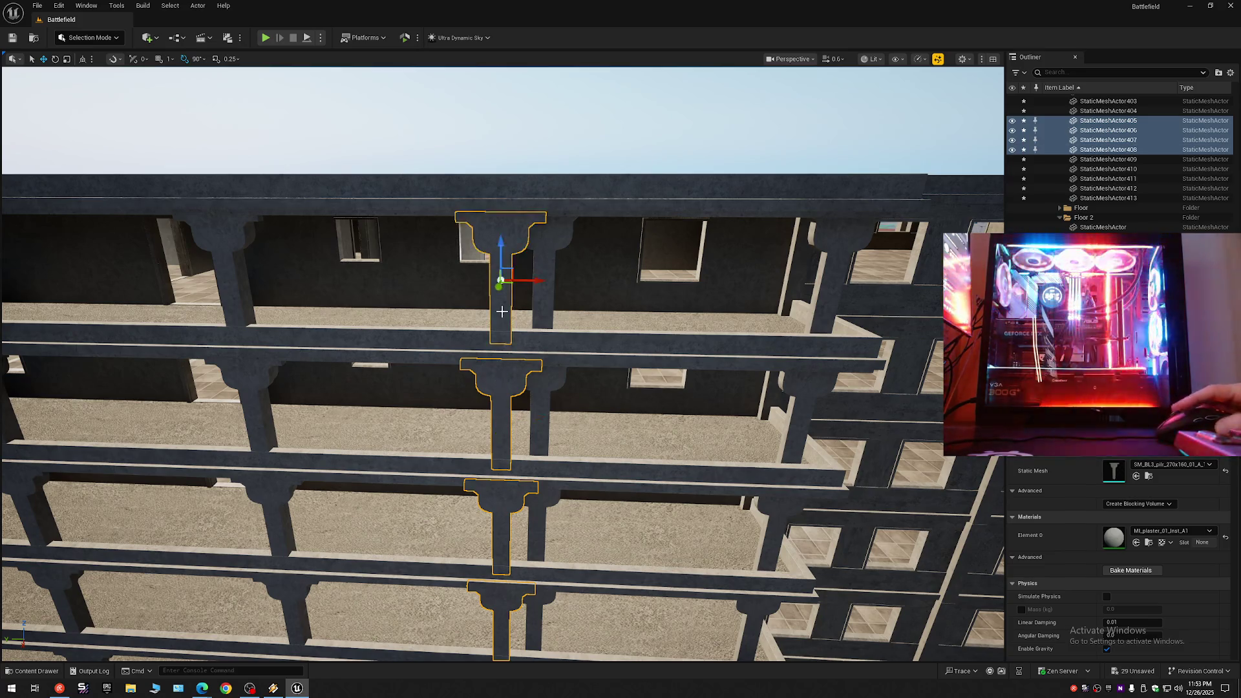
pyautogui.press('Delete')
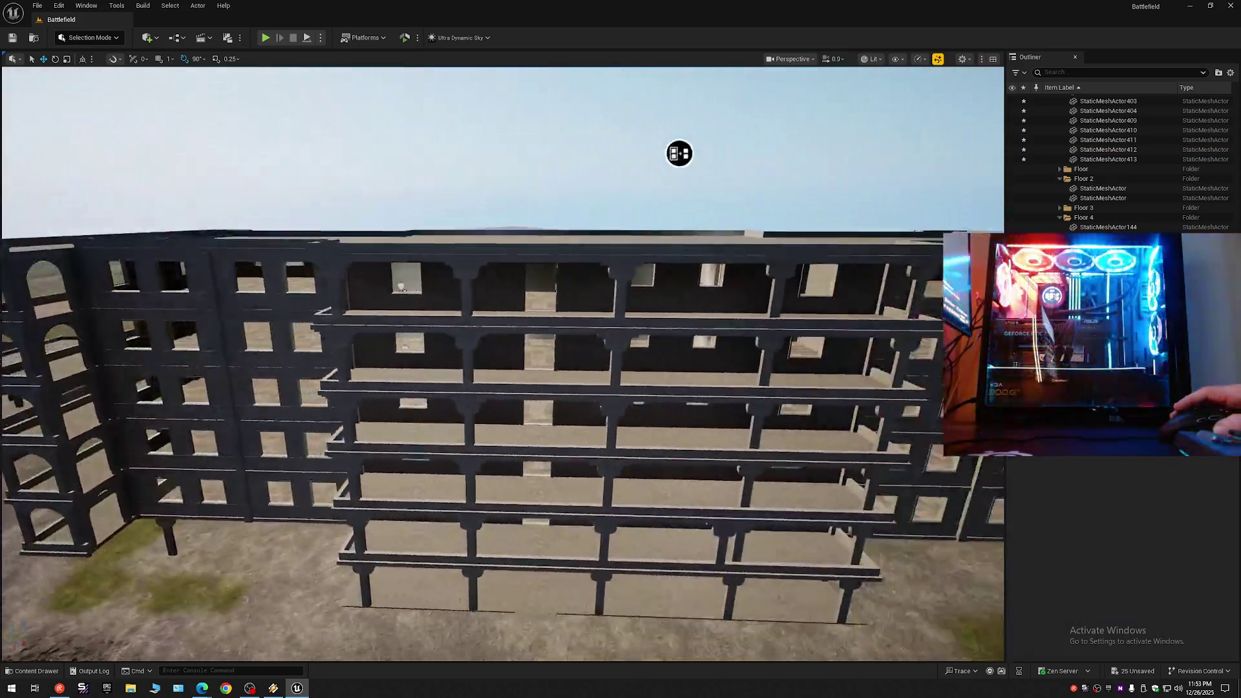
# Copy a balcony pillar up one floor with an Alt-drag.
pyautogui.moveTo(679, 153)
pyautogui.mouseDown()
pyautogui.moveTo(748, 139)
pyautogui.moveTo(792, 74)
pyautogui.mouseUp()
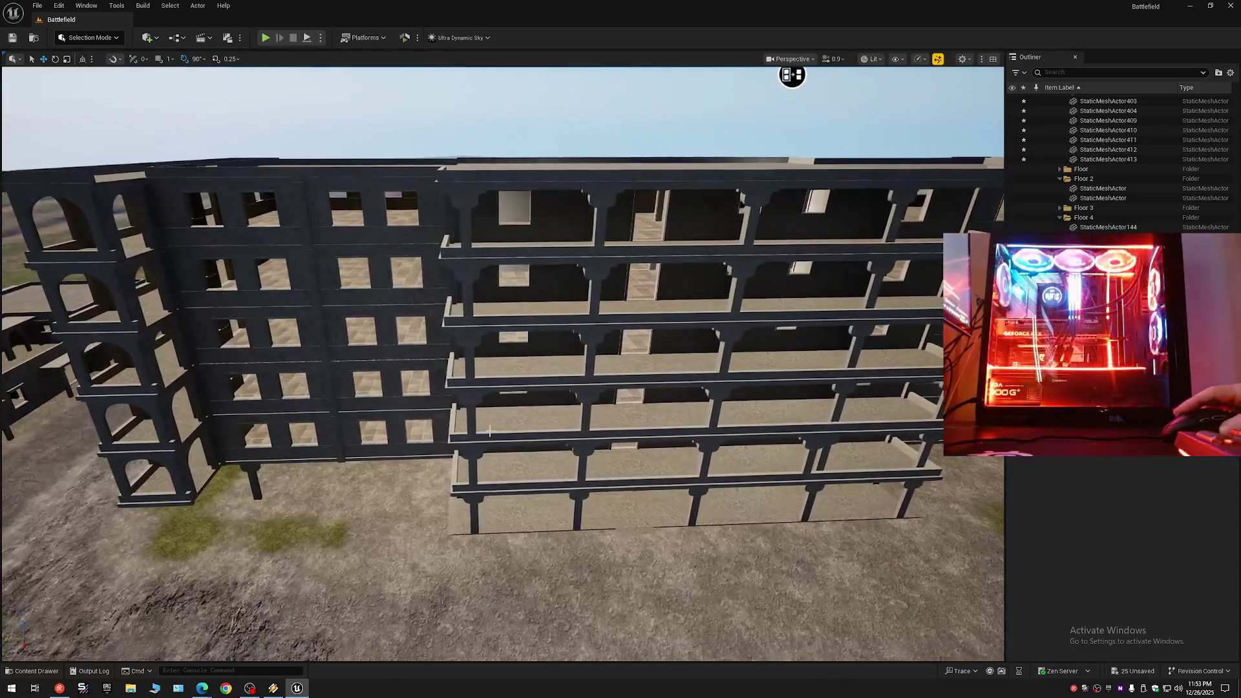
pyautogui.click(474, 500)
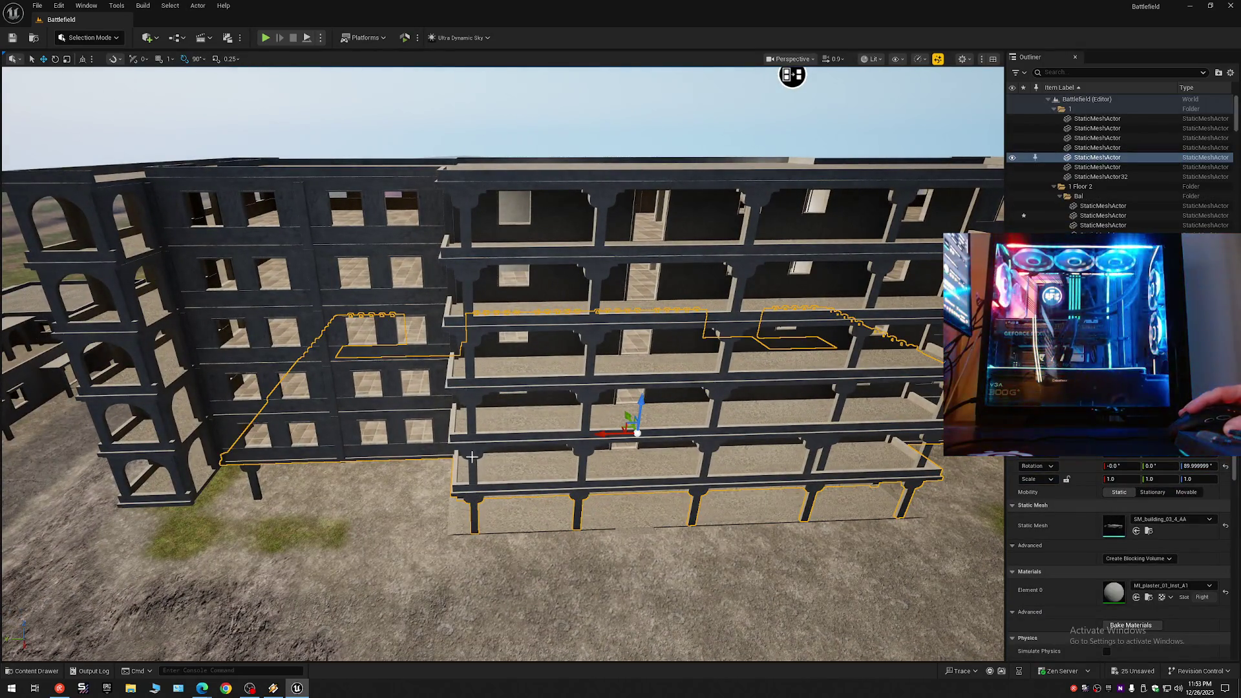
pyautogui.click(472, 453)
pyautogui.moveTo(471, 437); pyautogui.dragTo(469, 349)
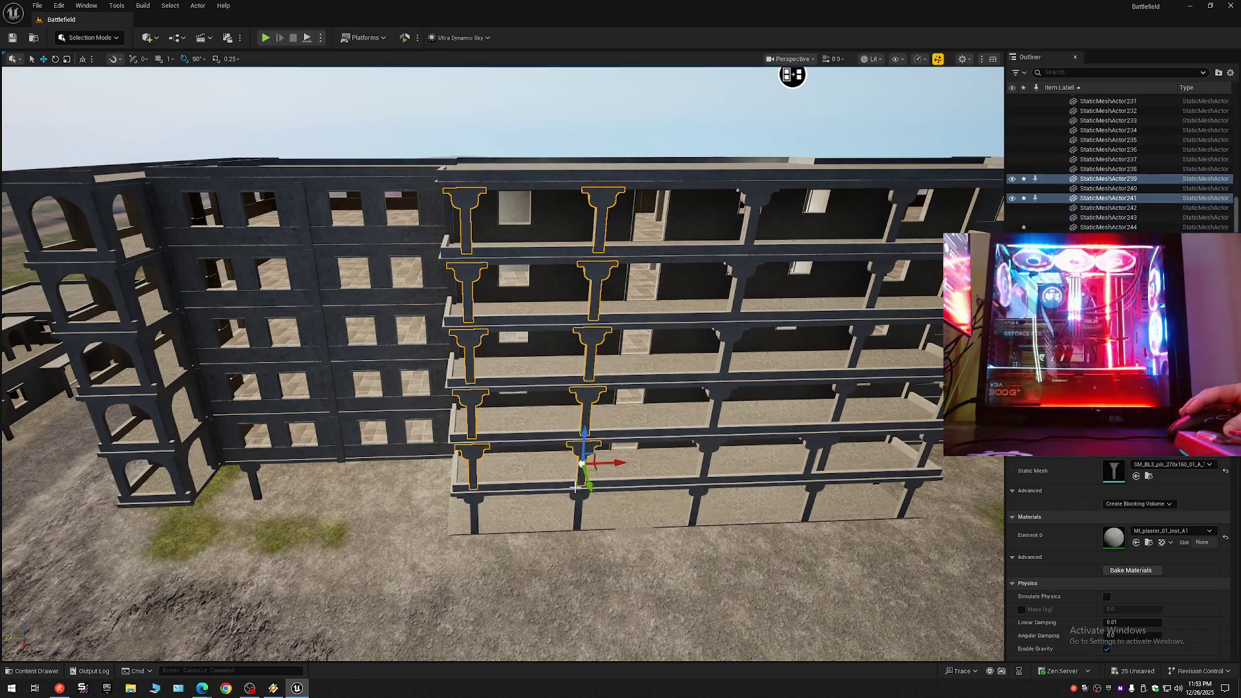
# Duplicate the selected pillars with Ctrl+D and slide the copies right, undoing a stray sideways move.
pyautogui.click(585, 487)
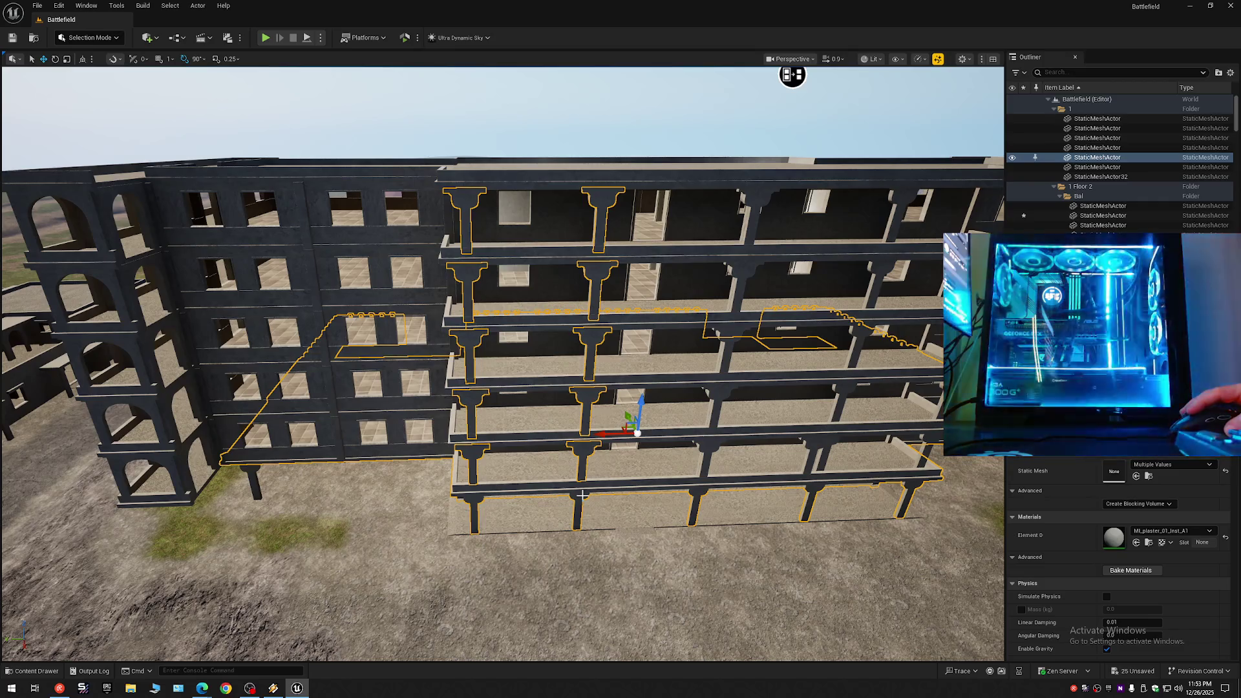
pyautogui.keyDown('ctrl'); pyautogui.click(580, 495); pyautogui.keyUp('ctrl')
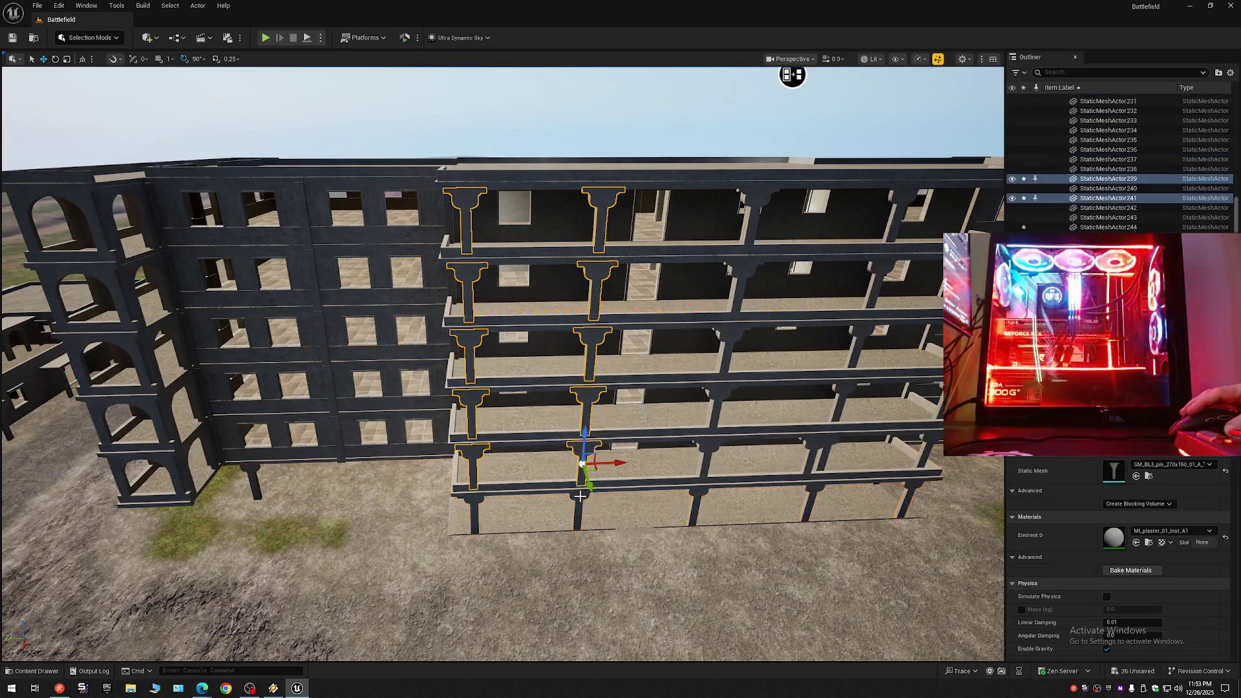
pyautogui.hotkey('ctrl', 'd')
pyautogui.moveTo(605, 465)
pyautogui.mouseDown()
pyautogui.moveTo(653, 460)
pyautogui.moveTo(627, 453)
pyautogui.mouseUp()
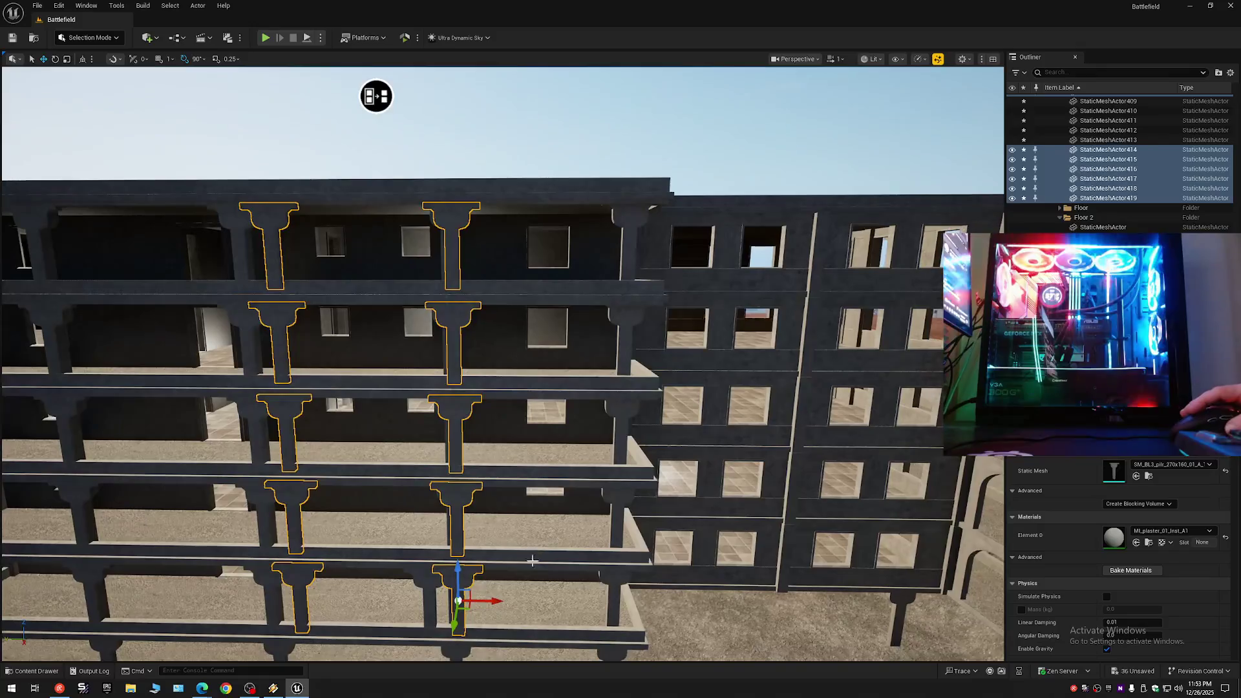
pyautogui.moveTo(479, 592)
pyautogui.mouseDown()
pyautogui.moveTo(649, 591)
pyautogui.moveTo(556, 543)
pyautogui.moveTo(421, 428)
pyautogui.mouseUp()
pyautogui.scroll(-3, 604, 566)
pyautogui.moveTo(387, 359)
pyautogui.mouseDown()
pyautogui.moveTo(416, 358)
pyautogui.moveTo(401, 408)
pyautogui.moveTo(529, 383)
pyautogui.moveTo(472, 350)
pyautogui.moveTo(535, 352)
pyautogui.moveTo(446, 404)
pyautogui.moveTo(453, 394)
pyautogui.mouseUp()
pyautogui.hotkey('ctrl', 'z')
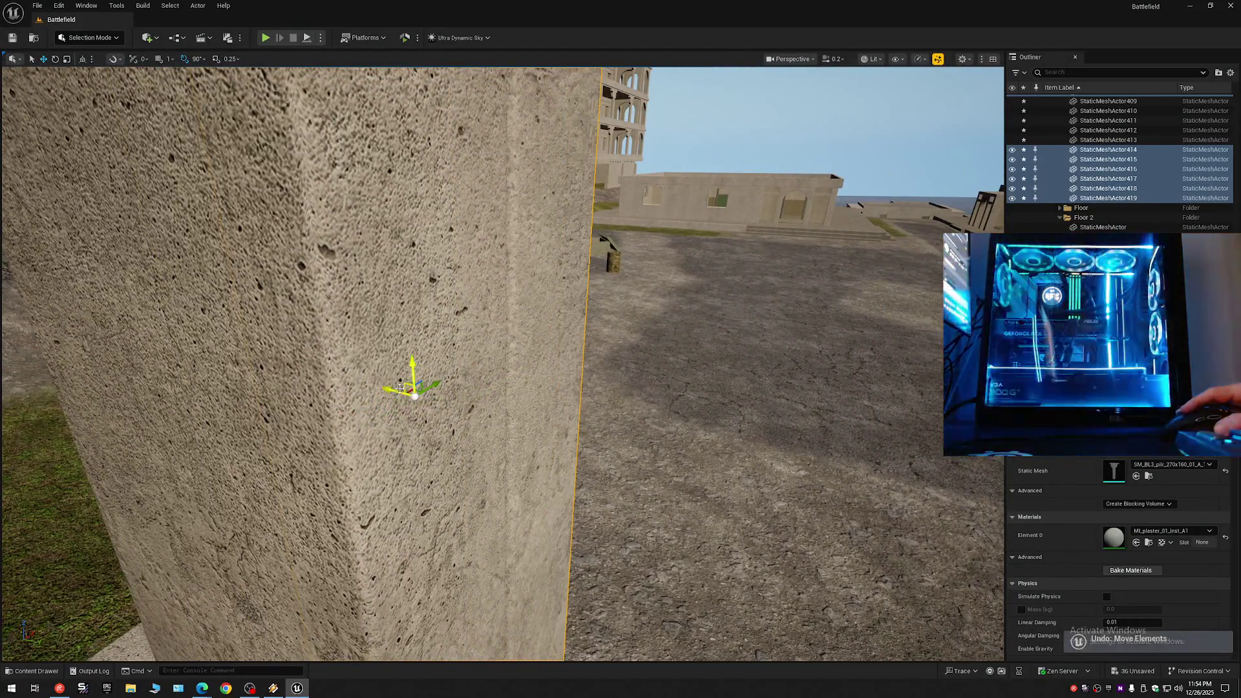
pyautogui.moveTo(453, 394)
pyautogui.mouseDown()
pyautogui.moveTo(363, 388)
pyautogui.moveTo(362, 375)
pyautogui.moveTo(414, 404)
pyautogui.mouseUp()
pyautogui.click(1230, 73)
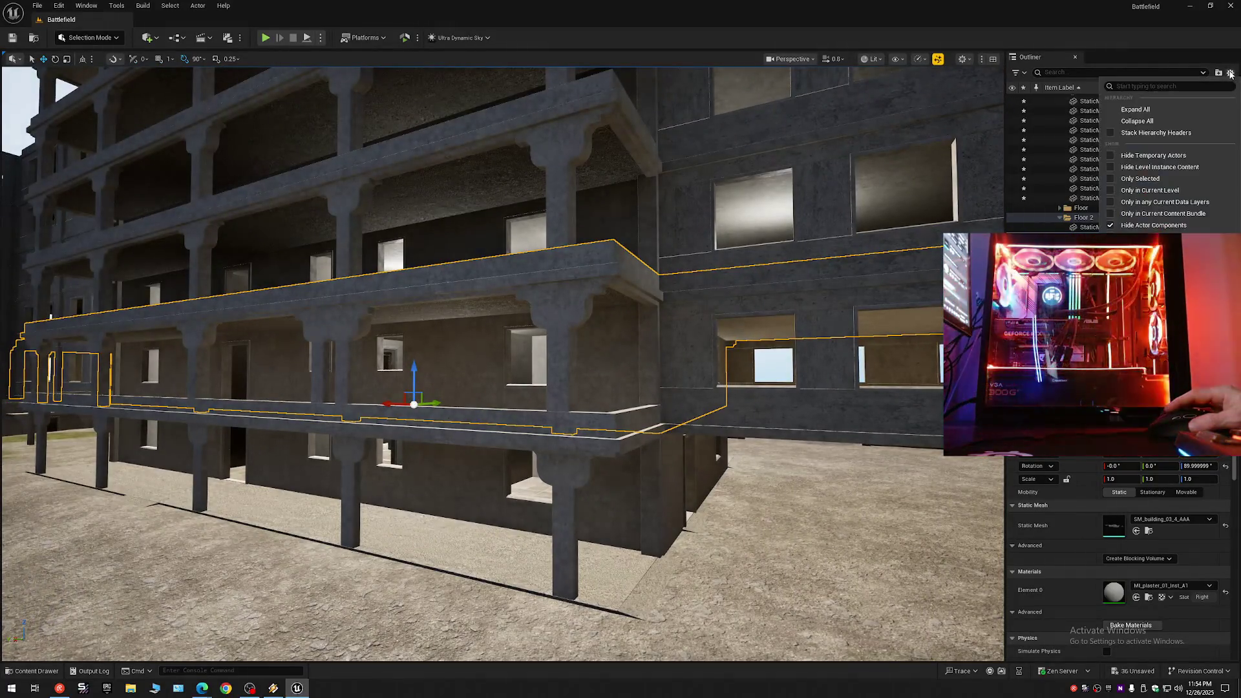
# Collapse the Outliner and expand Battlefield (Editor) to show its top-level folders.
pyautogui.click(1146, 121)
pyautogui.click(1052, 98)
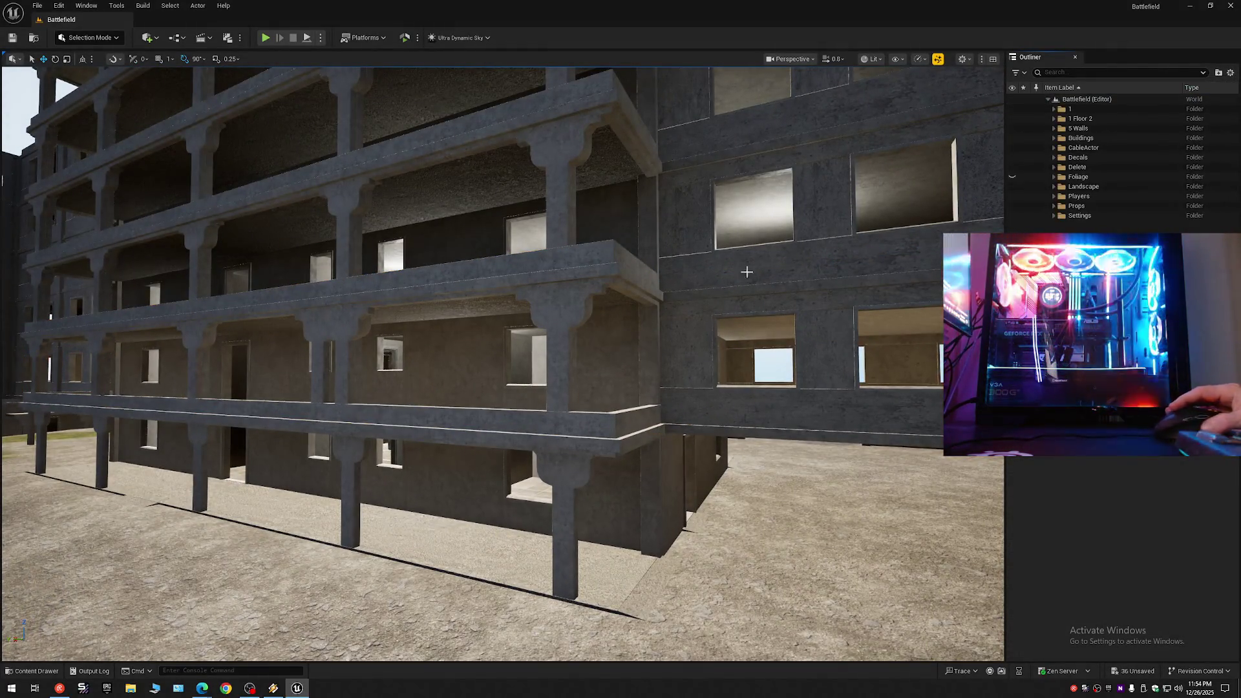
pyautogui.scroll(-1, 503, 362)
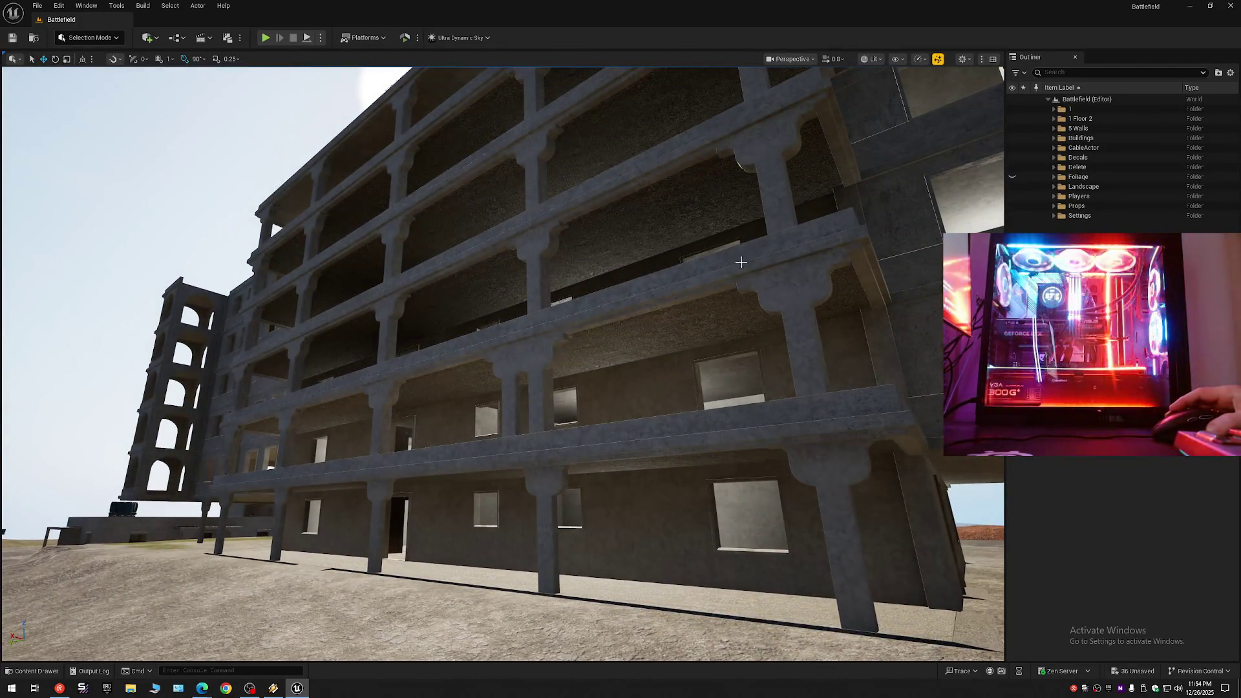
# Fly along the balcony building's facade and under its arcade walkway to inspect the pillars.
pyautogui.press('w')
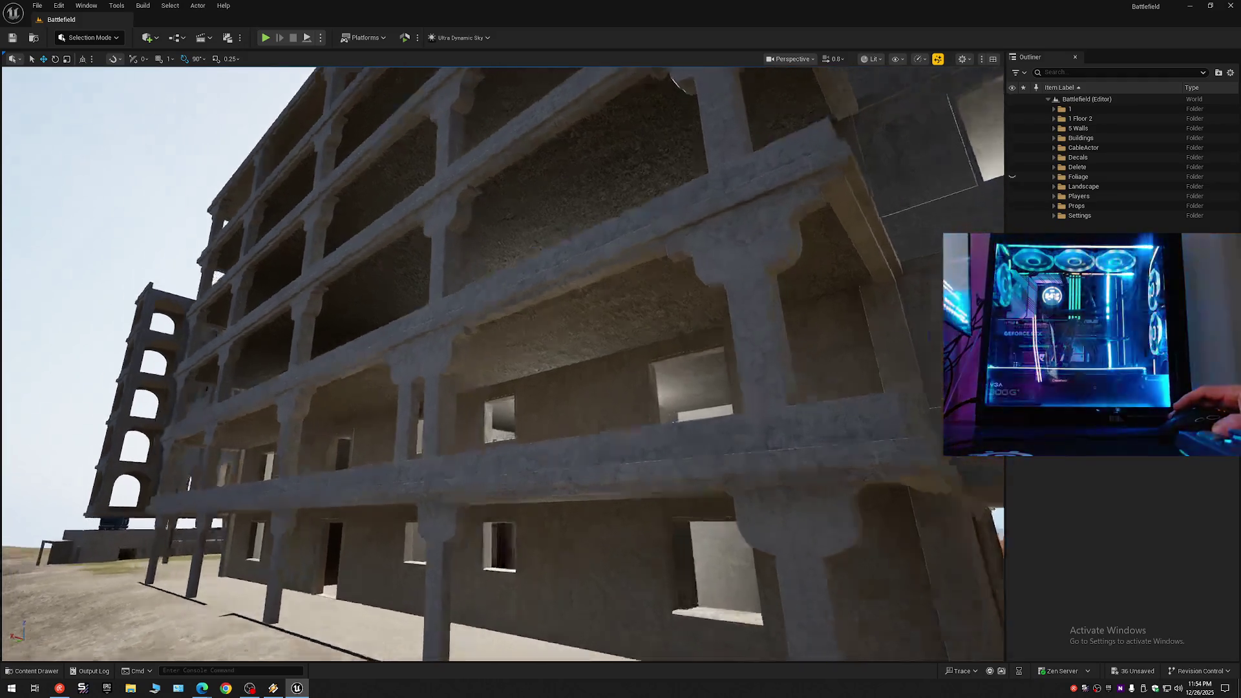
pyautogui.press('d')
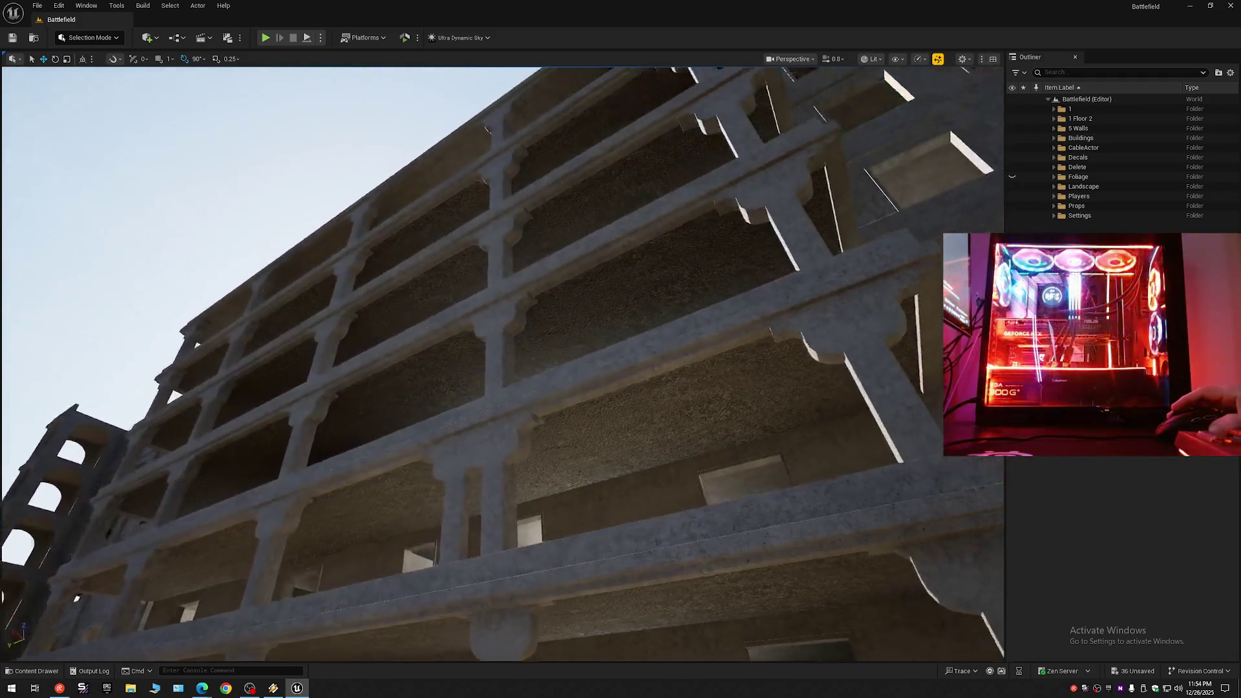
pyautogui.press('a')
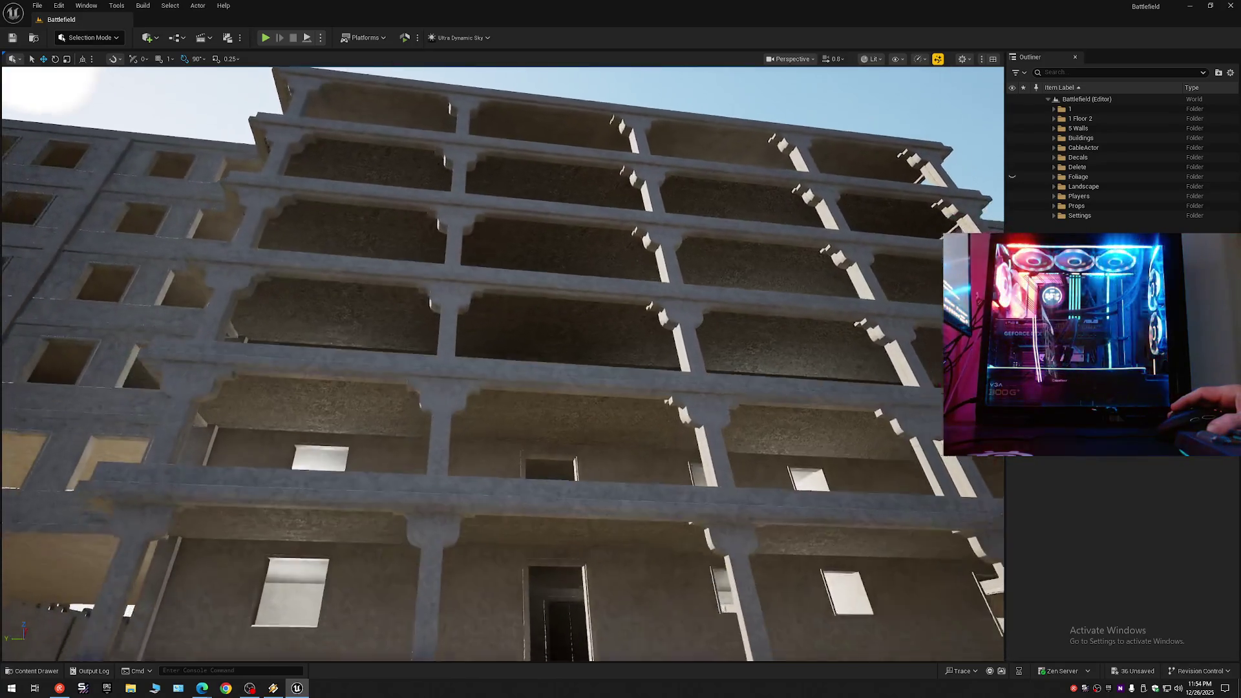
pyautogui.press('q')
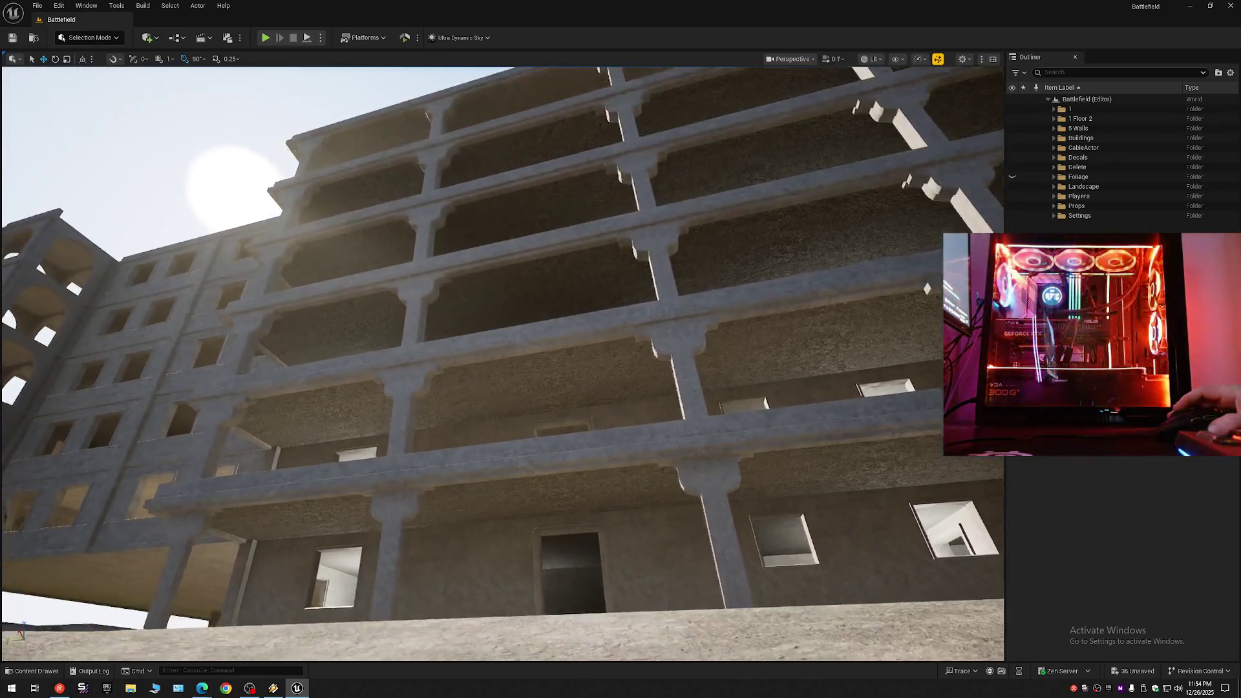
pyautogui.scroll(-1, 501, 362)
pyautogui.press('w')
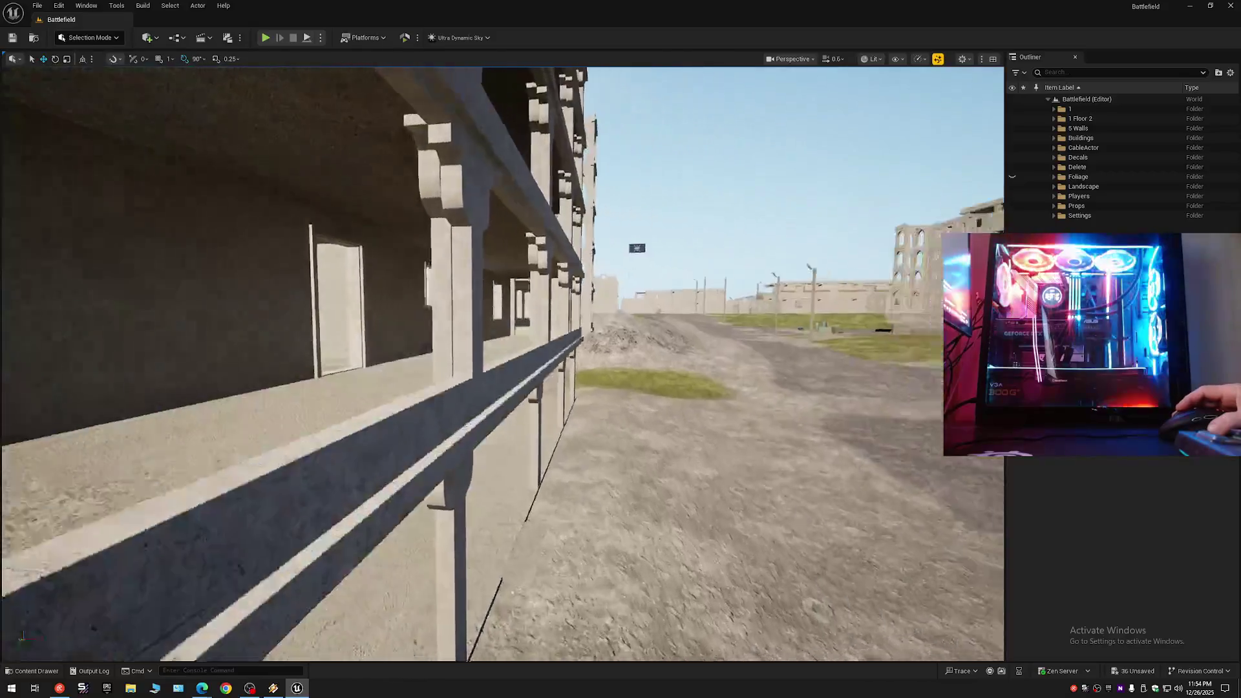
pyautogui.scroll(-1, 502, 363)
pyautogui.press('d')
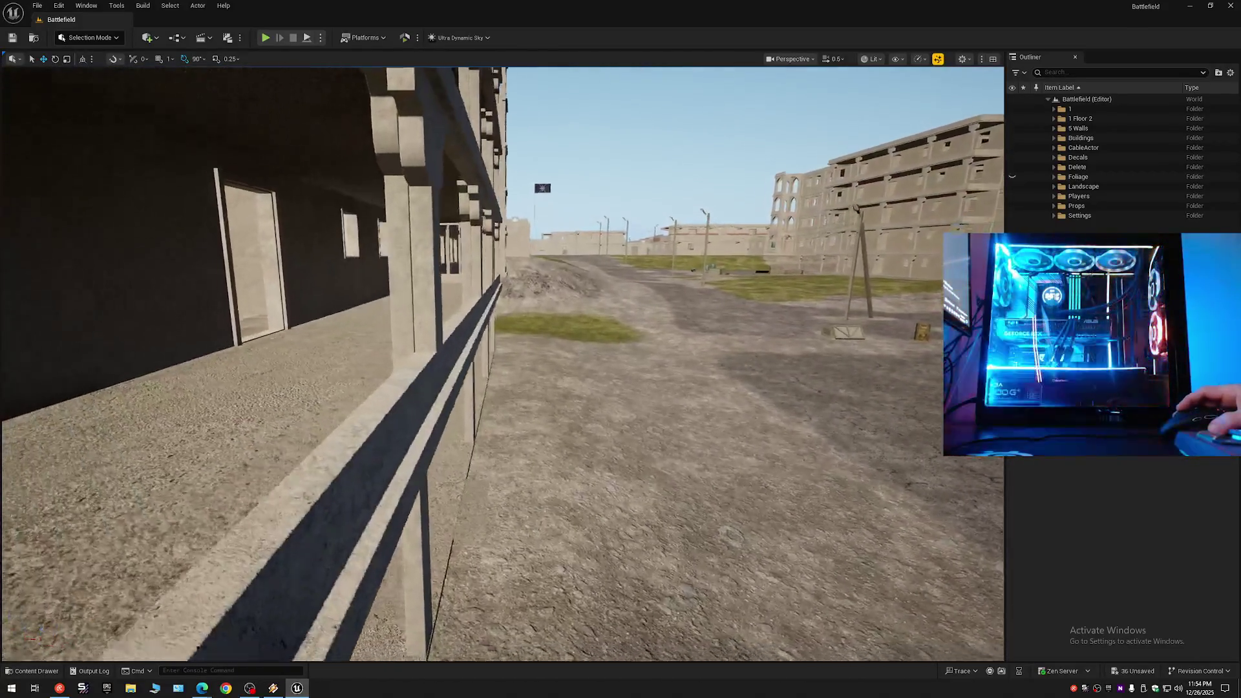
pyautogui.press('d')
pyautogui.scroll(-1, 501, 362)
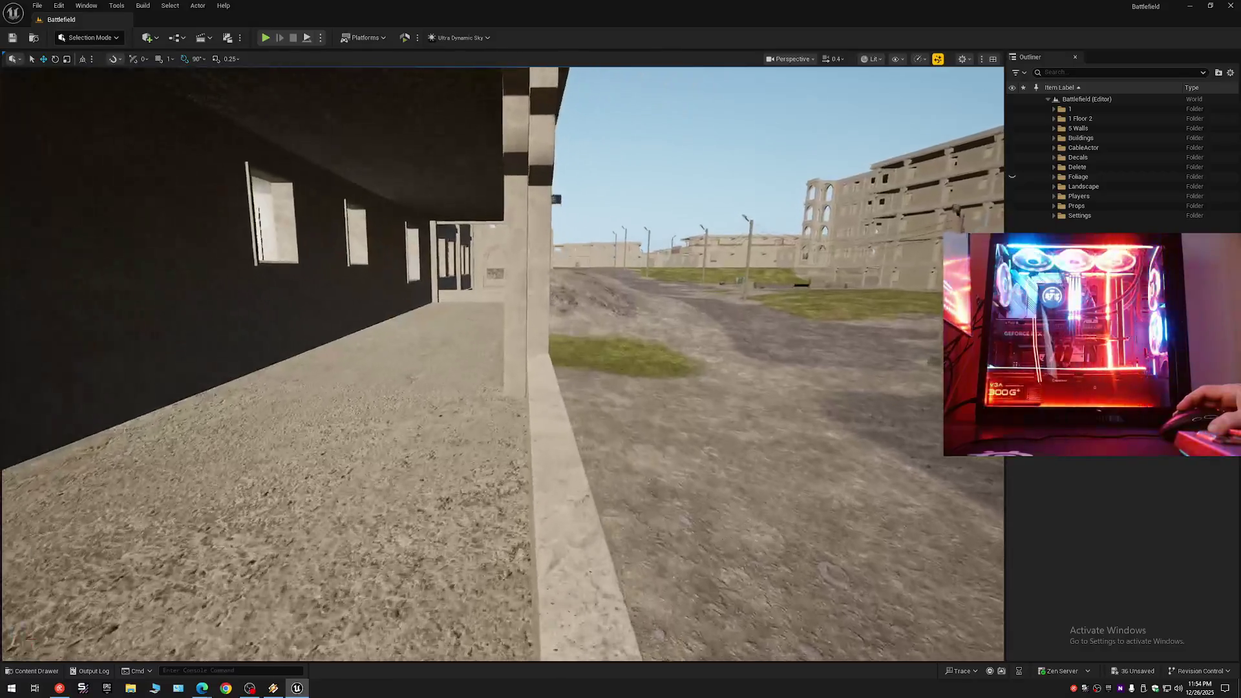
pyautogui.press('s')
pyautogui.scroll(4, 502, 363)
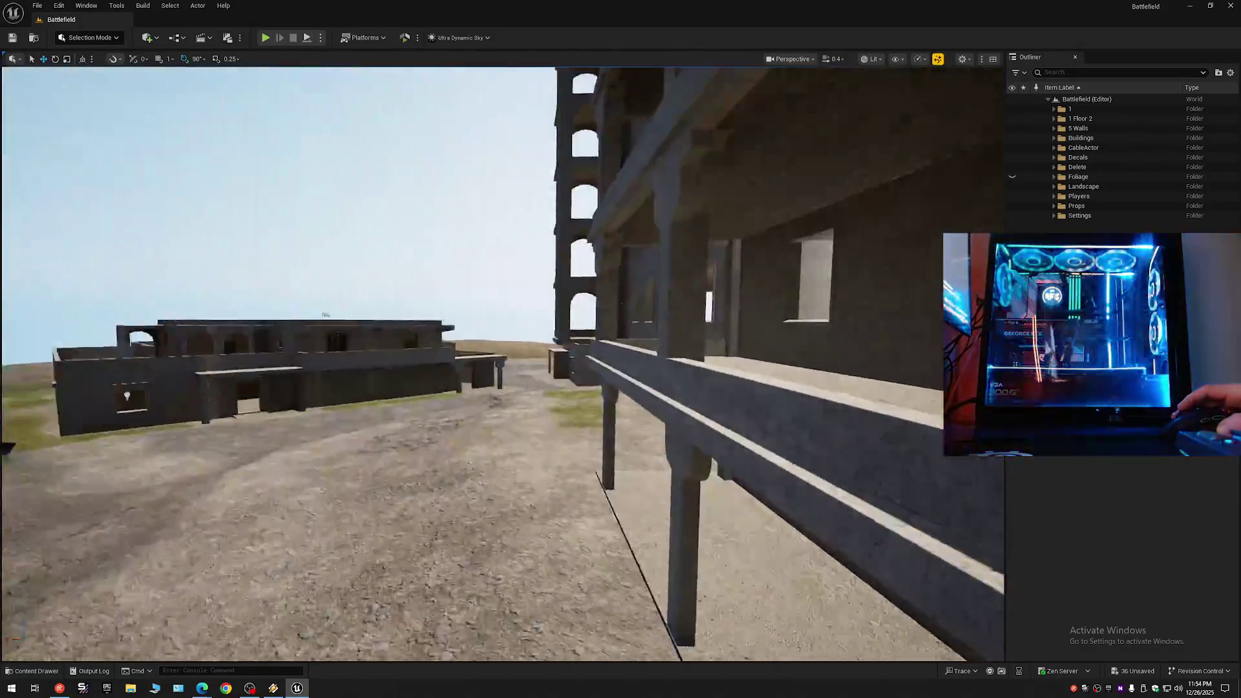
# Survey the tall dark, arched and light buildings, then return and select a top-floor balcony pillar.
pyautogui.press('w')
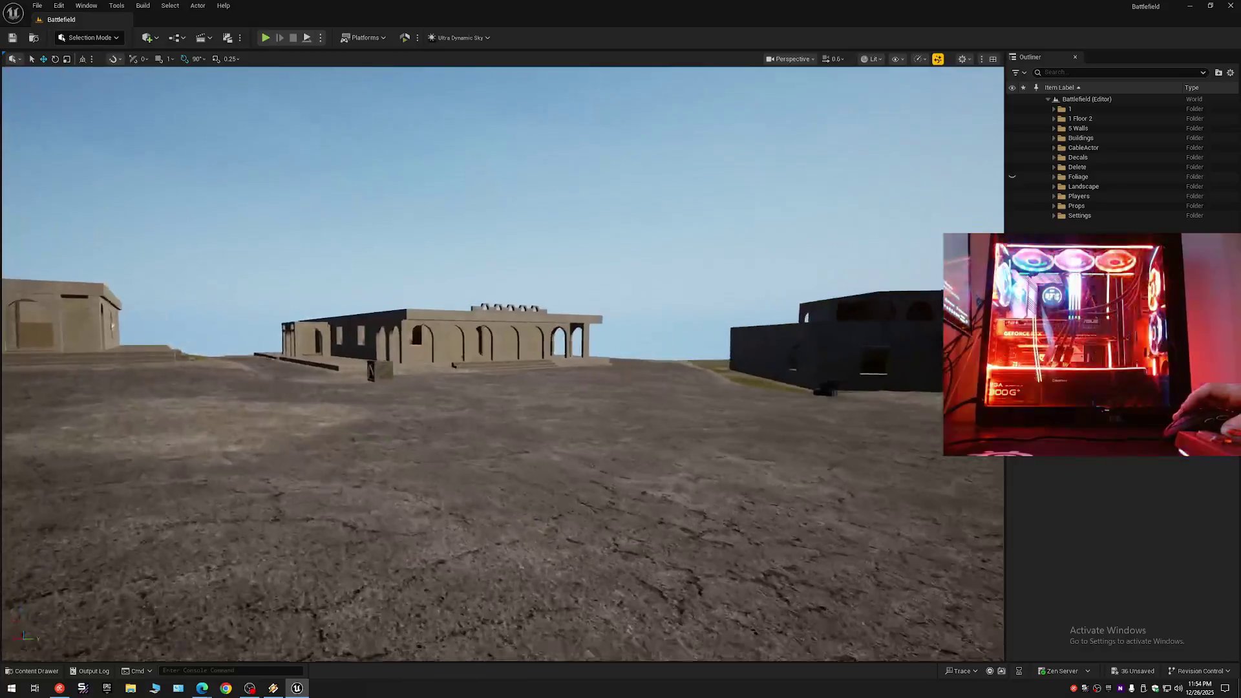
pyautogui.scroll(-2, 502, 362)
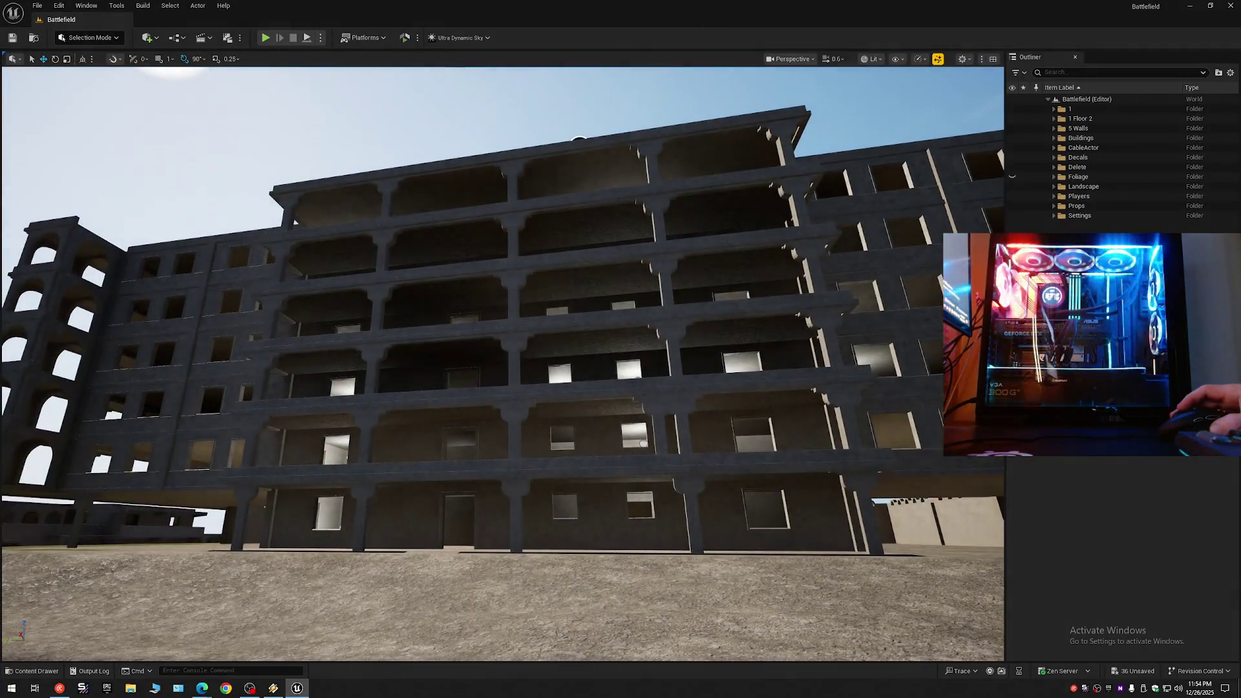
pyautogui.press('s')
pyautogui.scroll(3, 502, 362)
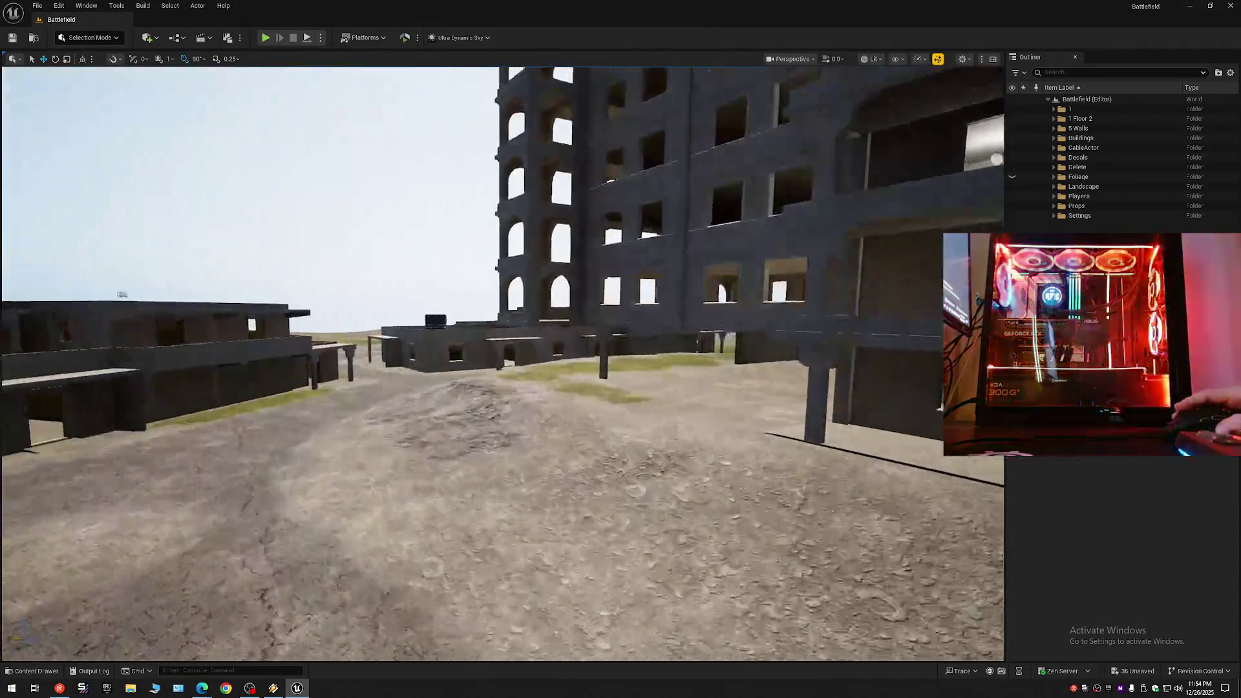
pyautogui.press('w')
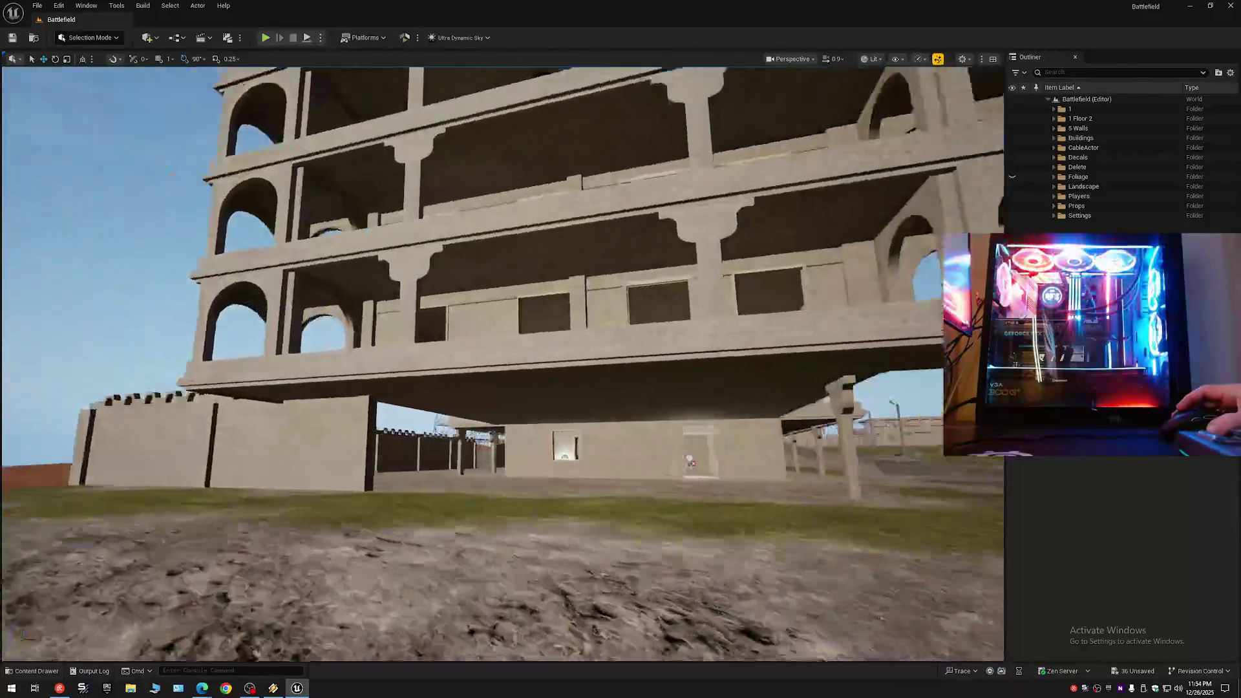
pyautogui.scroll(-1, 502, 362)
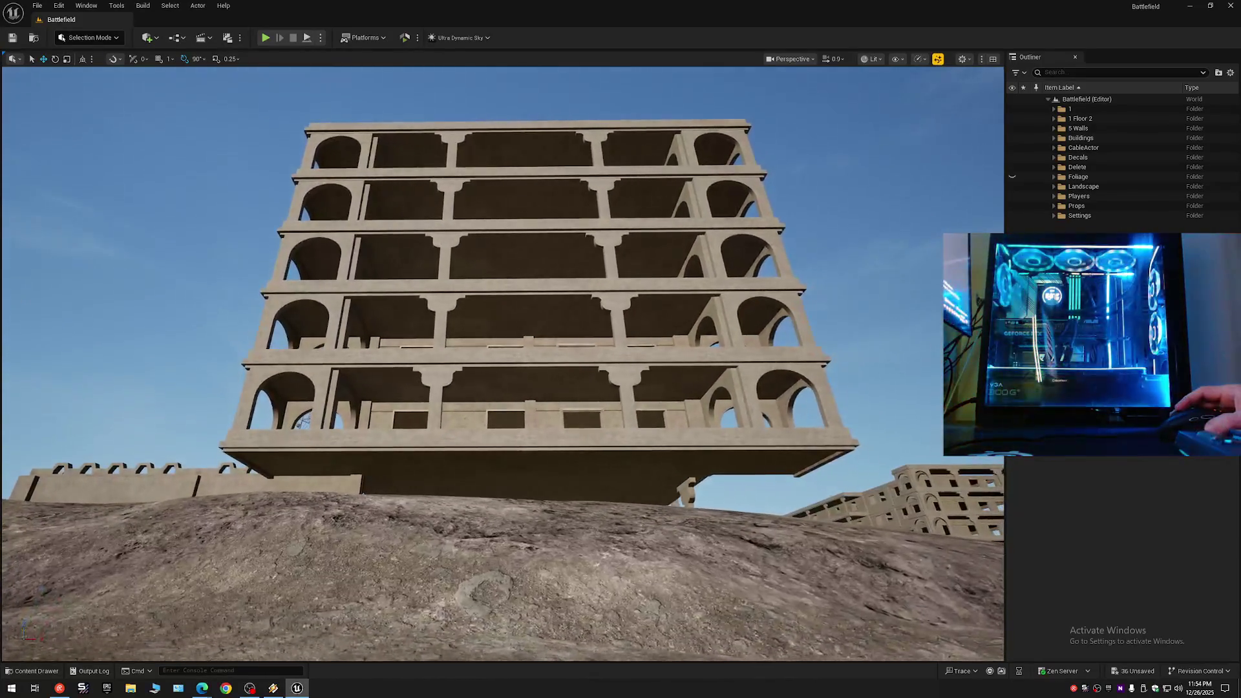
pyautogui.press('w')
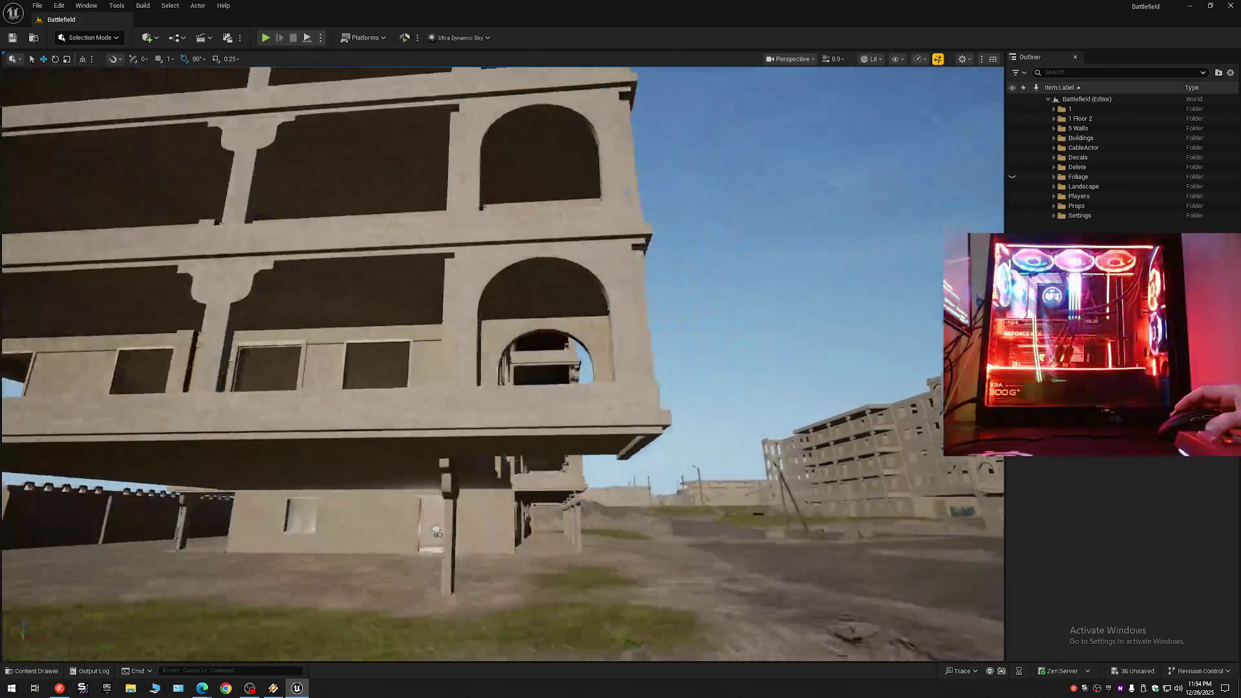
pyautogui.press('w')
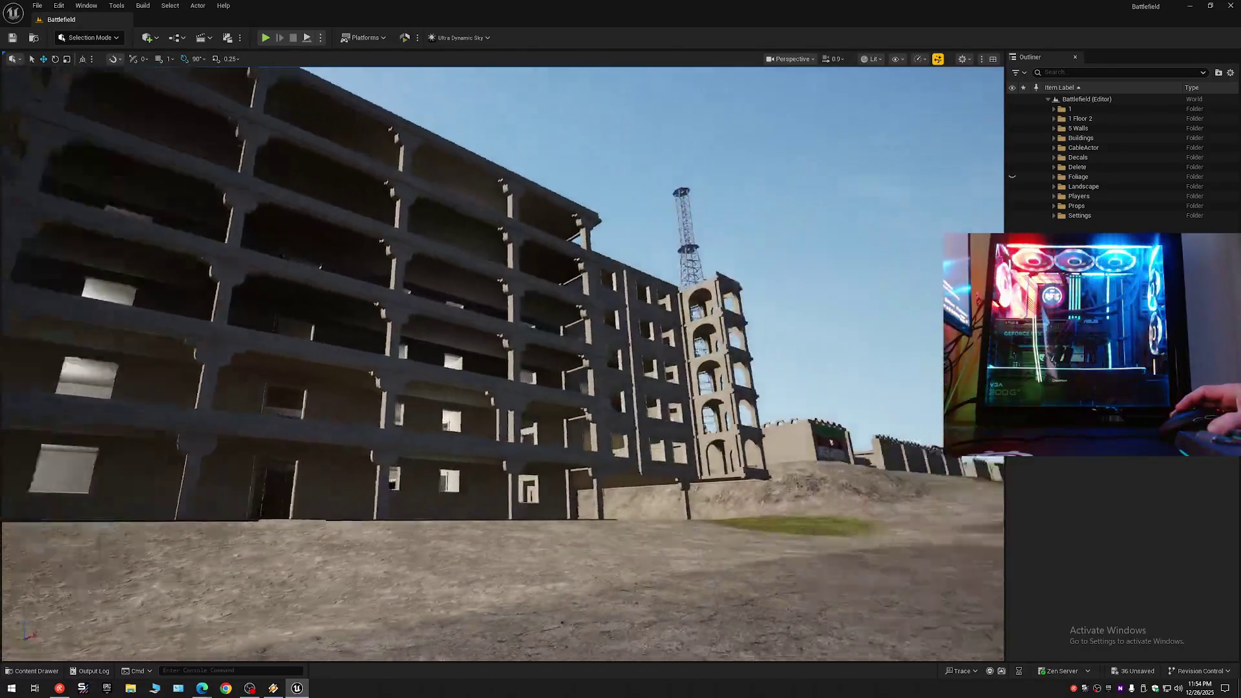
pyautogui.press('s')
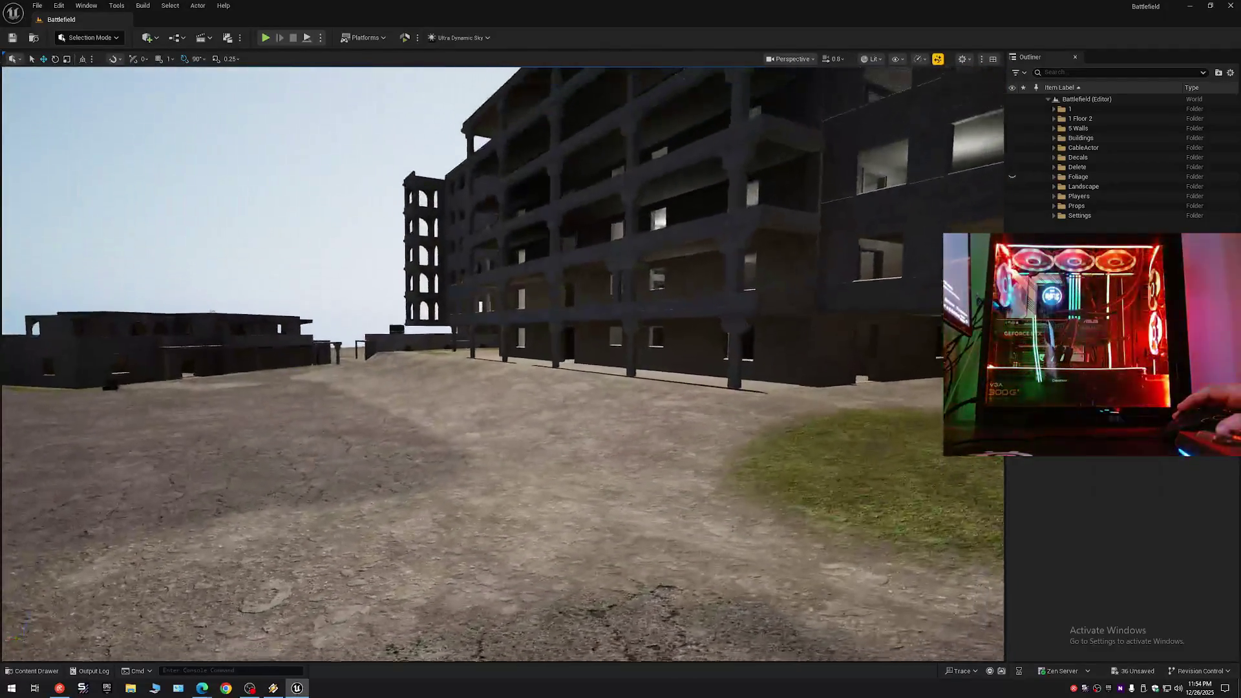
pyautogui.press('w')
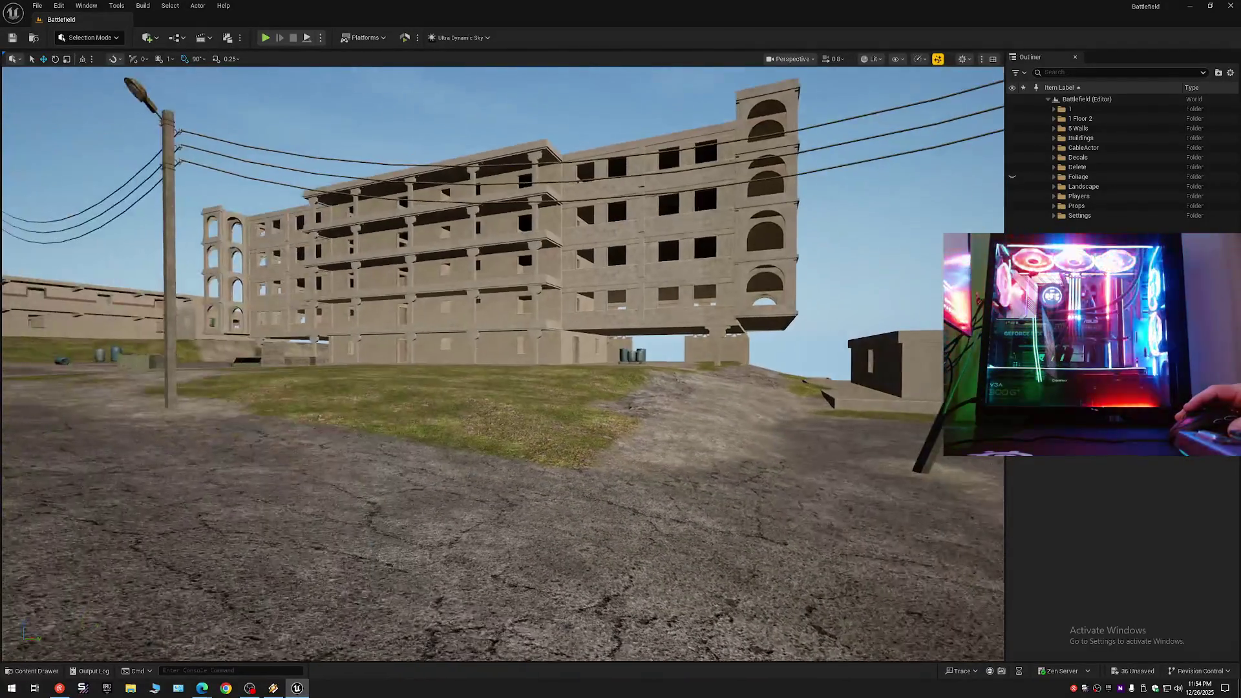
pyautogui.press('w')
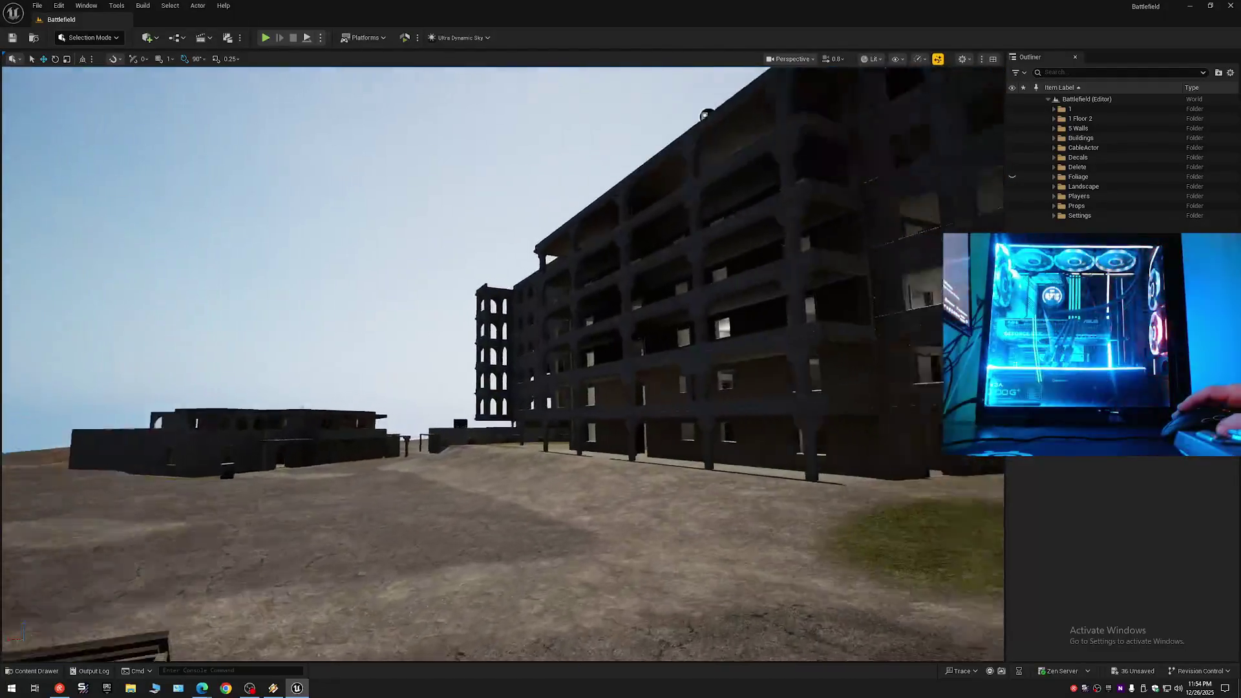
pyautogui.press('s')
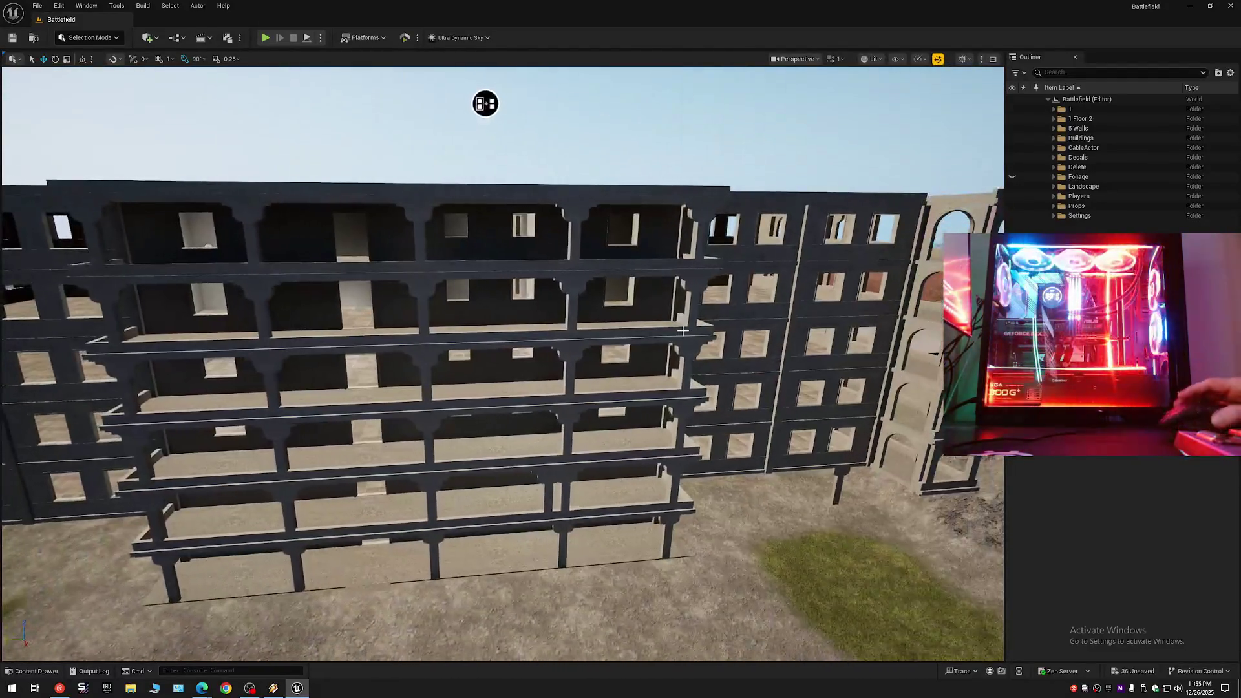
pyautogui.click(86, 212)
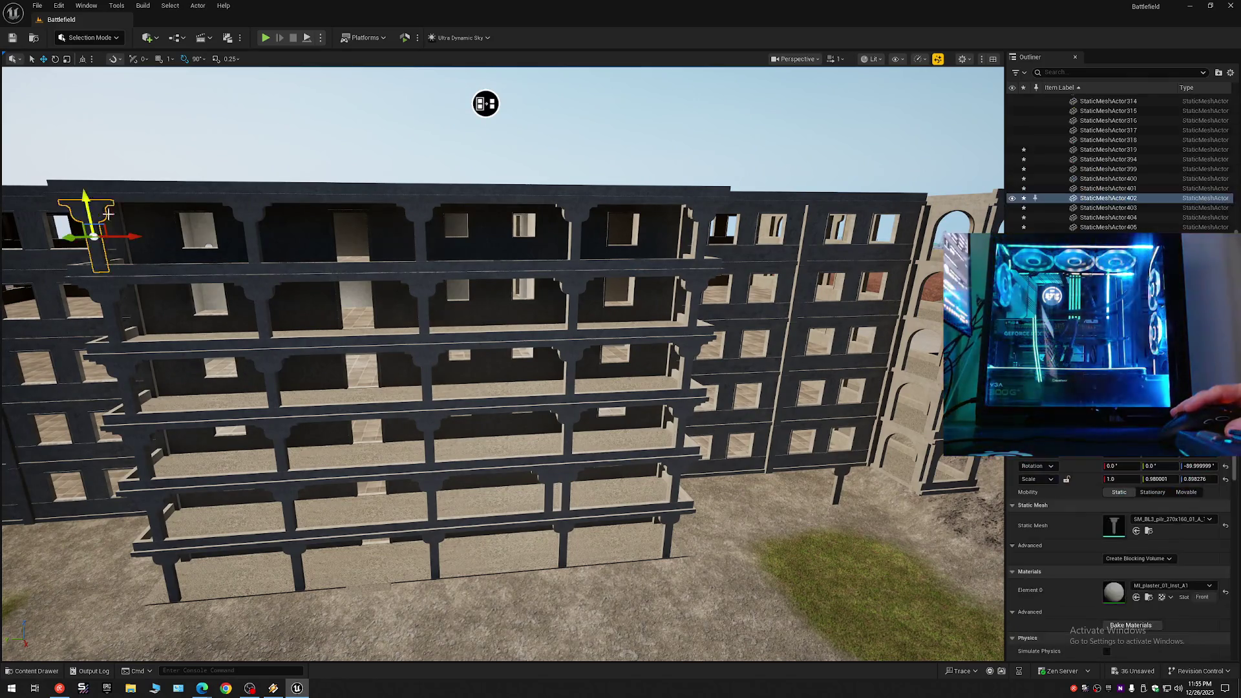
# Ctrl+click the remaining front pillars row by row, from the top floor down to the lowest balcony.
pyautogui.keyDown('ctrl'); pyautogui.click(244, 212); pyautogui.keyUp('ctrl')
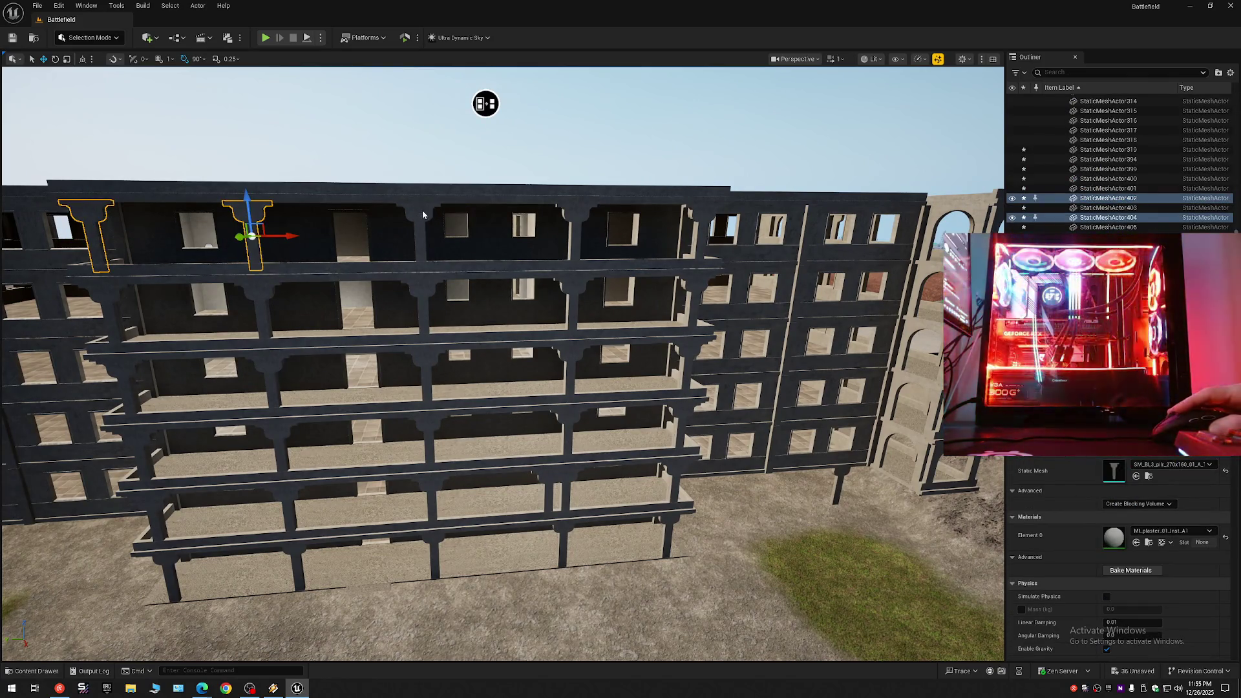
pyautogui.keyDown('ctrl'); pyautogui.click(423, 214); pyautogui.keyUp('ctrl')
pyautogui.keyDown('ctrl'); pyautogui.click(702, 213); pyautogui.keyUp('ctrl')
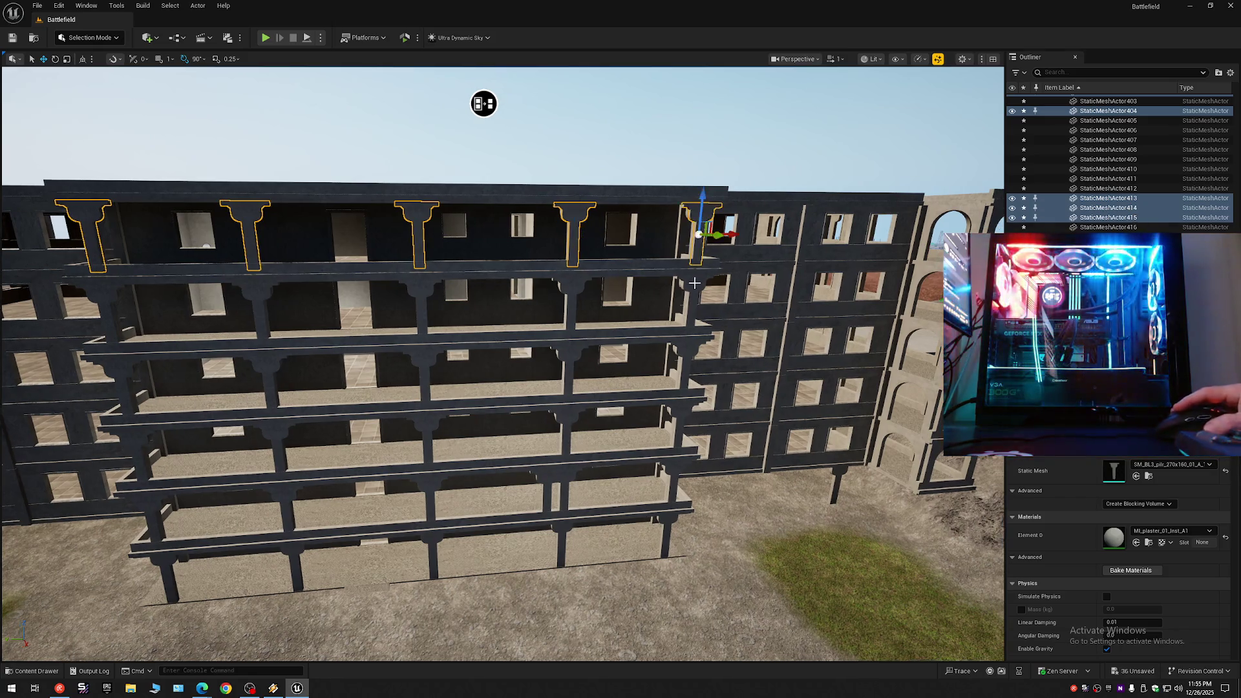
pyautogui.keyDown('ctrl'); pyautogui.click(572, 292); pyautogui.keyUp('ctrl')
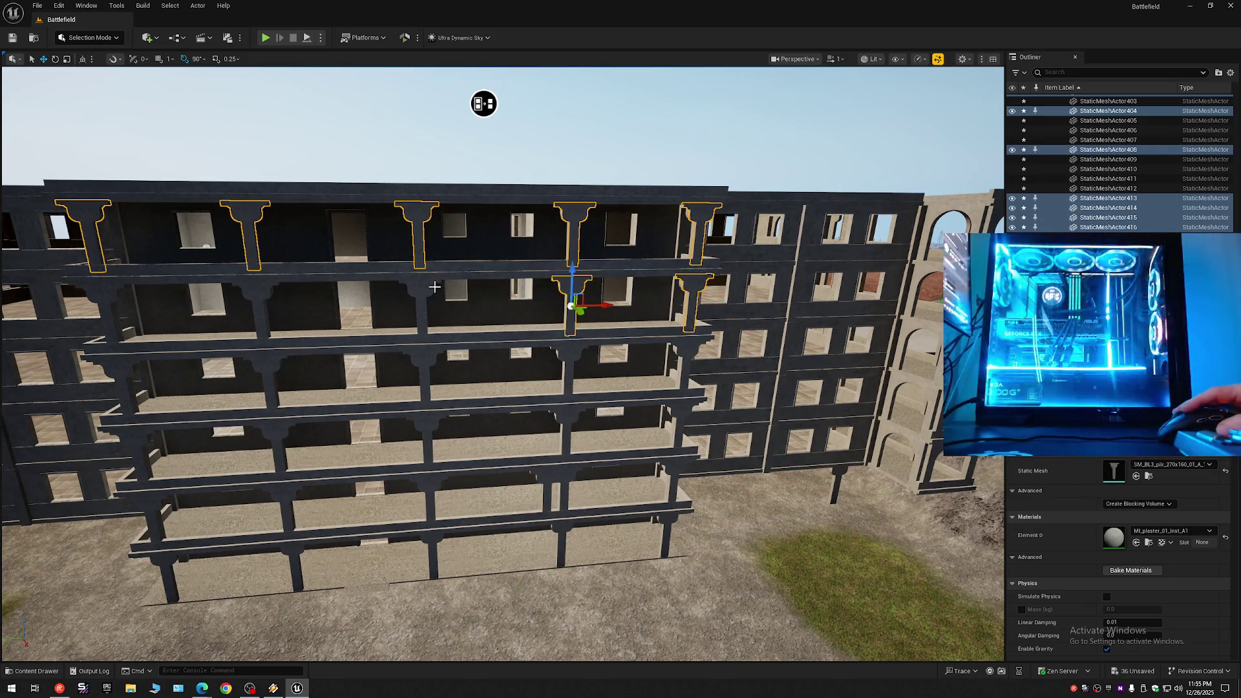
pyautogui.keyDown('ctrl'); pyautogui.click(255, 301); pyautogui.keyUp('ctrl')
pyautogui.keyDown('ctrl'); pyautogui.click(103, 299); pyautogui.keyUp('ctrl')
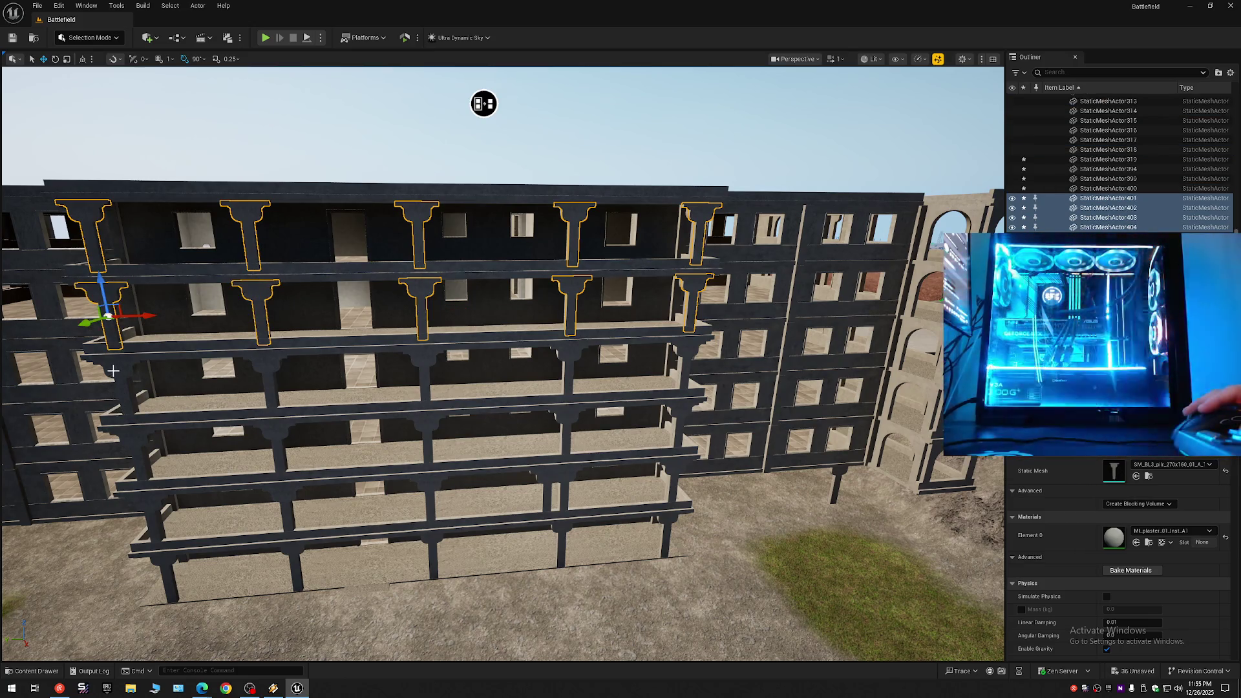
pyautogui.keyDown('ctrl'); pyautogui.click(116, 379); pyautogui.keyUp('ctrl')
pyautogui.keyDown('ctrl'); pyautogui.click(266, 370); pyautogui.keyUp('ctrl')
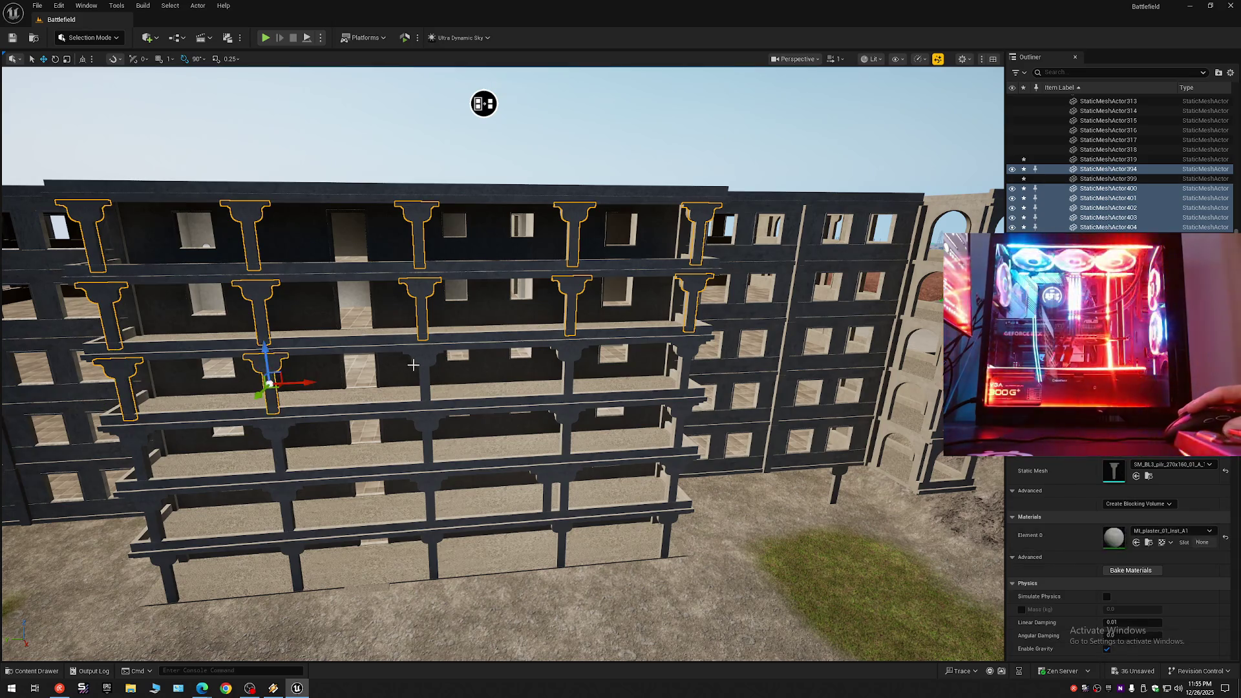
pyautogui.keyDown('ctrl'); pyautogui.click(417, 366); pyautogui.keyUp('ctrl')
pyautogui.keyDown('ctrl'); pyautogui.click(568, 354); pyautogui.keyUp('ctrl')
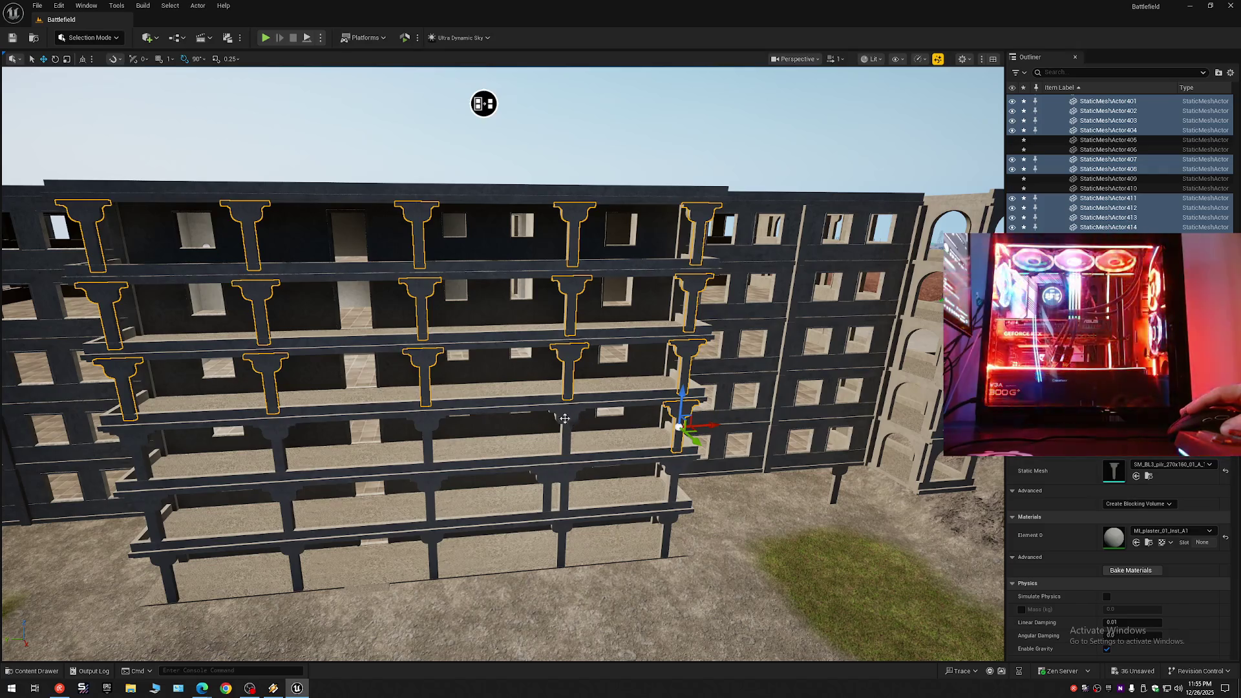
pyautogui.keyDown('ctrl'); pyautogui.click(567, 419); pyautogui.keyUp('ctrl')
pyautogui.keyDown('ctrl'); pyautogui.click(271, 432); pyautogui.keyUp('ctrl')
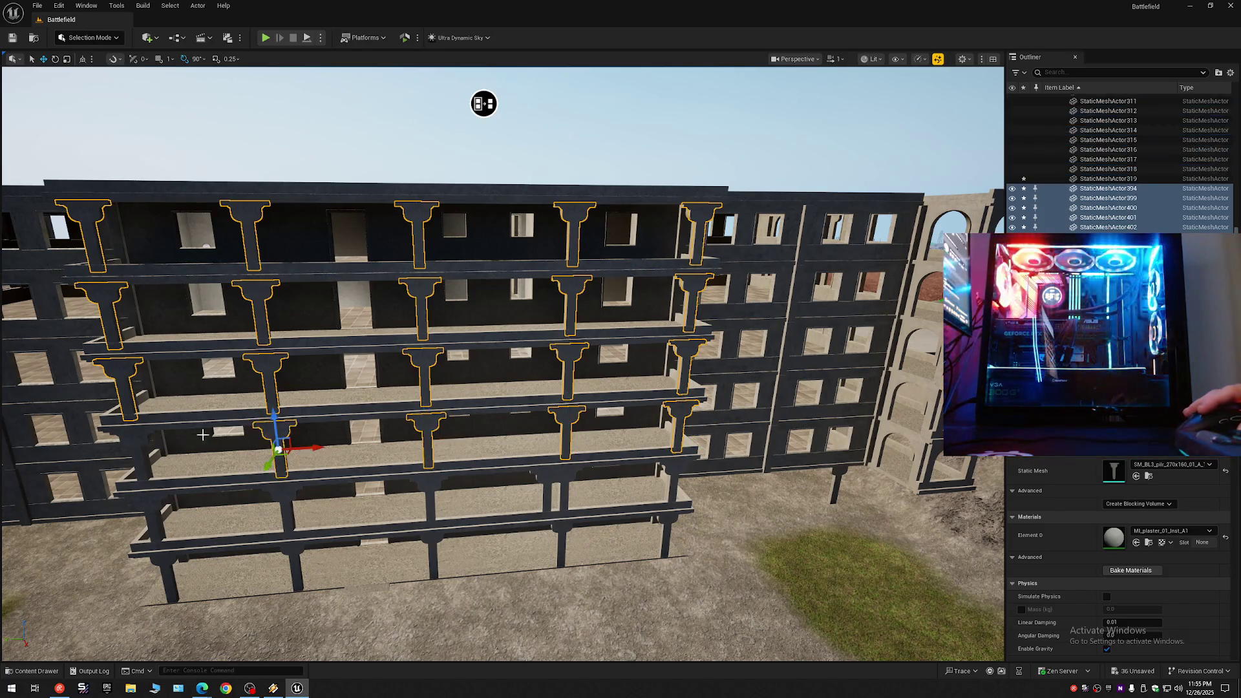
pyautogui.keyDown('ctrl'); pyautogui.click(129, 440); pyautogui.keyUp('ctrl')
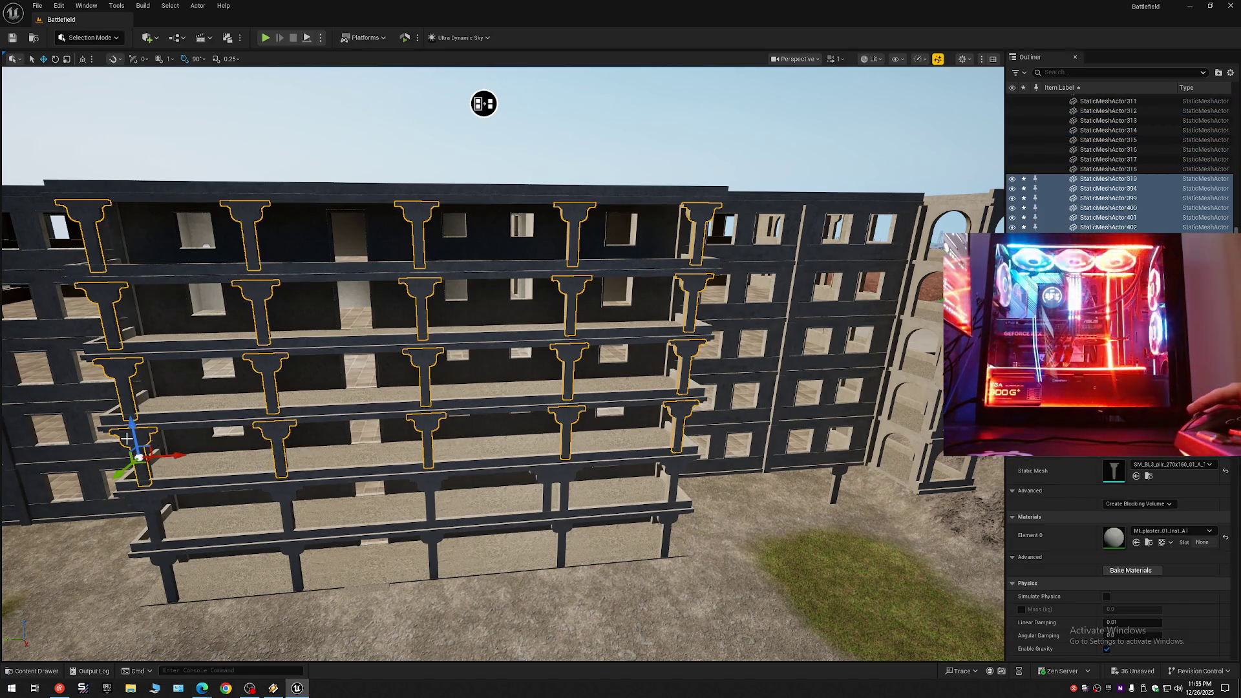
pyautogui.keyDown('ctrl'); pyautogui.click(146, 507); pyautogui.keyUp('ctrl')
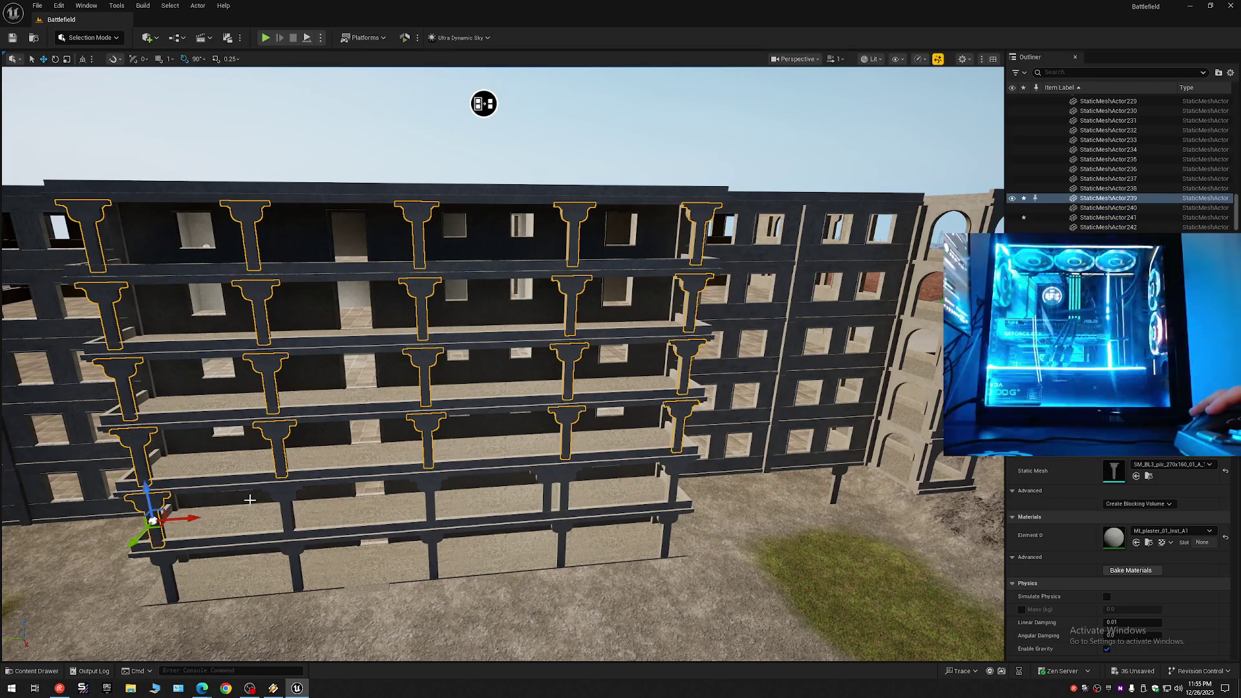
pyautogui.keyDown('ctrl'); pyautogui.click(427, 488); pyautogui.keyUp('ctrl')
pyautogui.keyDown('ctrl'); pyautogui.click(567, 483); pyautogui.keyUp('ctrl')
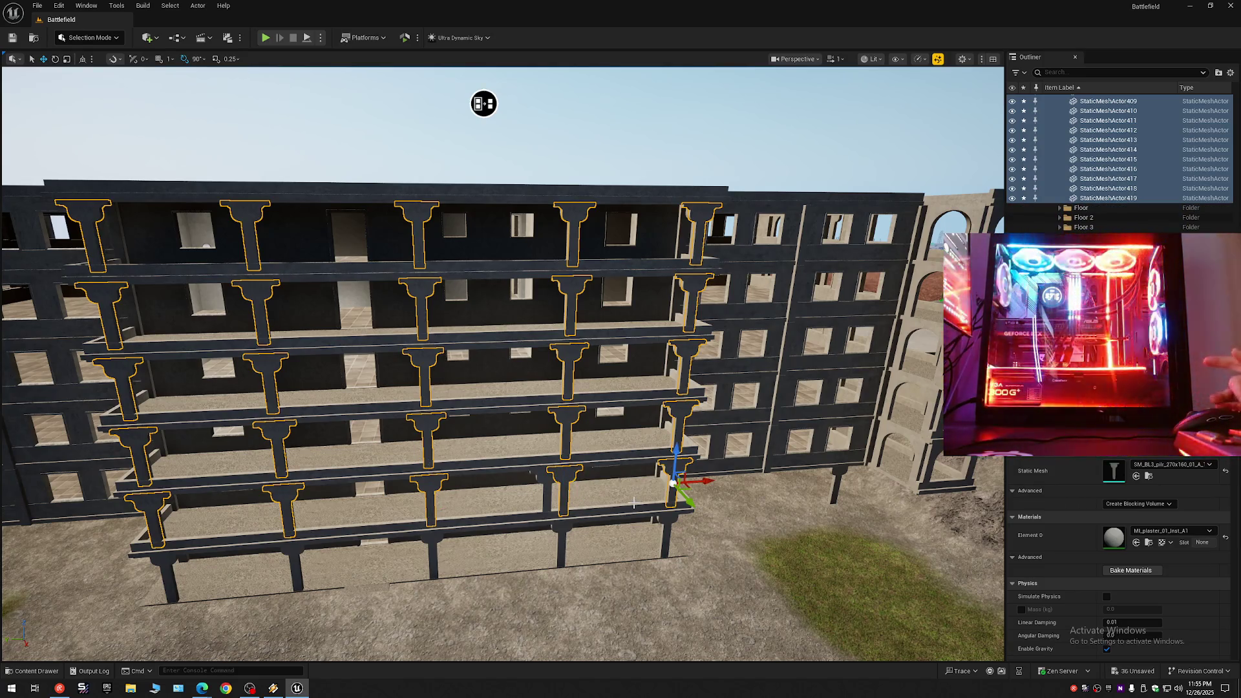
pyautogui.moveTo(467, 404)
pyautogui.mouseDown()
pyautogui.moveTo(800, 310)
pyautogui.moveTo(549, 105)
pyautogui.moveTo(545, 161)
pyautogui.moveTo(583, 177)
pyautogui.mouseUp()
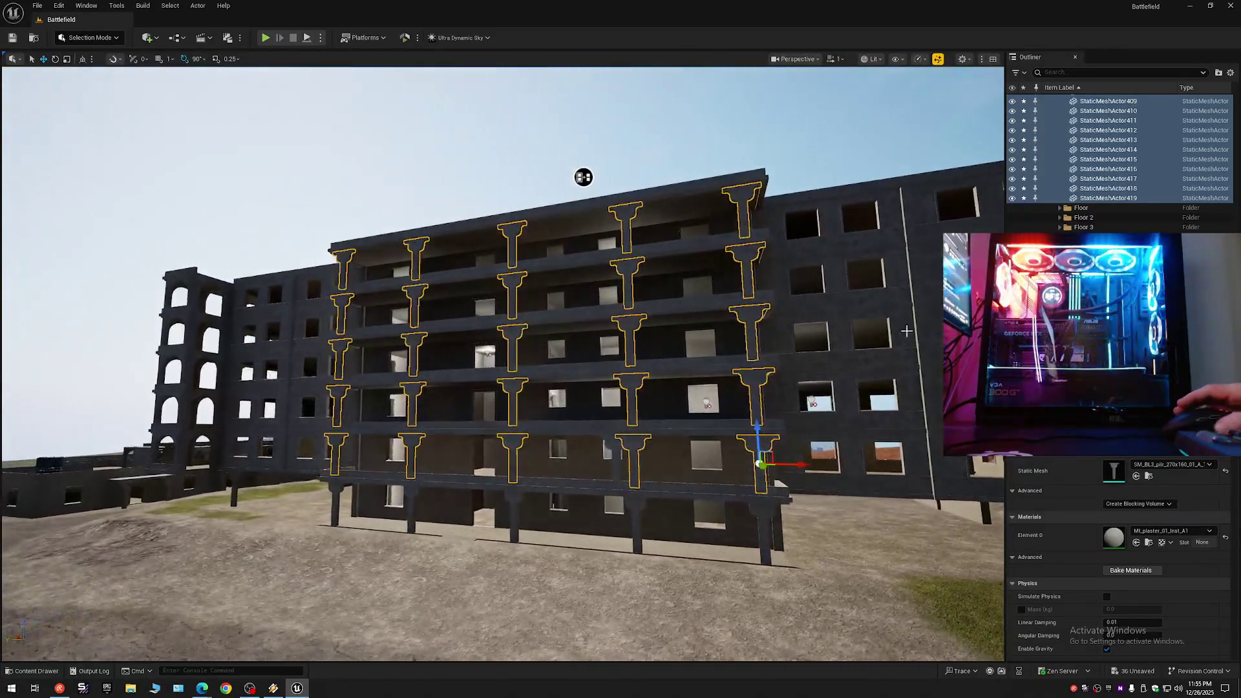
pyautogui.click(1013, 143)
pyautogui.moveTo(581, 324); pyautogui.dragTo(491, 265)
pyautogui.hotkey('ctrl', 'z')
pyautogui.moveTo(835, 301)
pyautogui.mouseDown()
pyautogui.moveTo(808, 294)
pyautogui.moveTo(794, 325)
pyautogui.moveTo(968, 216)
pyautogui.mouseUp()
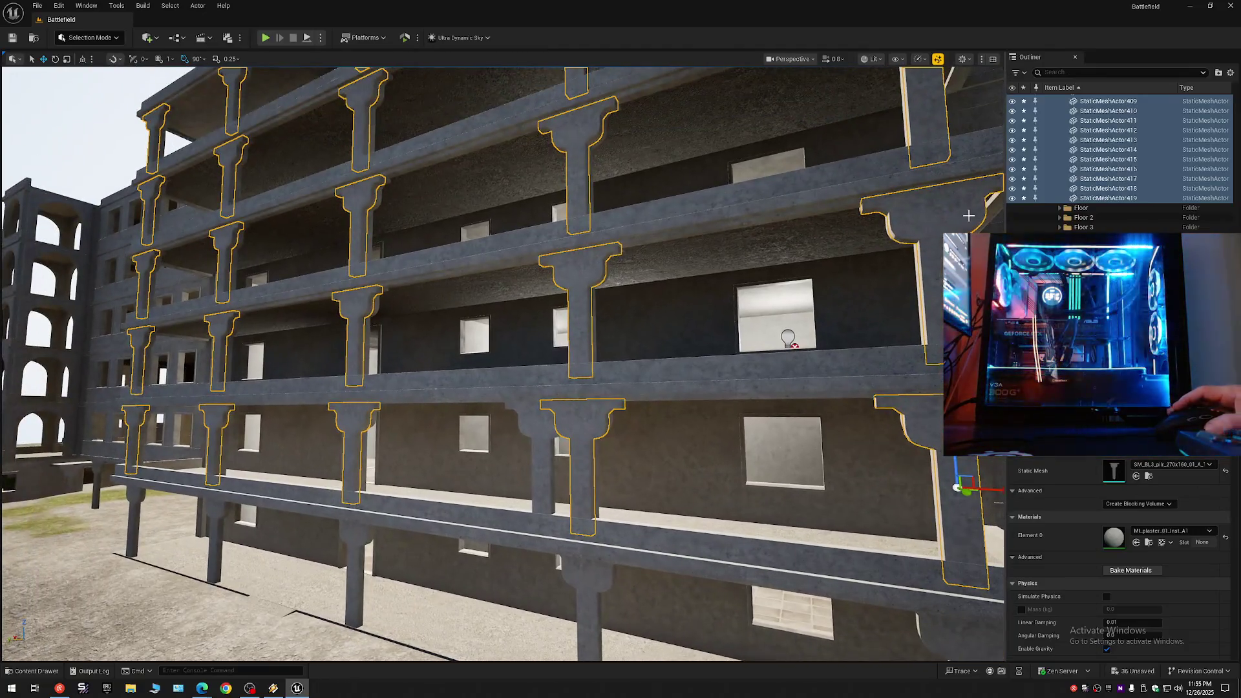
pyautogui.click(1012, 175)
pyautogui.moveTo(517, 323)
pyautogui.mouseDown()
pyautogui.moveTo(479, 328)
pyautogui.moveTo(497, 349)
pyautogui.moveTo(452, 333)
pyautogui.moveTo(871, 280)
pyautogui.moveTo(834, 288)
pyautogui.mouseUp()
pyautogui.scroll(-1, 479, 335)
pyautogui.hotkey('ctrl', 'z')
pyautogui.scroll(2, 472, 333)
pyautogui.press('Escape')
pyautogui.scroll(1, 847, 287)
pyautogui.click(579, 366)
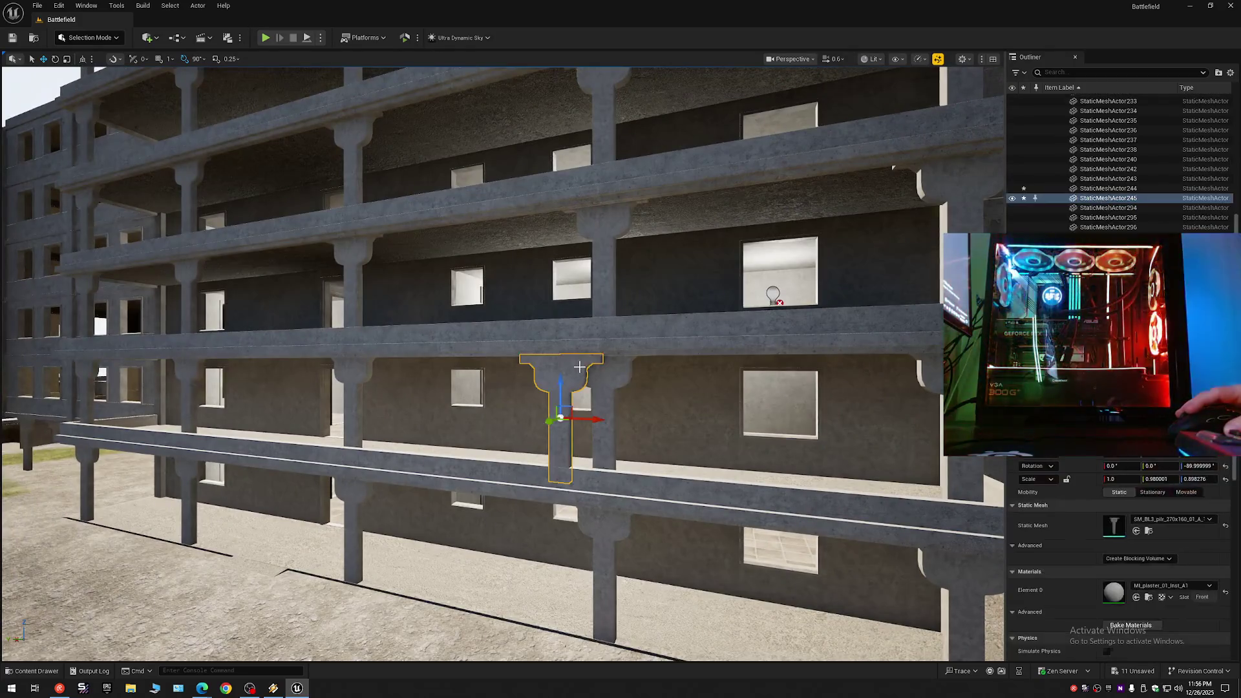
pyautogui.press('Escape')
pyautogui.moveTo(579, 367); pyautogui.dragTo(567, 367)
pyautogui.scroll(2, 572, 367)
pyautogui.click(507, 383)
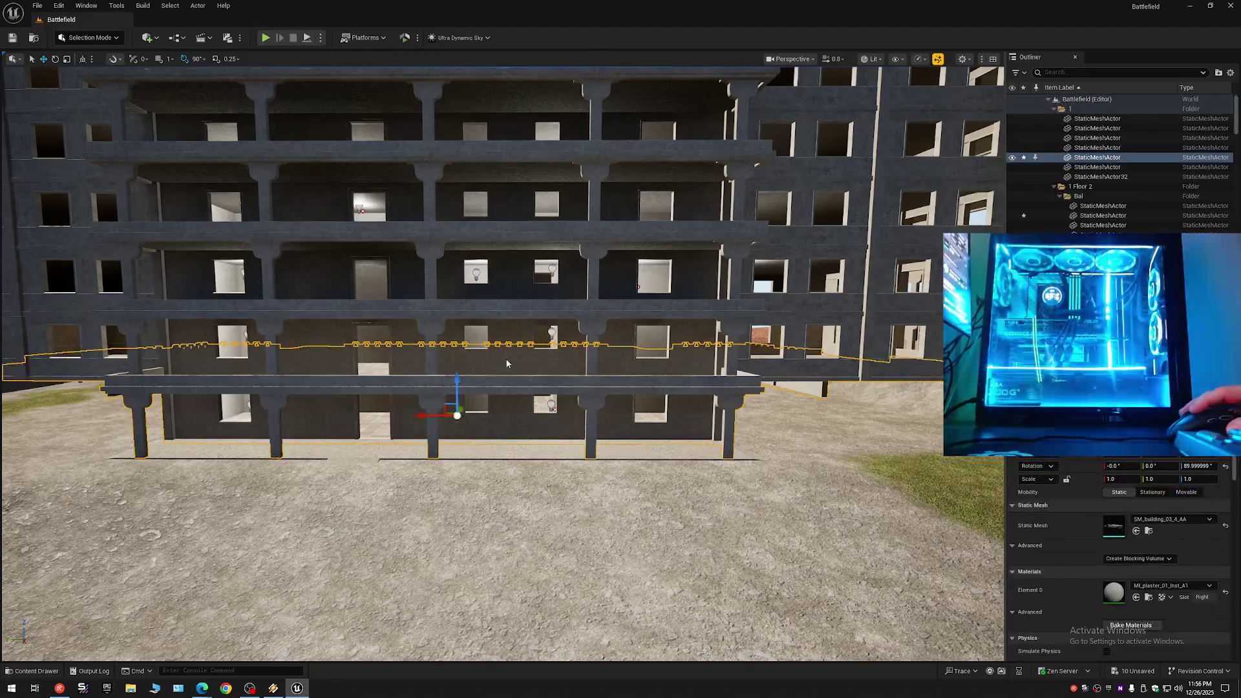
# Select the upper floor slabs up to the top floor and hide them.
pyautogui.keyDown('ctrl'); pyautogui.click(509, 213); pyautogui.keyUp('ctrl')
pyautogui.keyDown('ctrl'); pyautogui.click(511, 183); pyautogui.keyUp('ctrl')
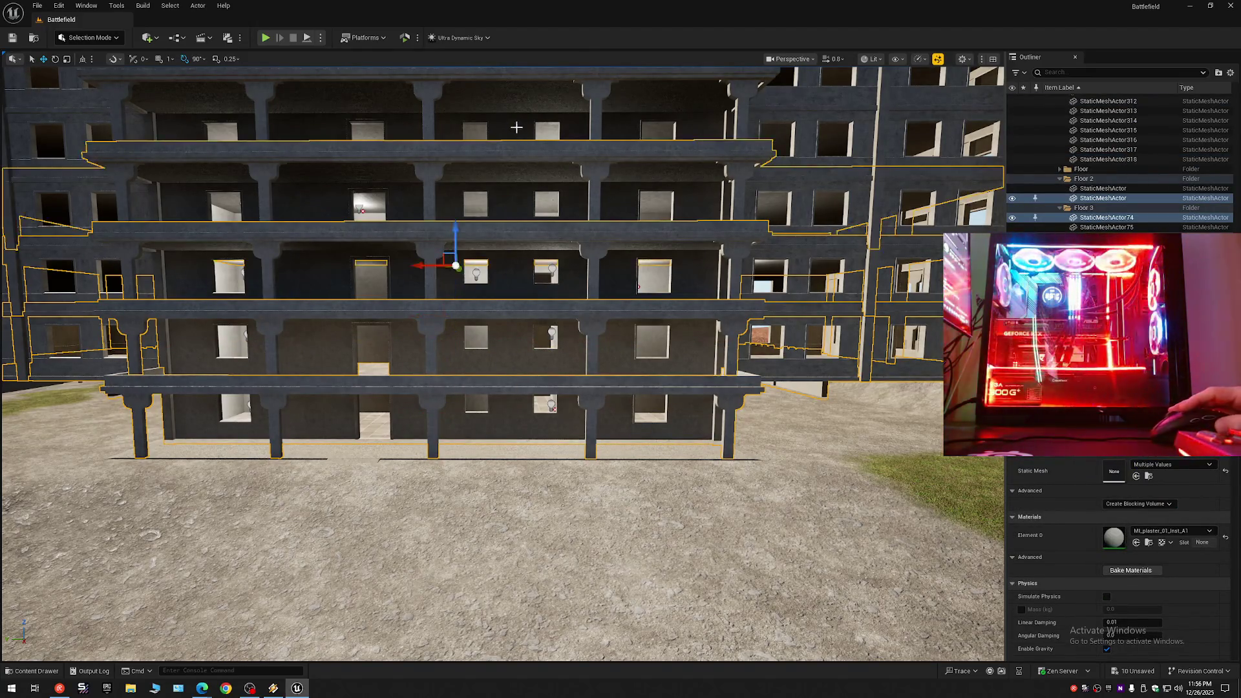
pyautogui.keyDown('ctrl'); pyautogui.click(516, 129); pyautogui.keyUp('ctrl')
pyautogui.moveTo(516, 129)
pyautogui.mouseDown()
pyautogui.moveTo(526, 94)
pyautogui.moveTo(525, 110)
pyautogui.mouseUp()
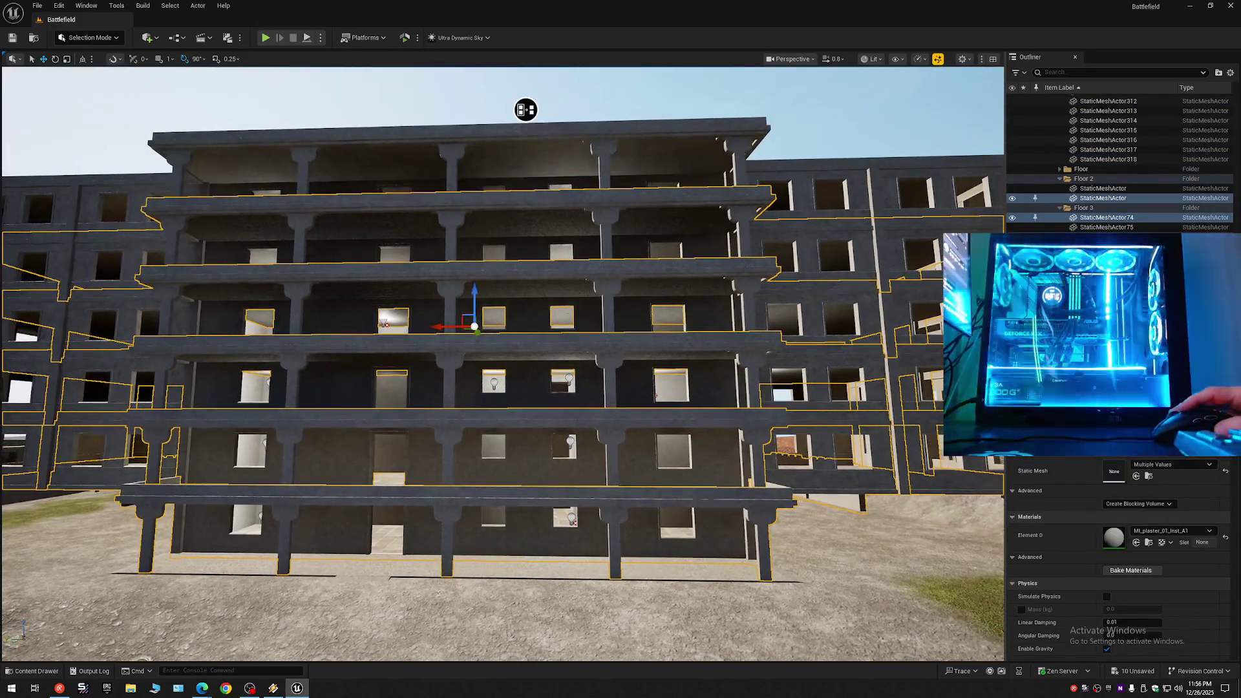
pyautogui.keyDown('ctrl'); pyautogui.click(517, 172); pyautogui.keyUp('ctrl')
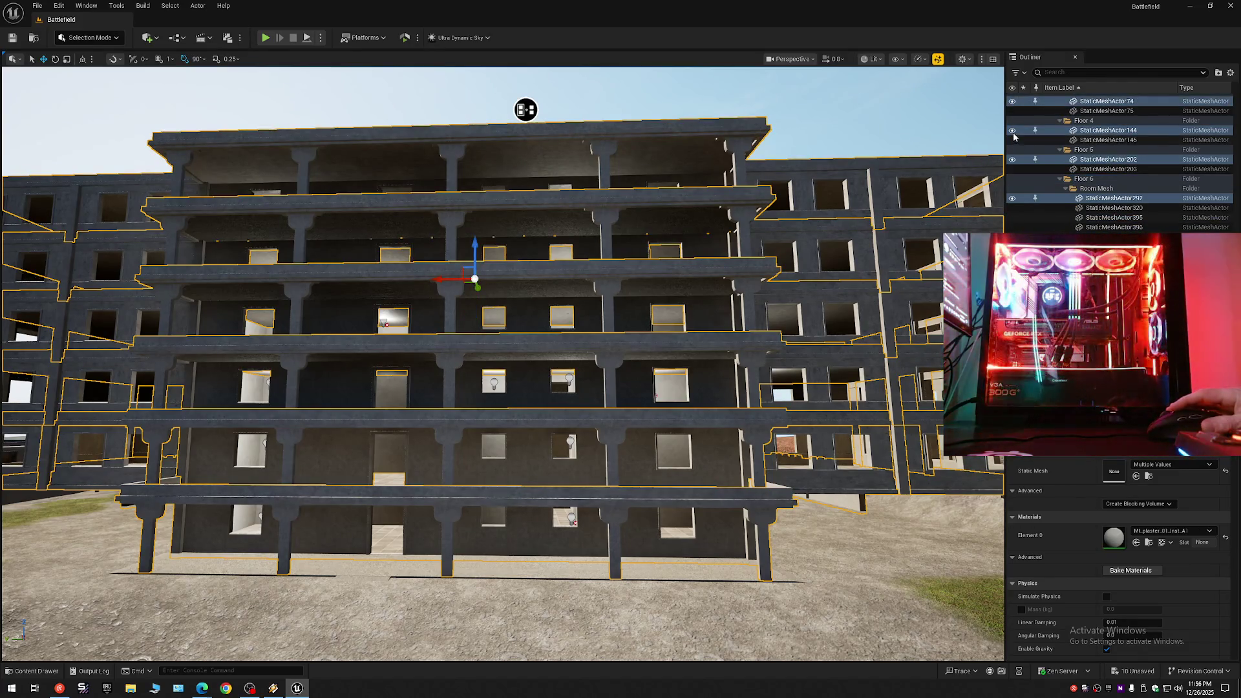
pyautogui.click(1013, 130)
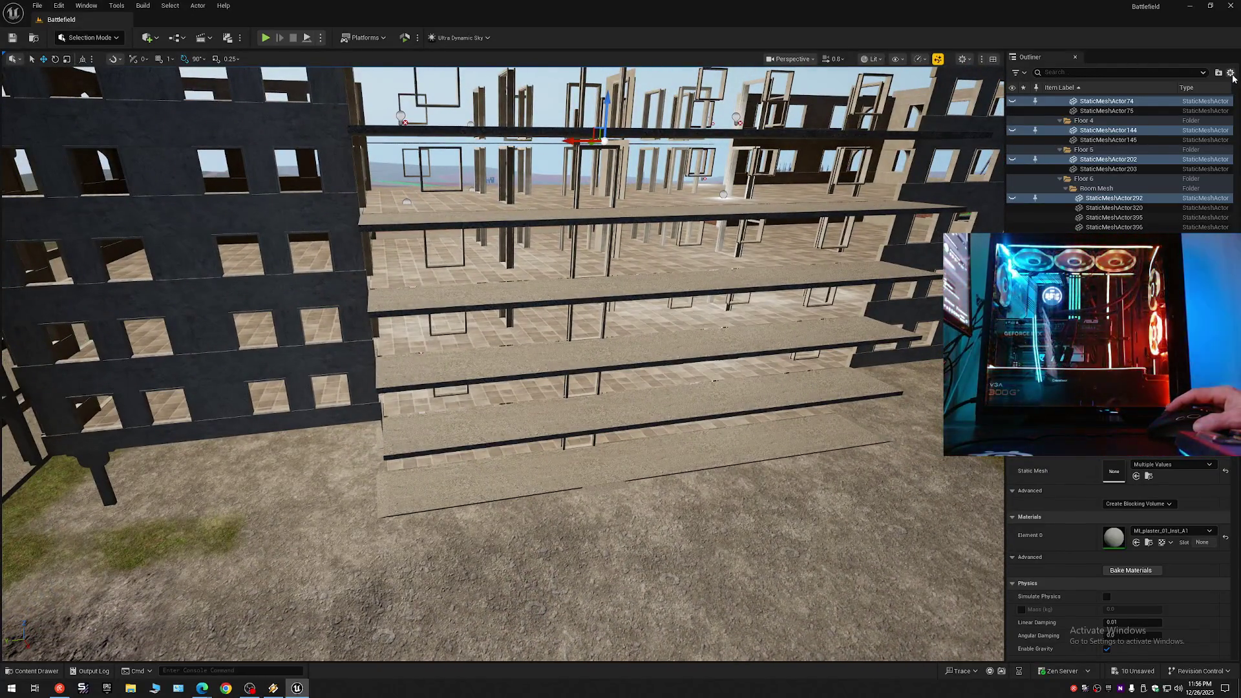
# Move the 5 Walls folder into the 1 Floor 2 folder in the Outliner.
pyautogui.click(1061, 116)
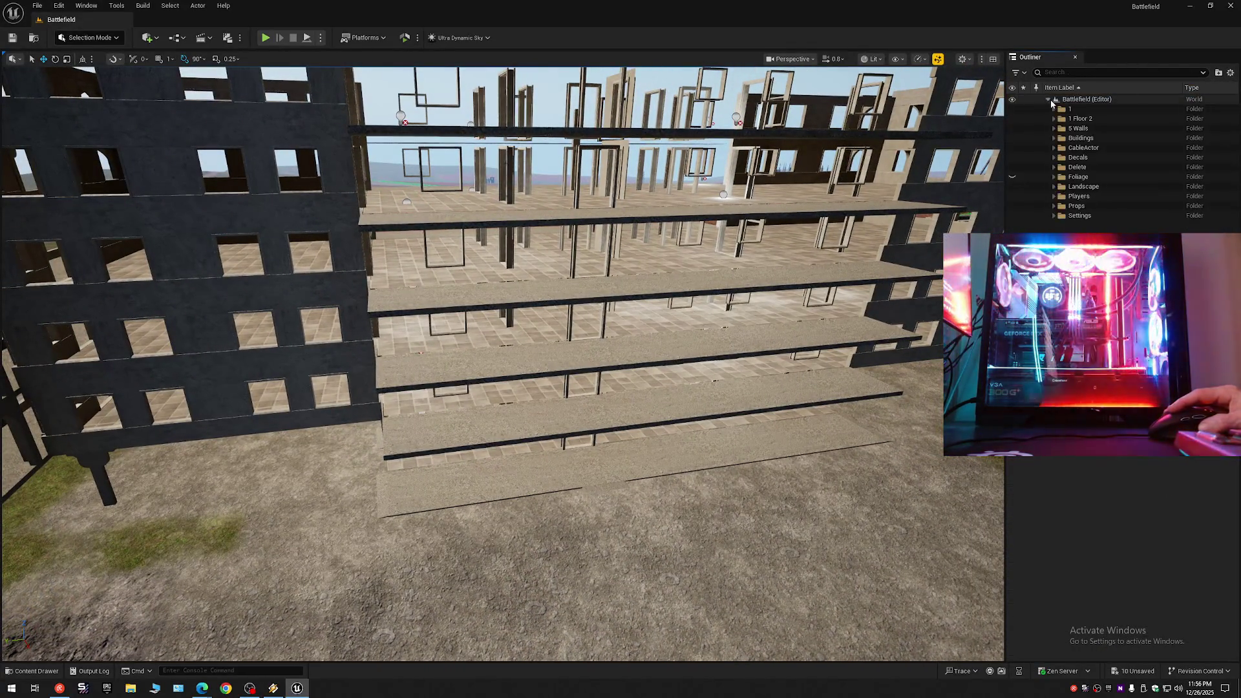
pyautogui.click(1054, 119)
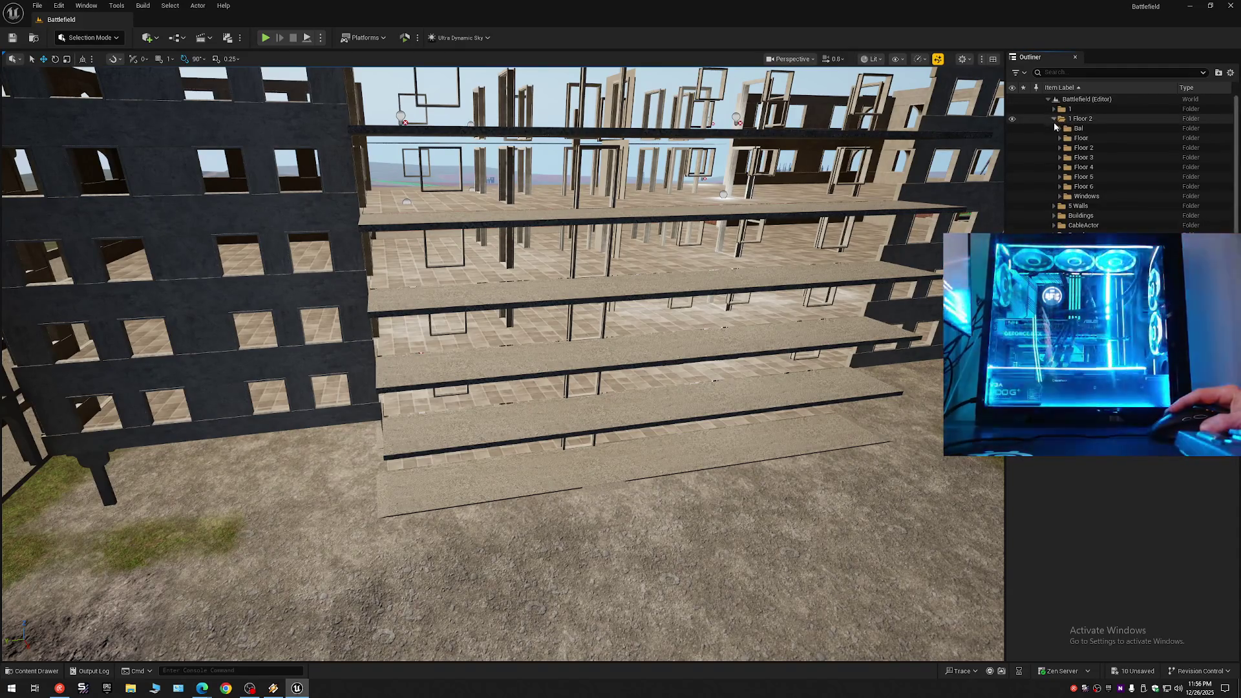
pyautogui.click(1054, 120)
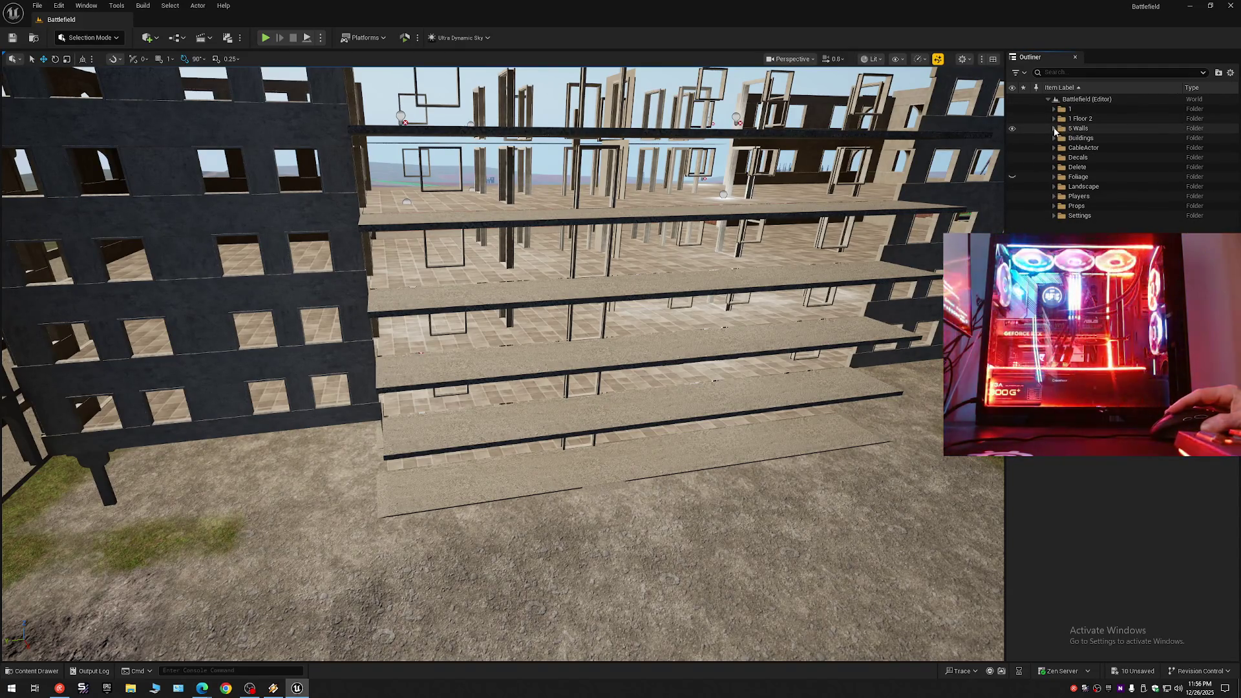
pyautogui.click(1055, 128)
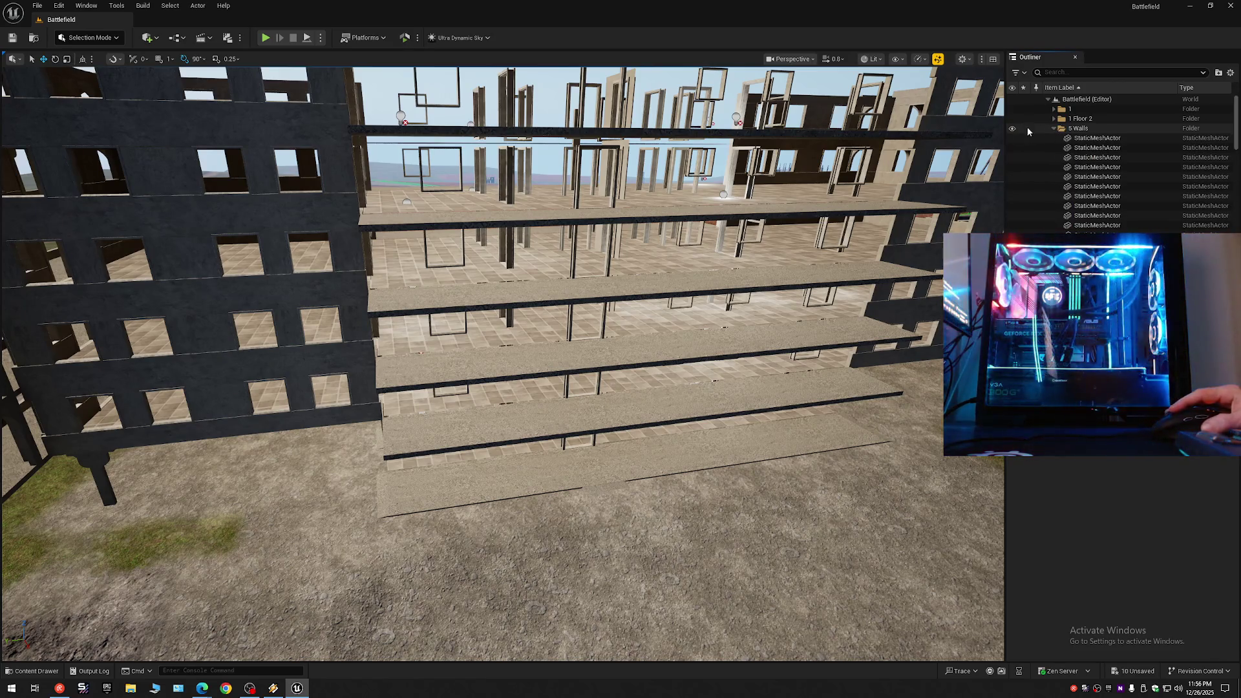
pyautogui.click(1055, 128)
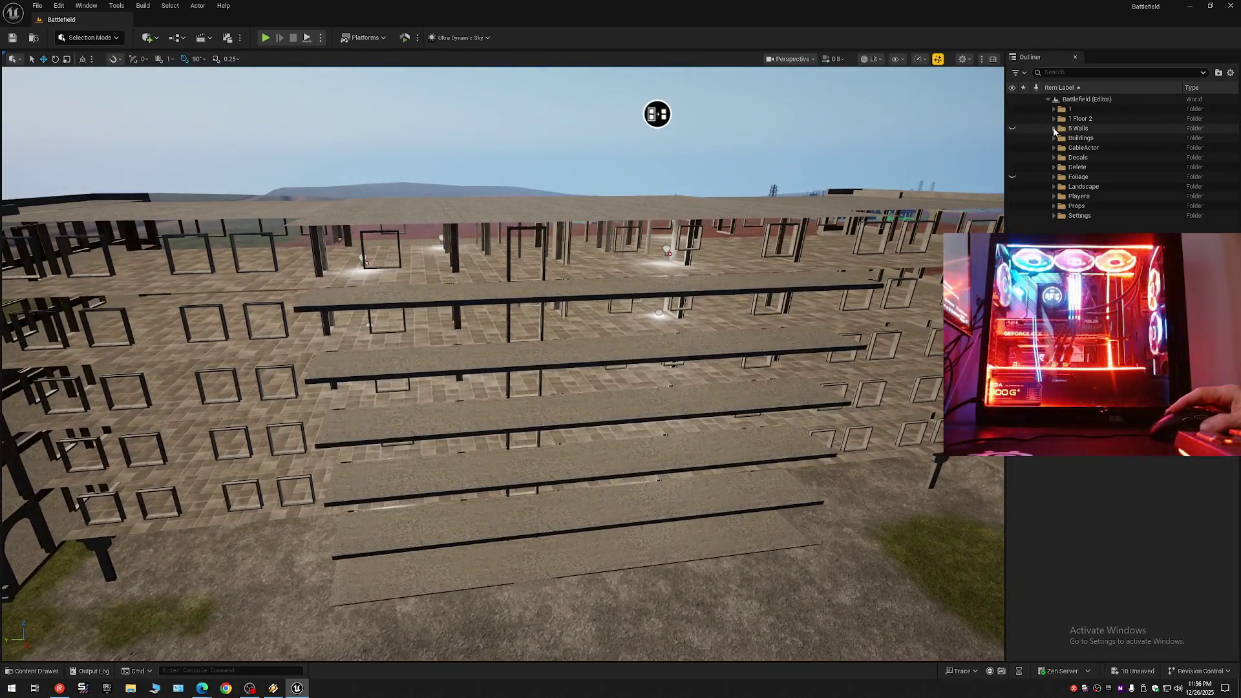
pyautogui.click(1055, 129)
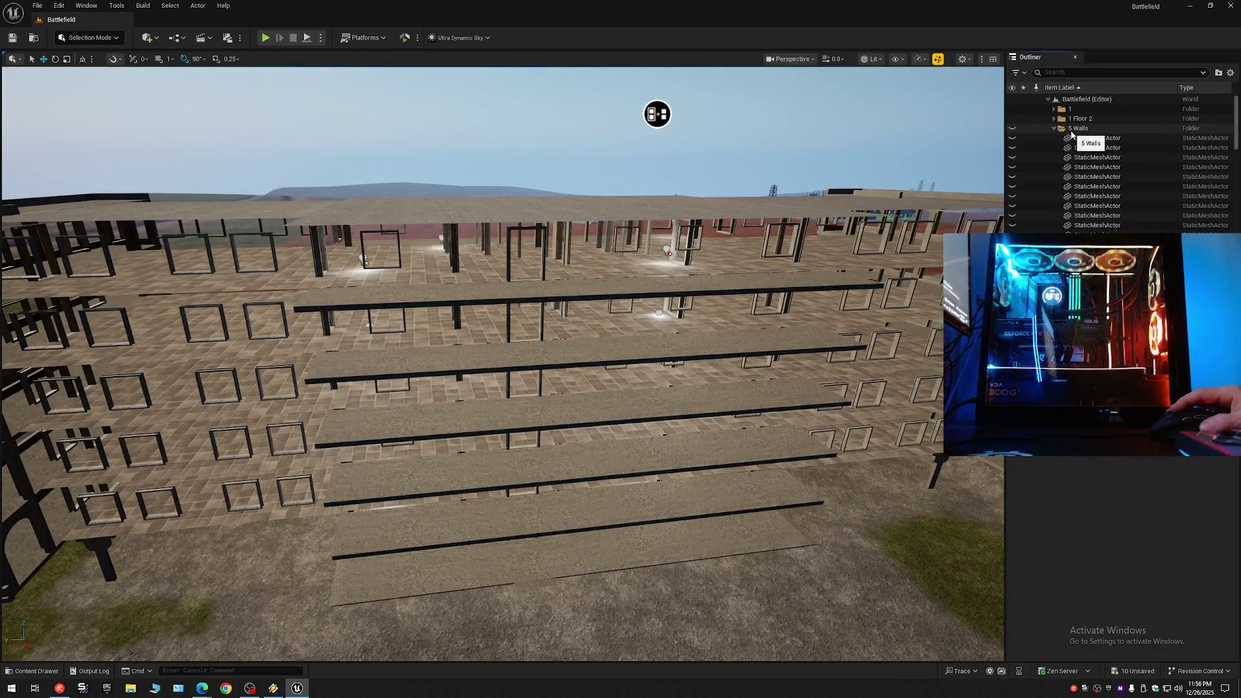
pyautogui.click(1056, 129)
pyautogui.click(1076, 132)
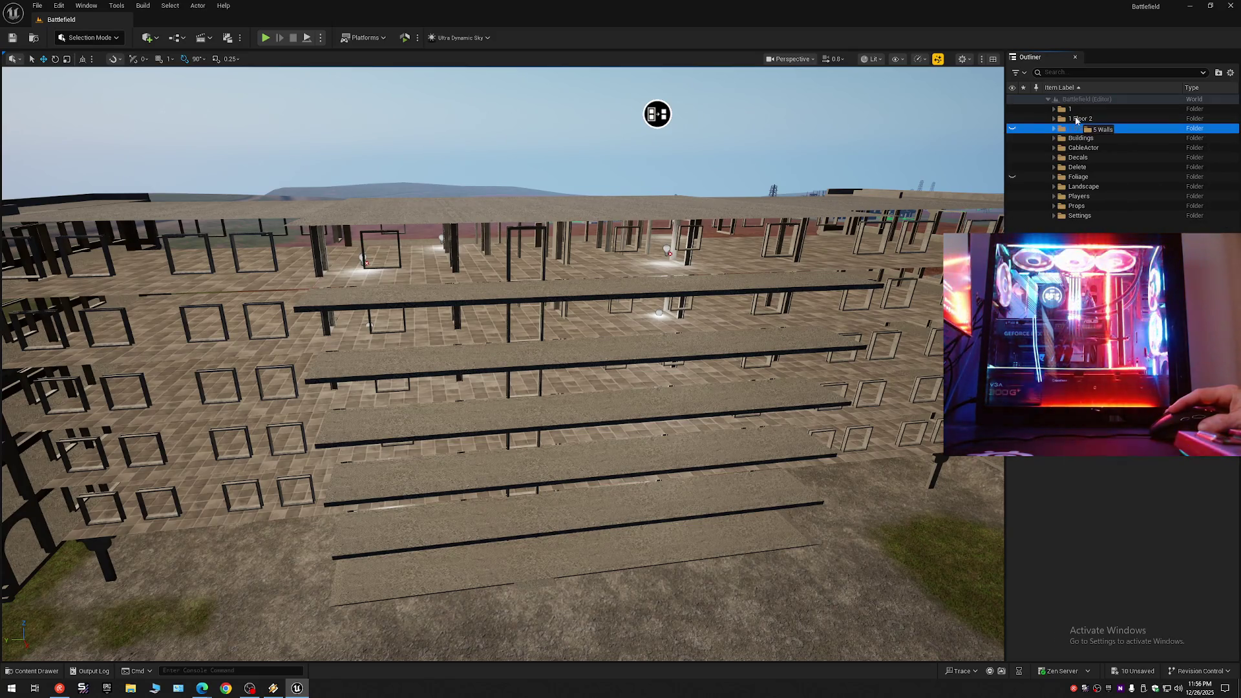
pyautogui.moveTo(1076, 119); pyautogui.dragTo(1076, 120)
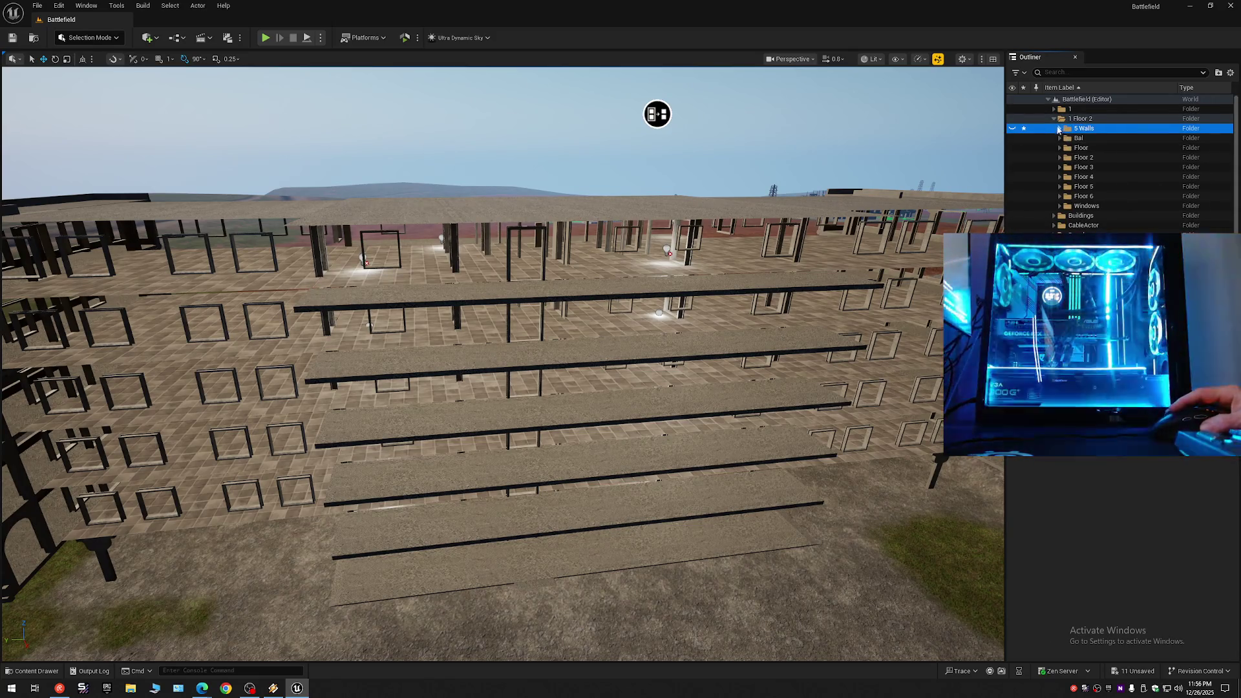
pyautogui.click(1054, 121)
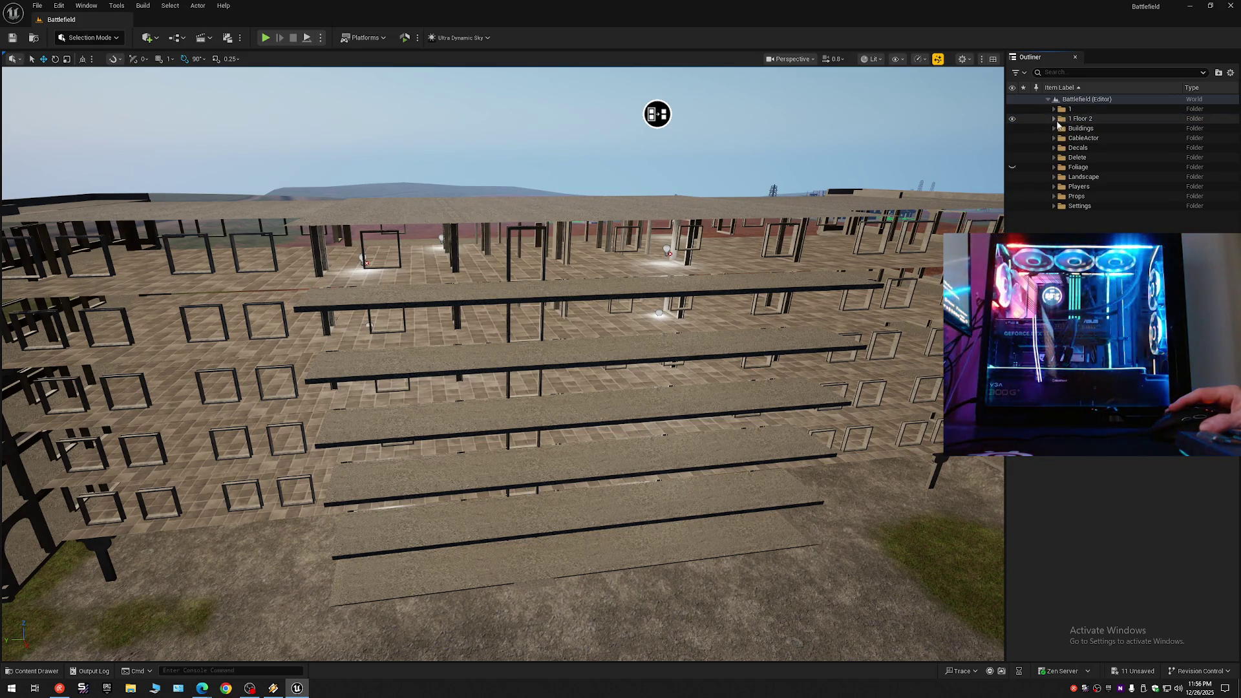
# Select the remaining floor slabs and hide the whole Floor folder.
pyautogui.moveTo(880, 177); pyautogui.dragTo(724, 418)
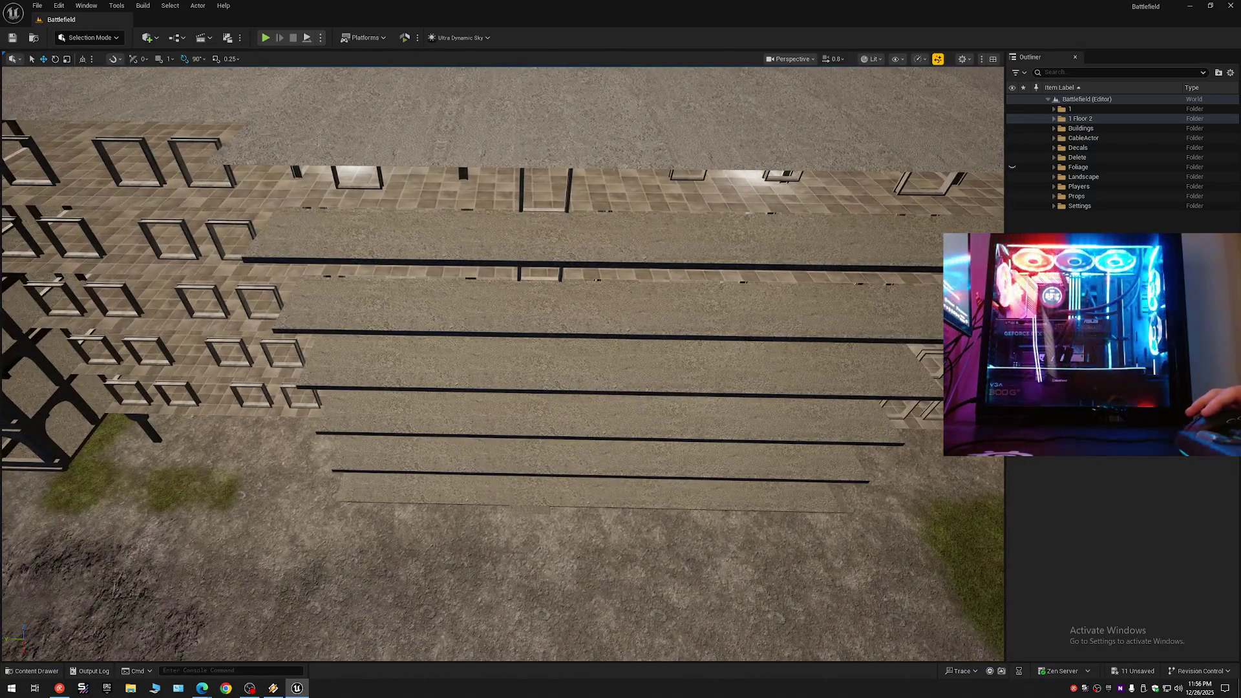
pyautogui.click(498, 456)
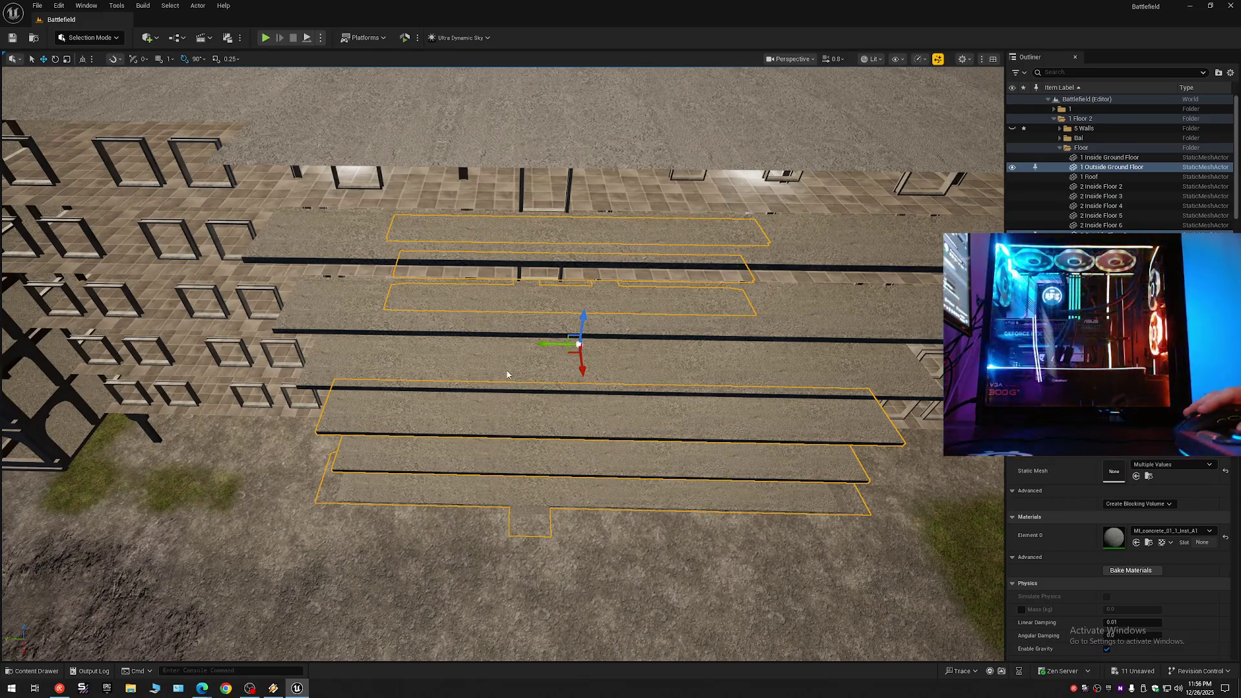
pyautogui.keyDown('ctrl'); pyautogui.click(507, 375); pyautogui.keyUp('ctrl')
pyautogui.keyDown('ctrl'); pyautogui.click(506, 326); pyautogui.keyUp('ctrl')
pyautogui.keyDown('ctrl'); pyautogui.click(511, 243); pyautogui.keyUp('ctrl')
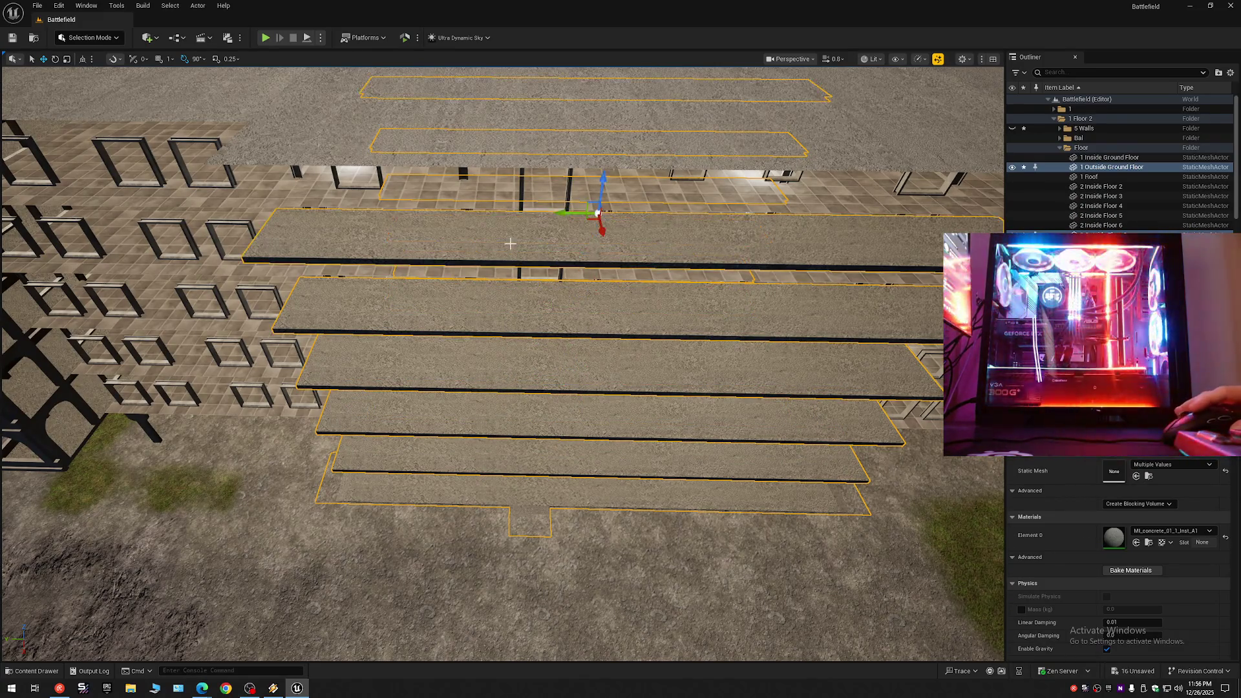
pyautogui.click(1060, 149)
pyautogui.click(1039, 148)
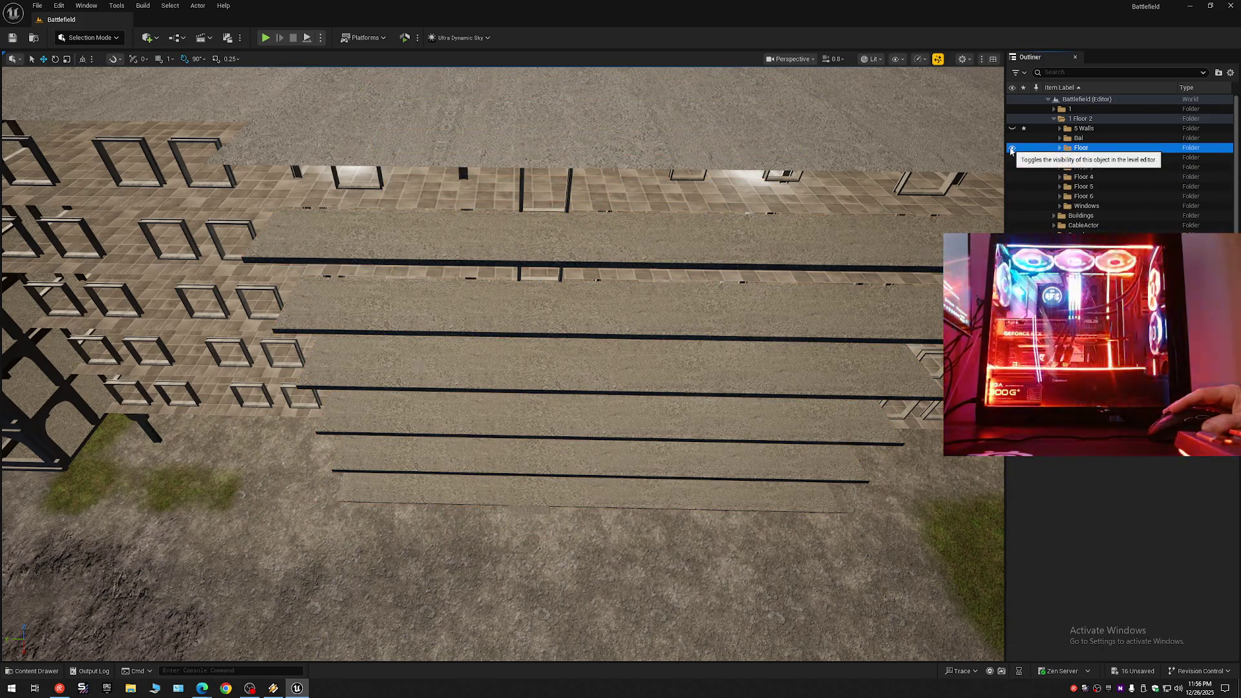
pyautogui.click(1013, 149)
pyautogui.moveTo(821, 223)
pyautogui.mouseDown()
pyautogui.moveTo(847, 133)
pyautogui.moveTo(942, 111)
pyautogui.moveTo(842, 183)
pyautogui.mouseUp()
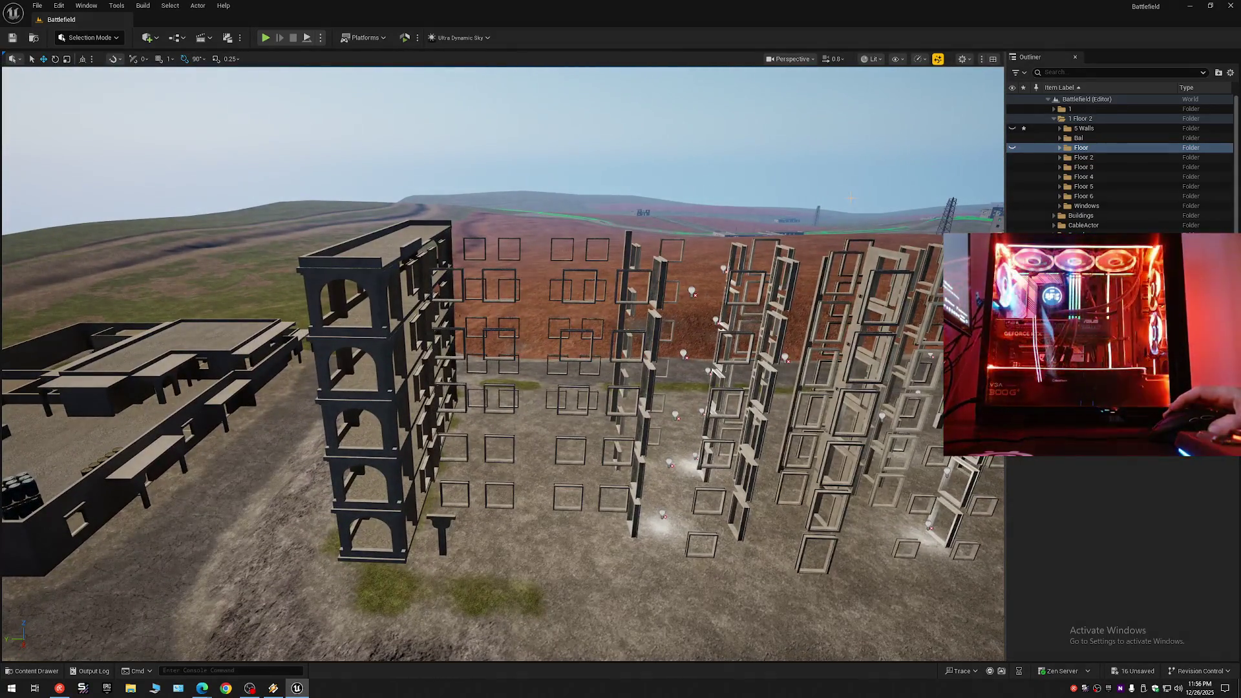
# Collapse the Outliner to its top folders and toggle the 1 Floor 2 folder's visibility.
pyautogui.moveTo(833, 370)
pyautogui.mouseDown()
pyautogui.moveTo(897, 166)
pyautogui.moveTo(471, 213)
pyautogui.moveTo(482, 211)
pyautogui.mouseUp()
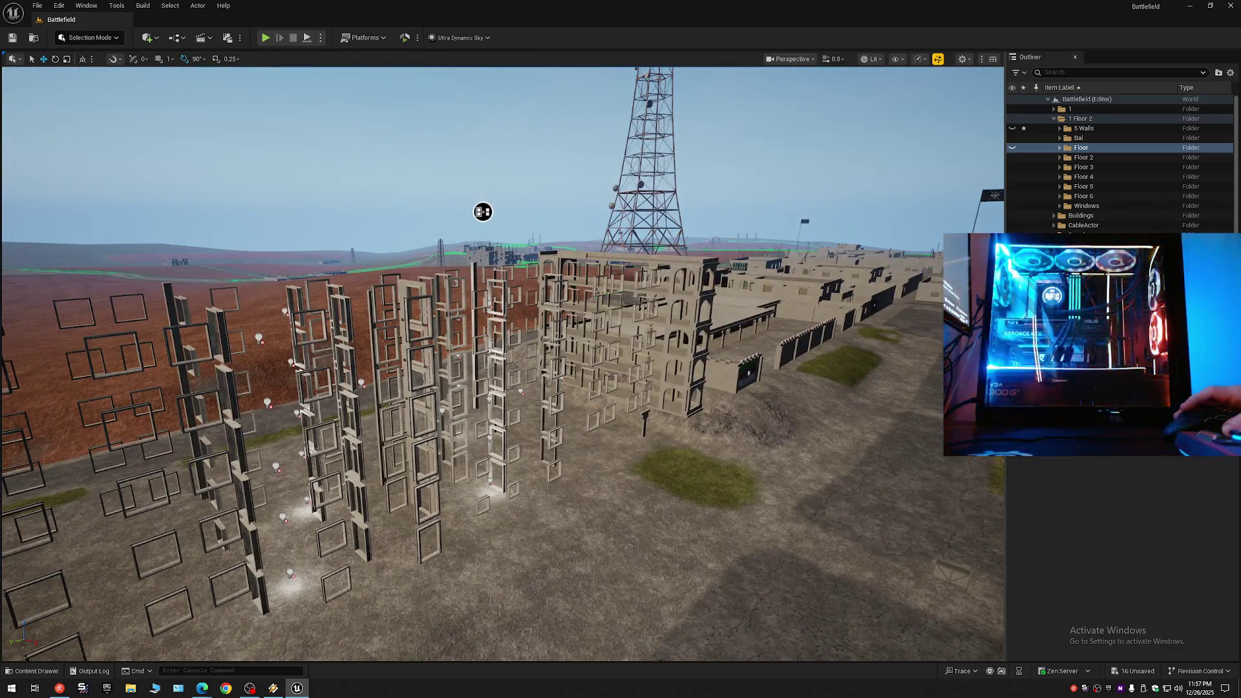
pyautogui.click(1230, 72)
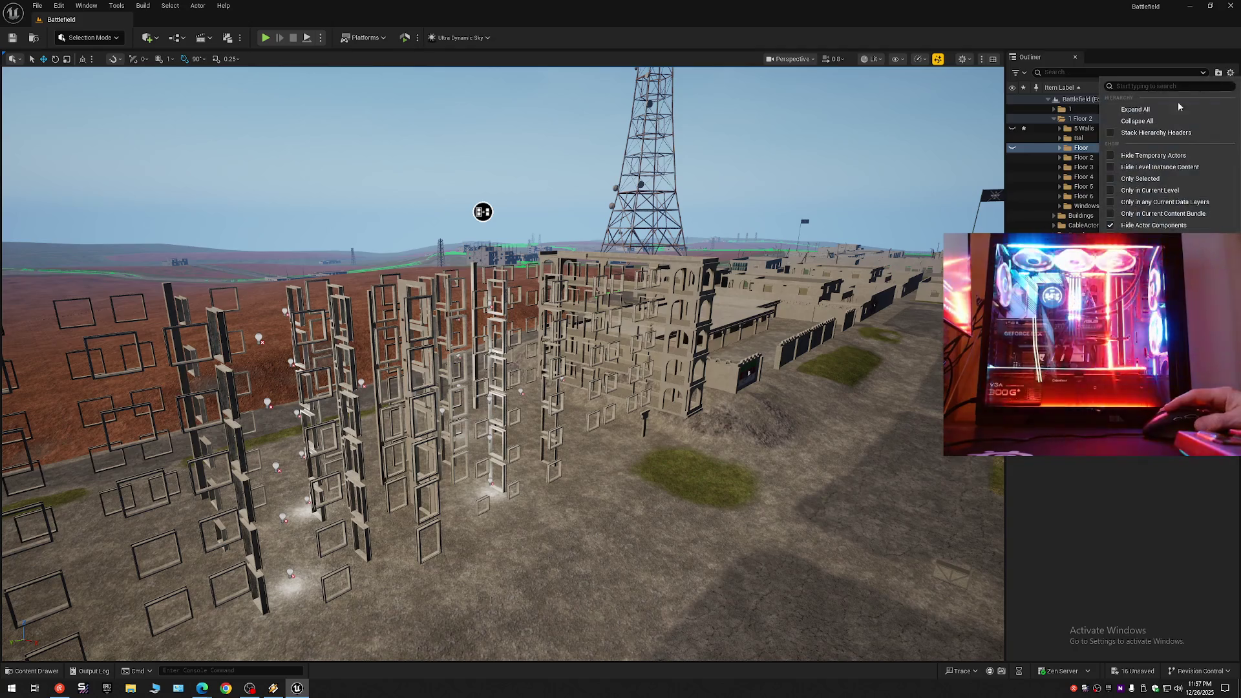
pyautogui.click(1149, 122)
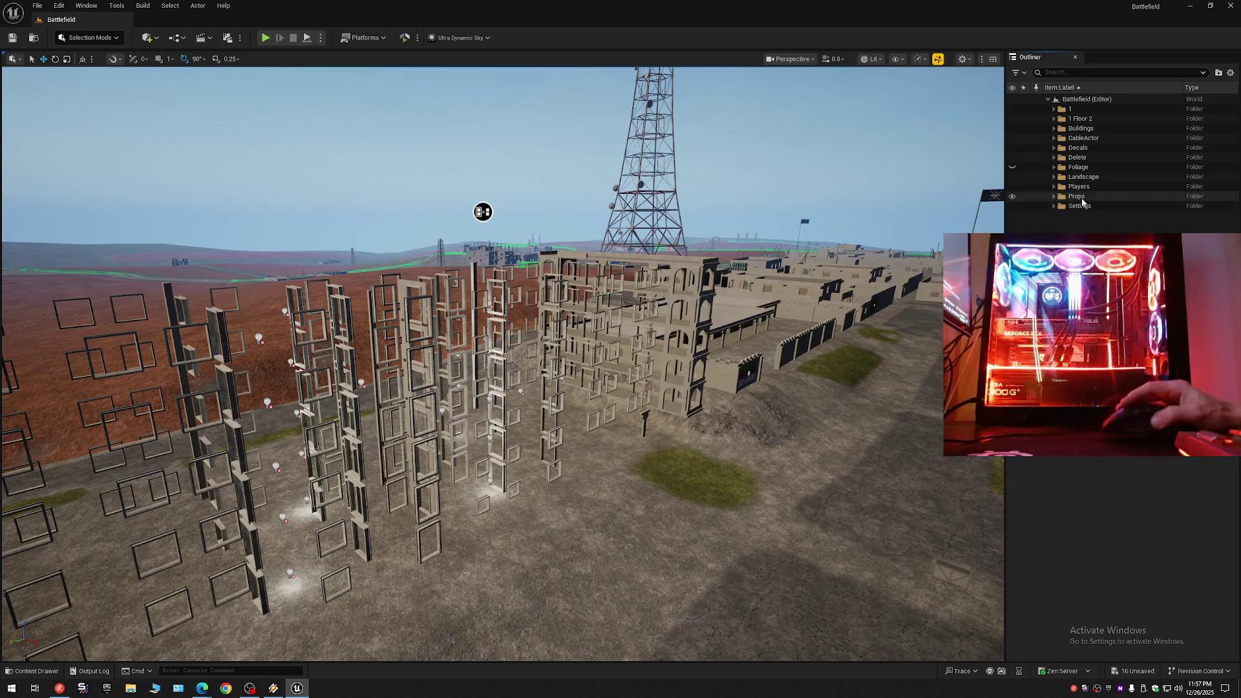
pyautogui.click(1014, 119)
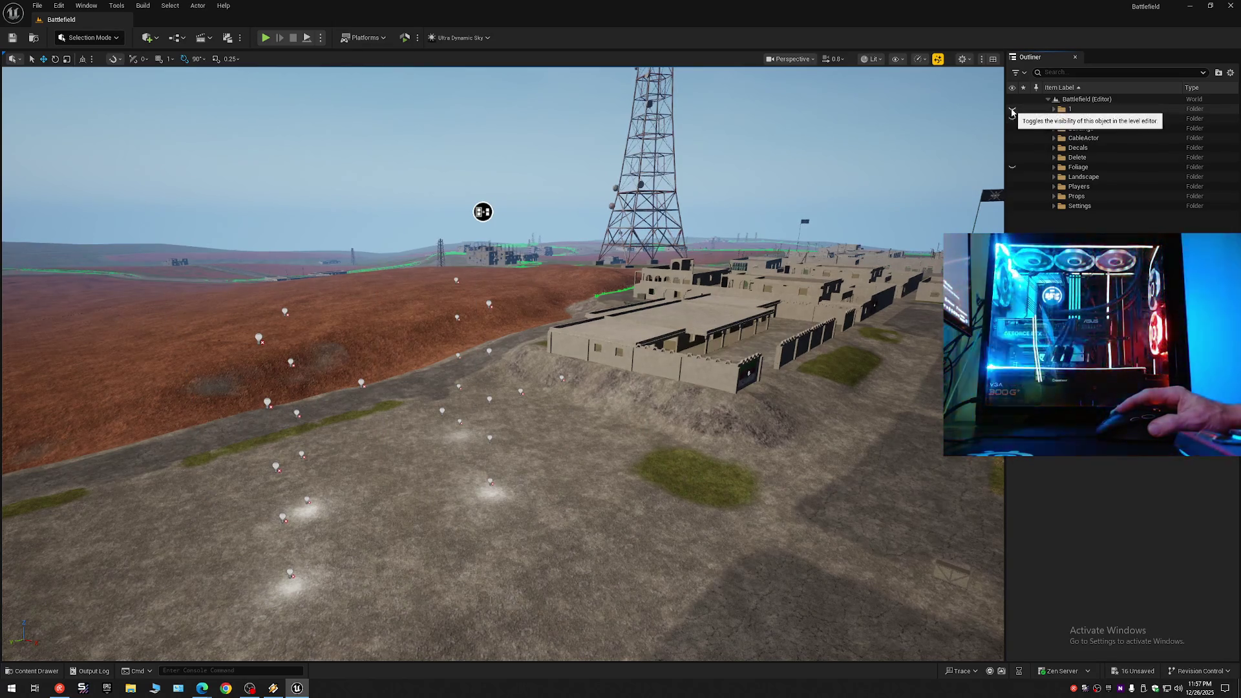
pyautogui.click(1012, 119)
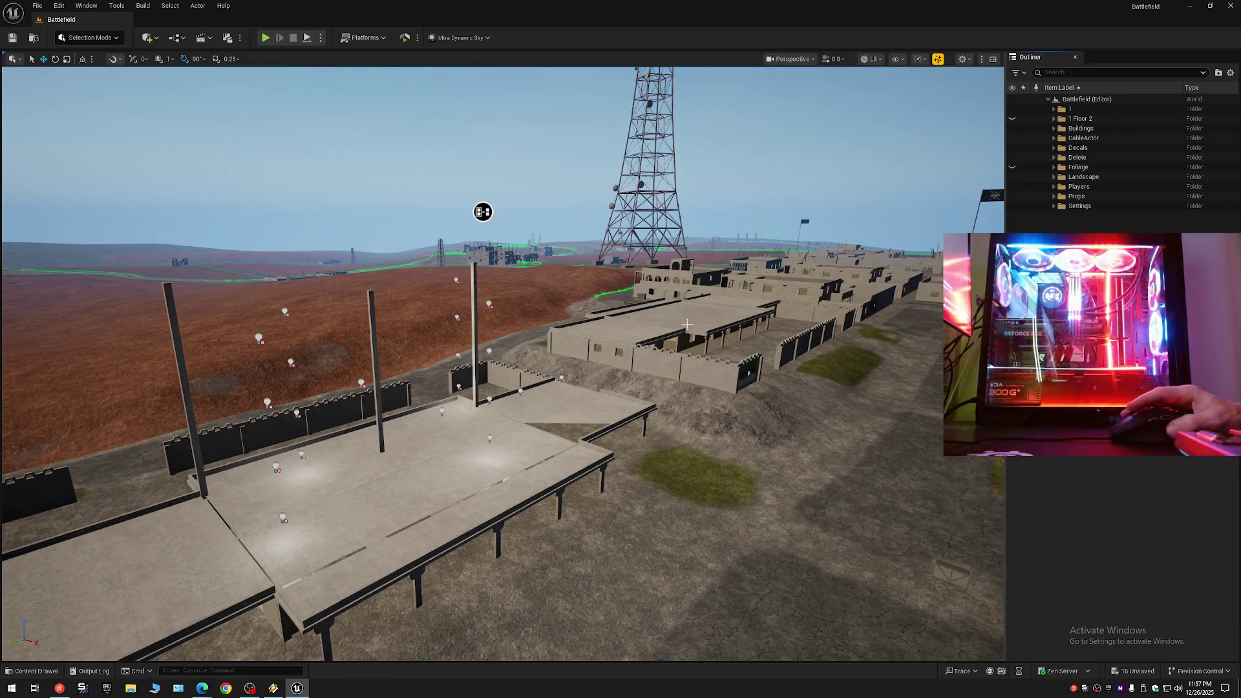
# Select the raised platform floor piece and hide it.
pyautogui.moveTo(657, 394); pyautogui.dragTo(619, 404)
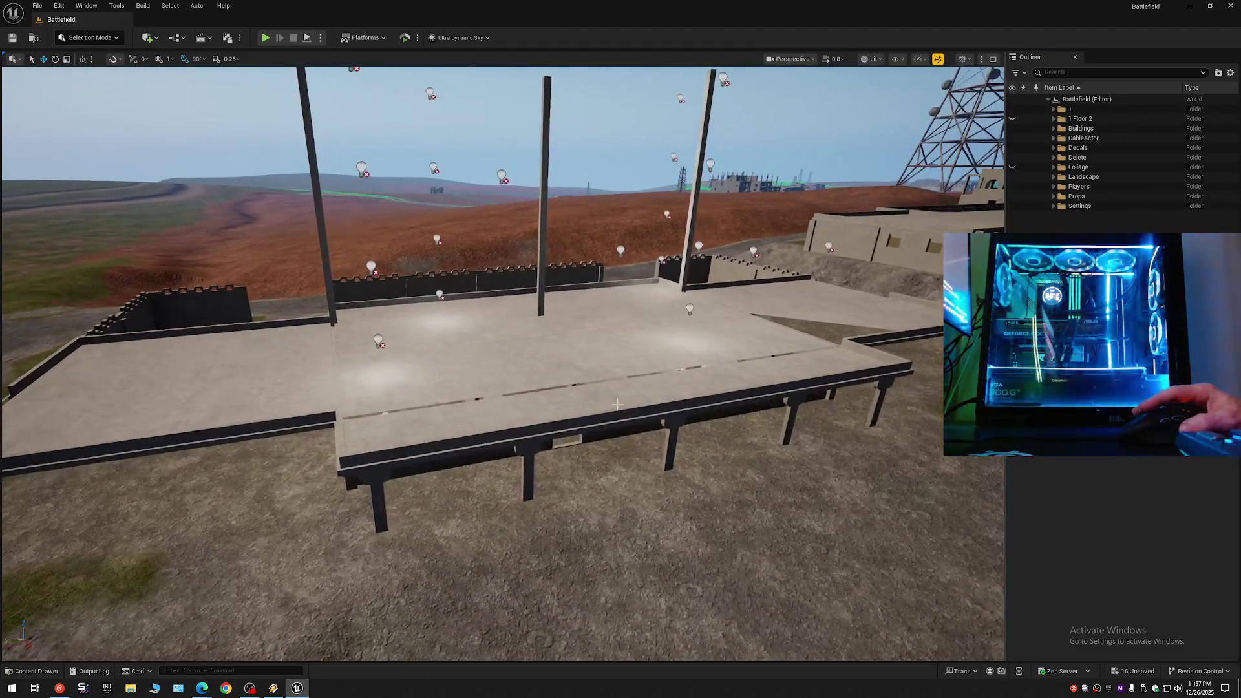
pyautogui.click(618, 404)
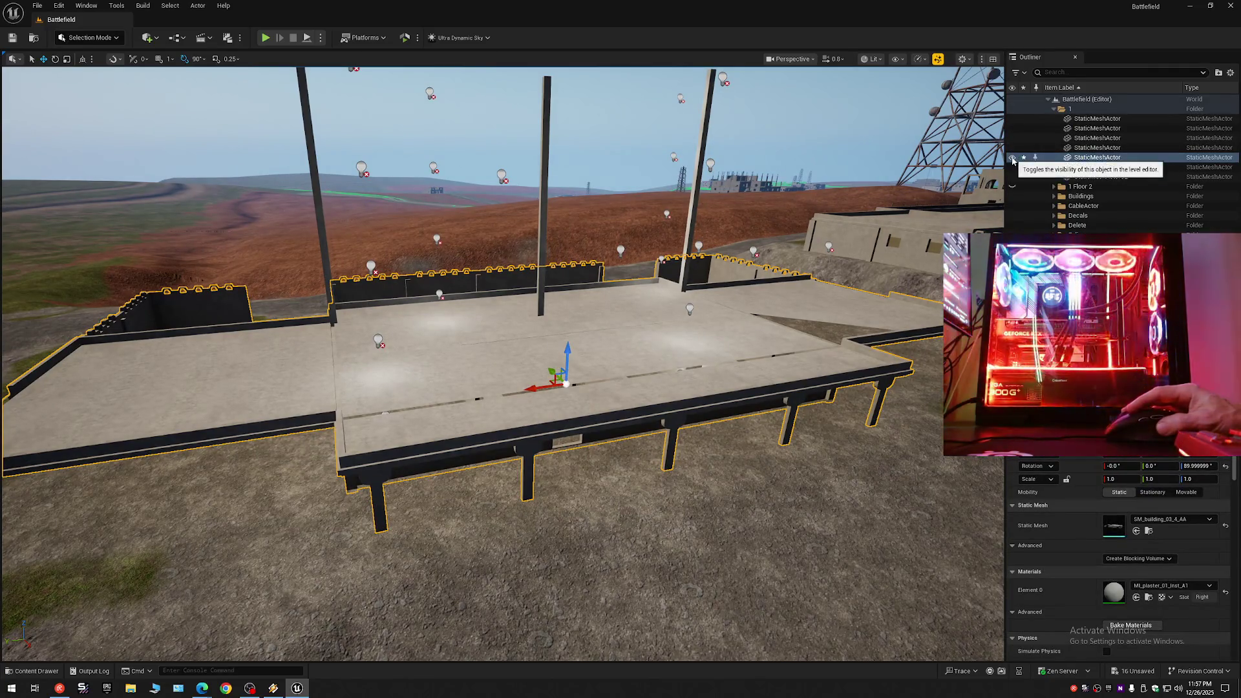
pyautogui.click(1012, 158)
# Select the door arch and the left, middle and right poles.
pyautogui.moveTo(914, 216); pyautogui.dragTo(913, 165)
pyautogui.moveTo(656, 342); pyautogui.dragTo(655, 329)
pyautogui.click(646, 453)
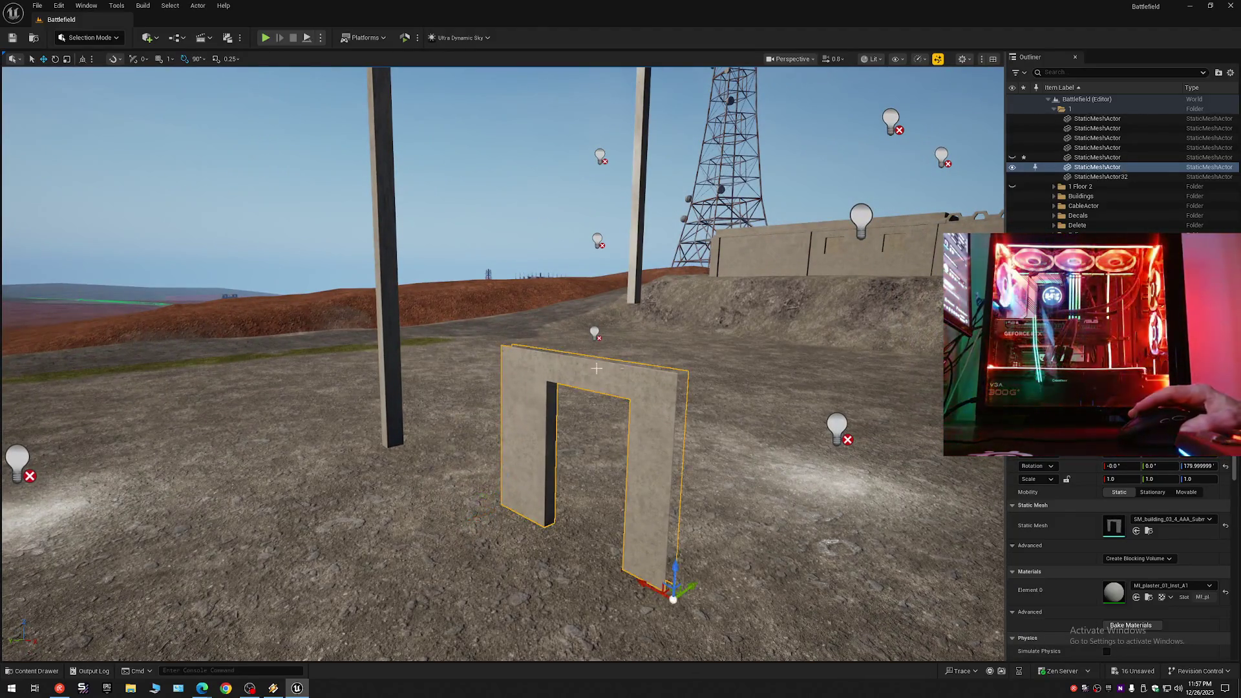
pyautogui.moveTo(646, 453); pyautogui.dragTo(647, 504)
pyautogui.moveTo(561, 303); pyautogui.dragTo(543, 310)
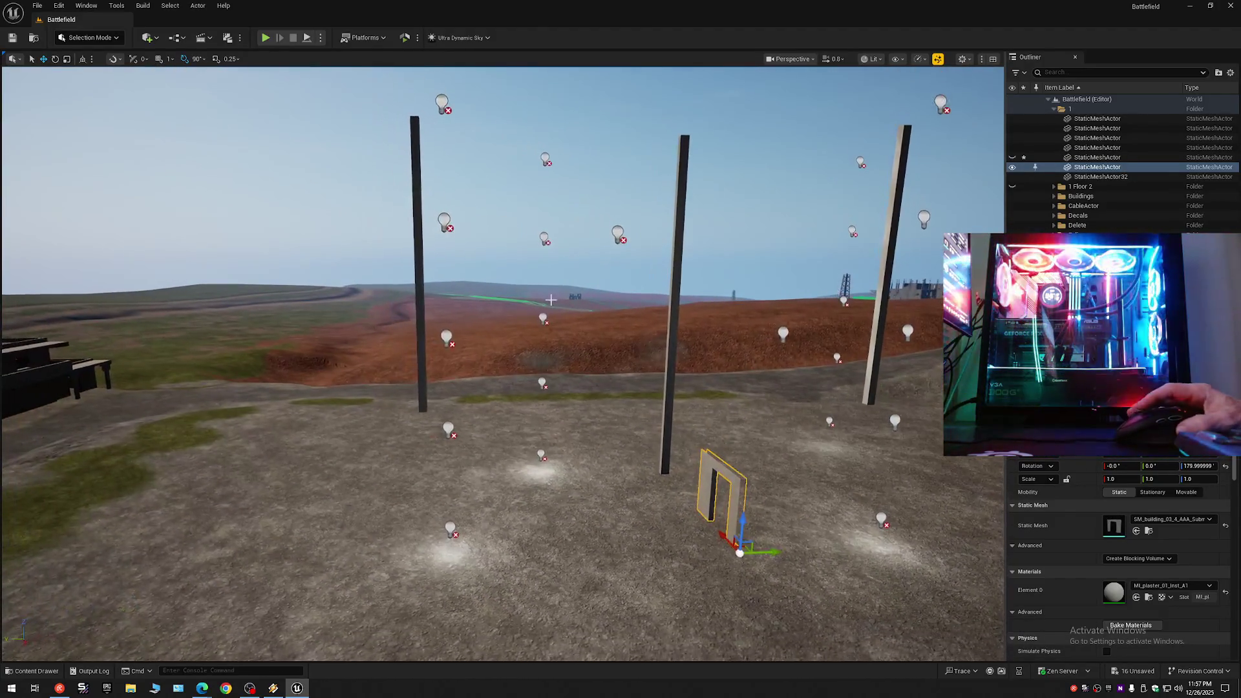
pyautogui.click(418, 272)
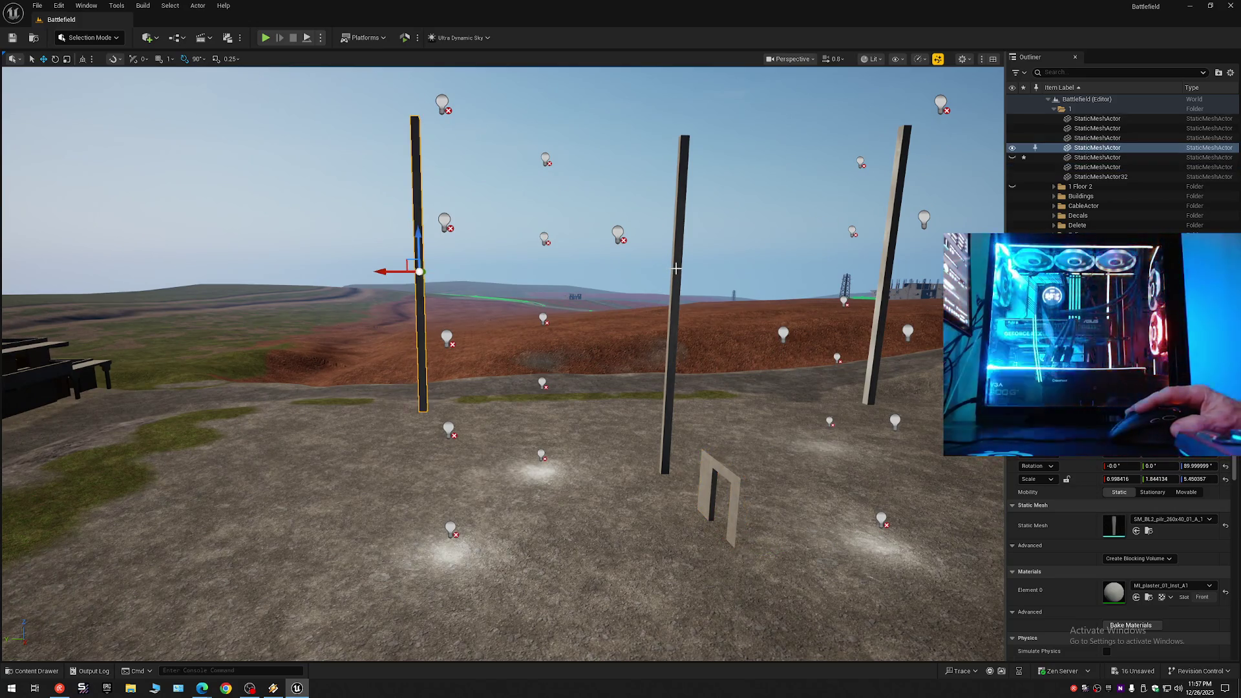
pyautogui.click(677, 268)
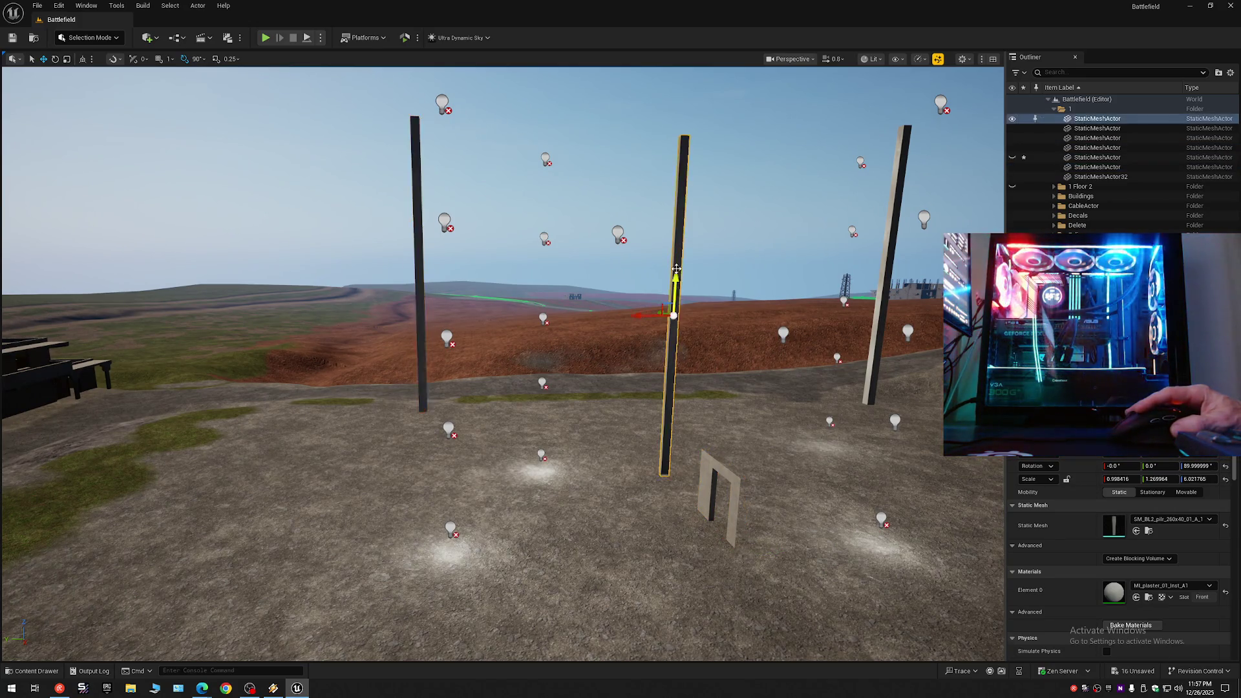
pyautogui.click(891, 234)
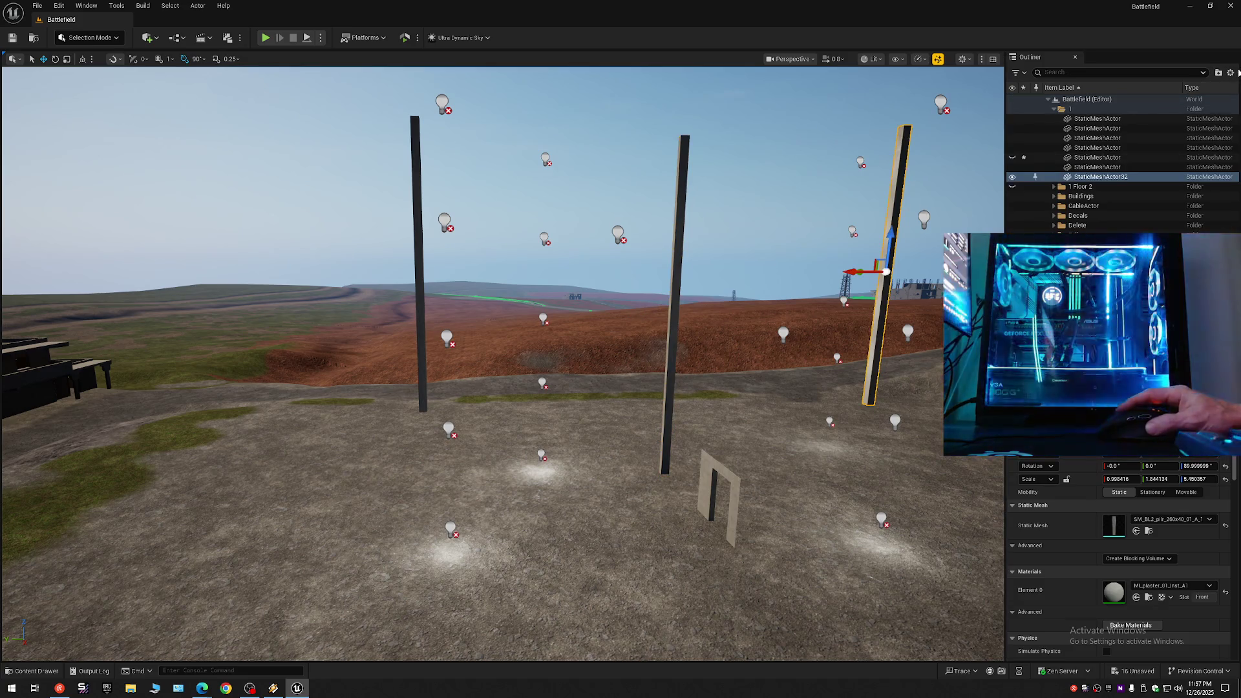
# Collapse all Outliner folders and hide folder 1 with the platform and poles.
pyautogui.click(1231, 73)
pyautogui.click(1136, 121)
pyautogui.press('Escape')
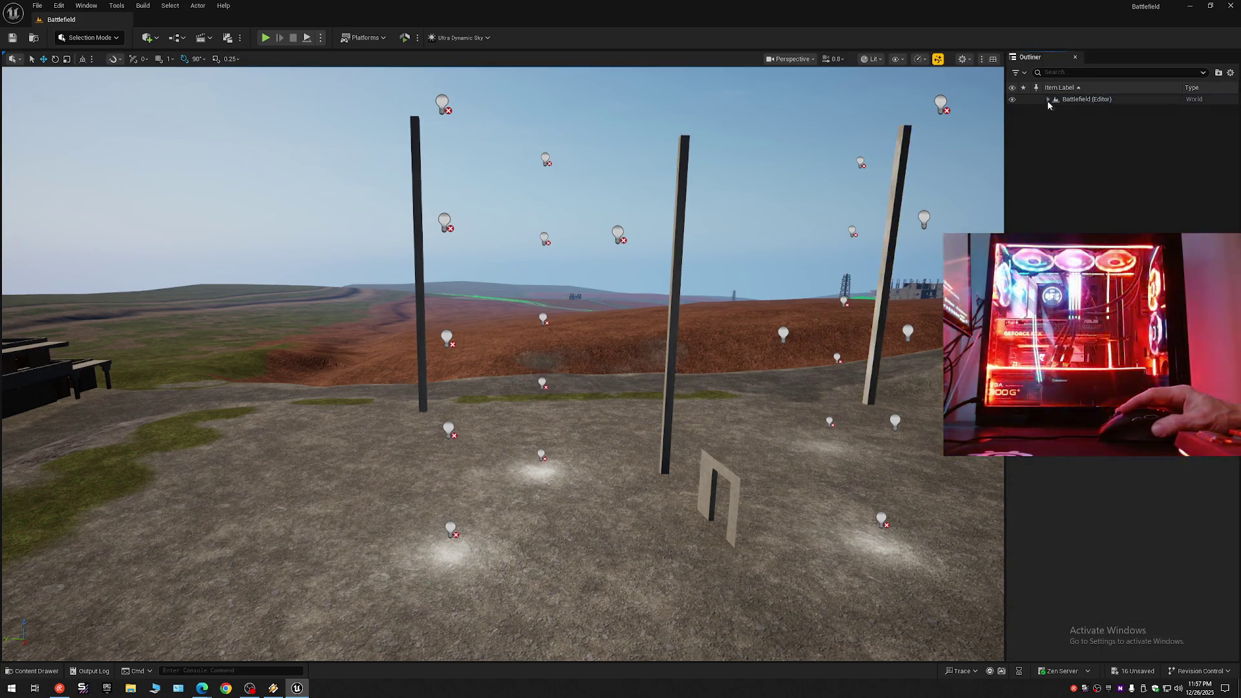
pyautogui.moveTo(855, 252)
pyautogui.mouseDown()
pyautogui.moveTo(836, 106)
pyautogui.moveTo(555, 106)
pyautogui.moveTo(640, 98)
pyautogui.mouseUp()
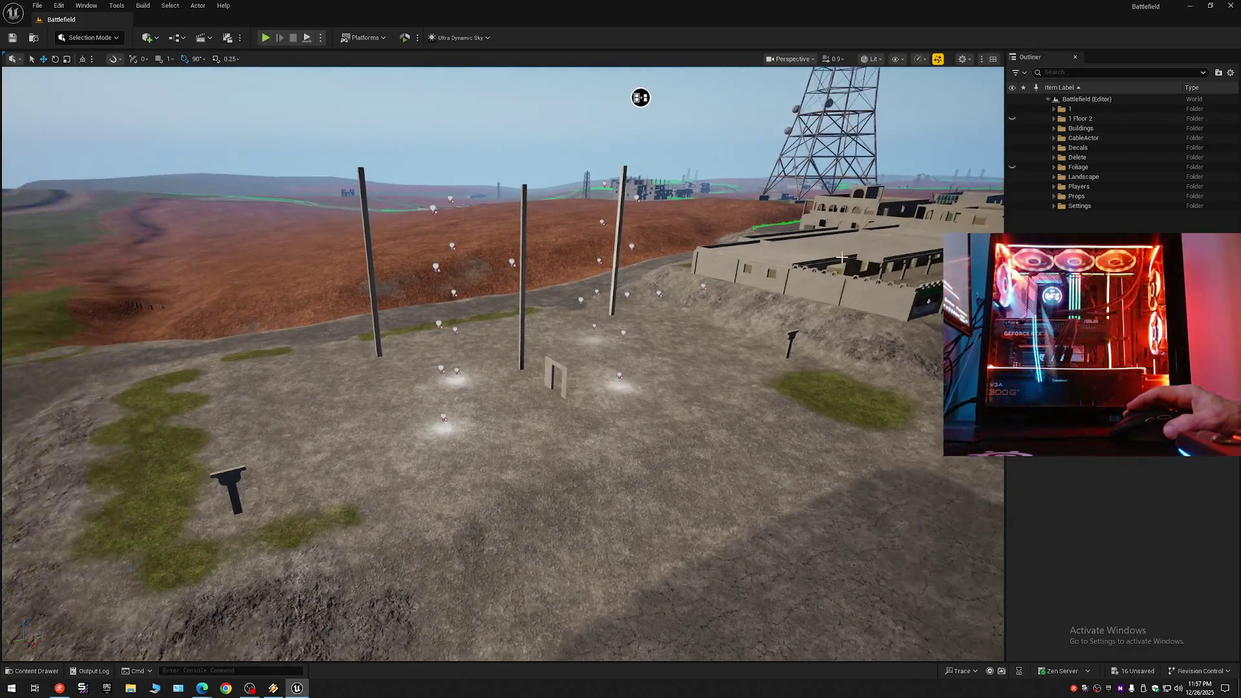
pyautogui.click(1013, 110)
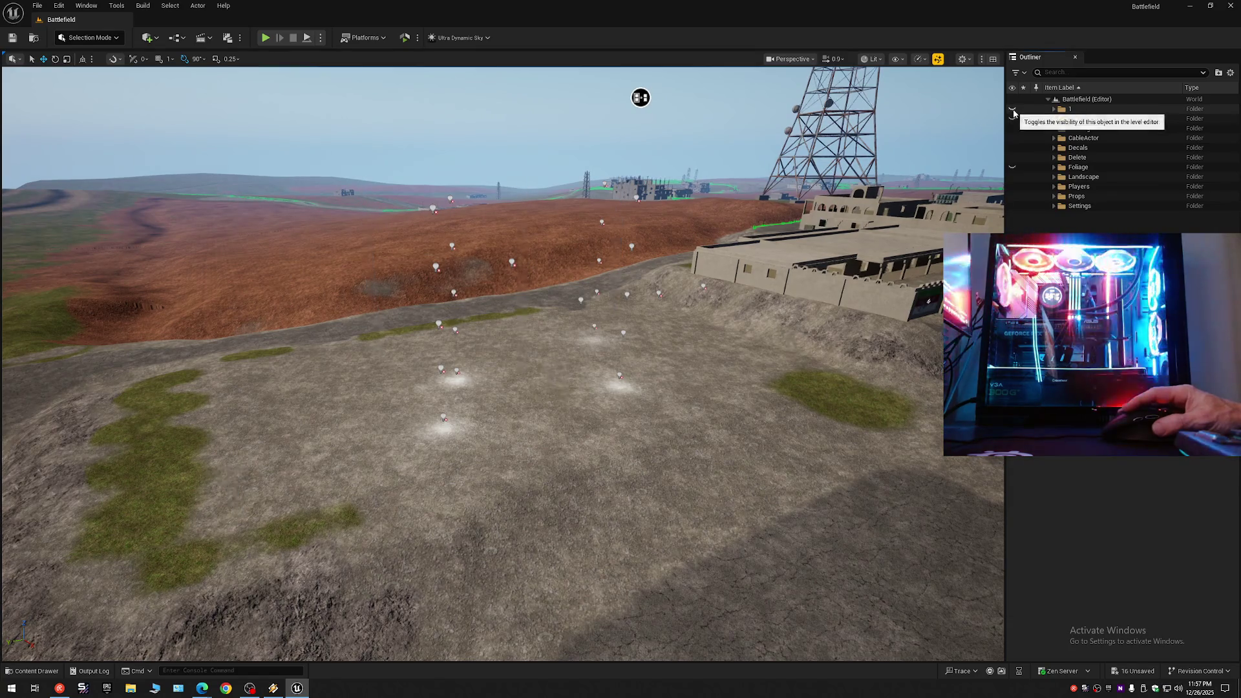
# Show the 1 Floor 2 building again, then save the current level and all assets.
pyautogui.click(1013, 119)
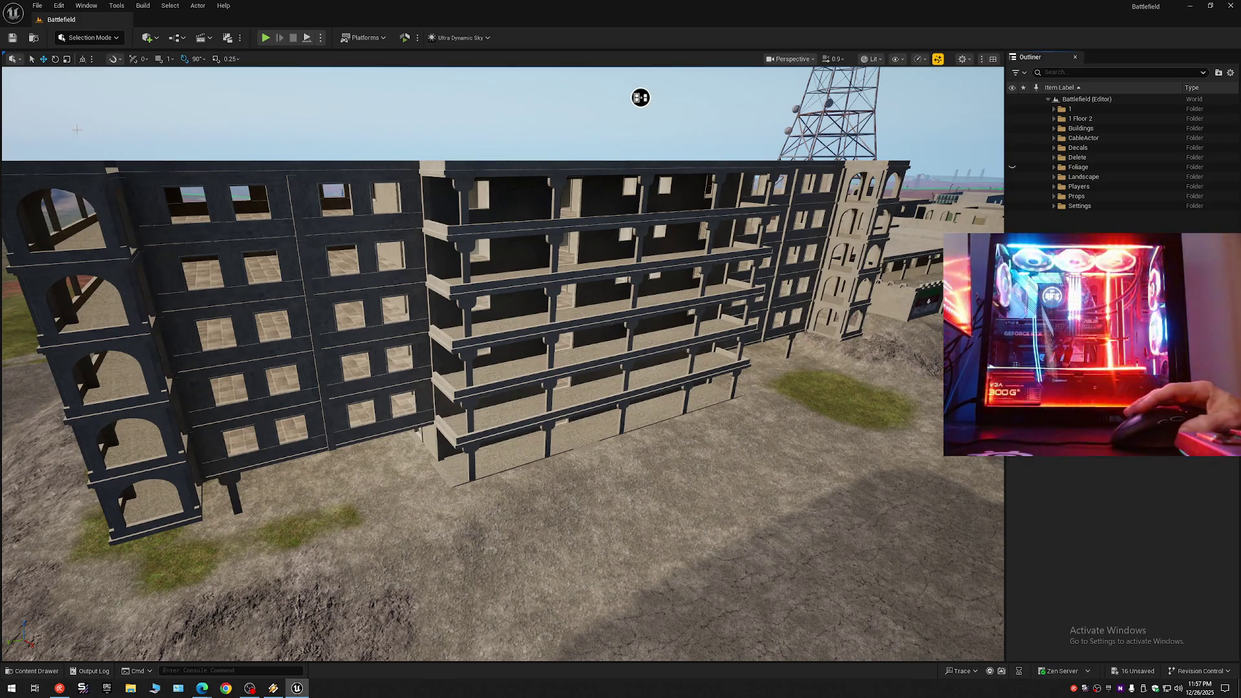
pyautogui.click(12, 38)
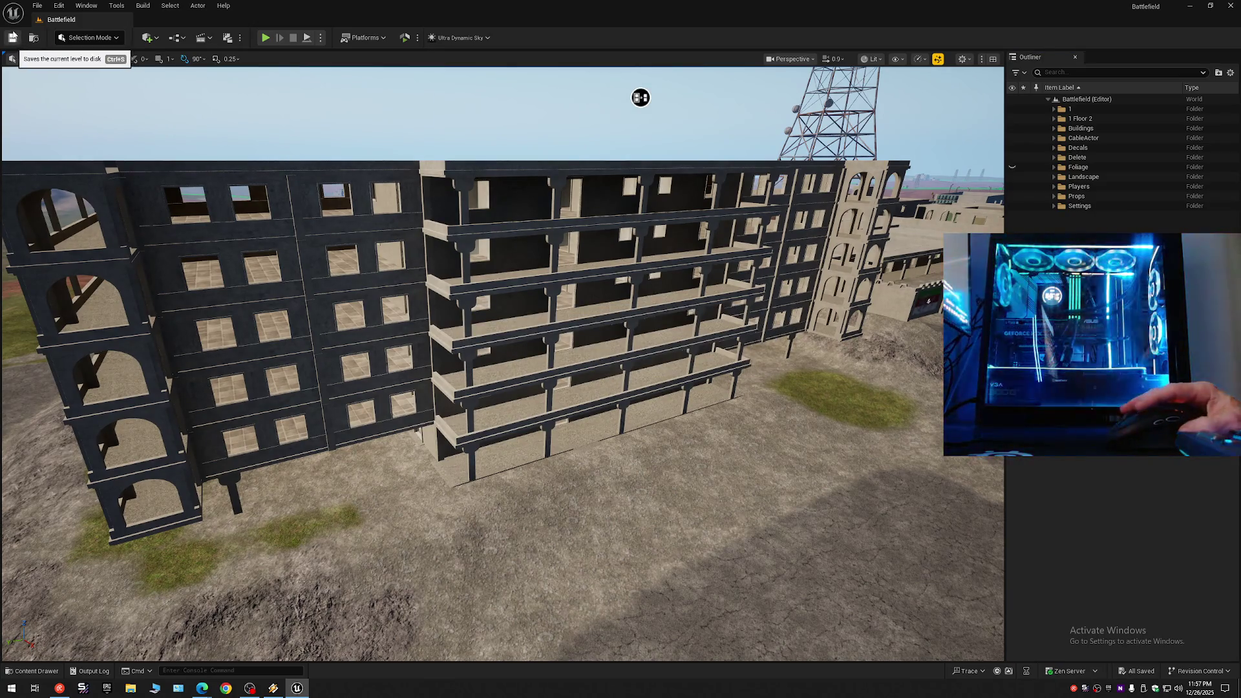
pyautogui.click(36, 5)
pyautogui.click(64, 124)
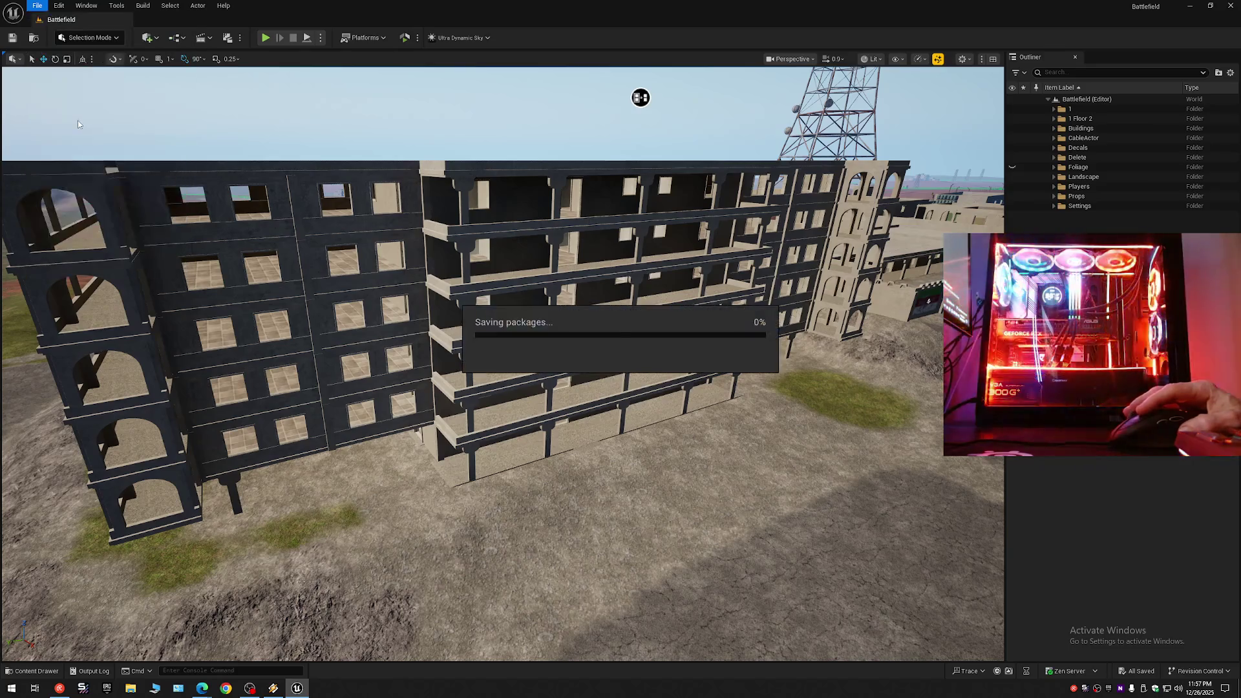
pyautogui.click(38, 6)
pyautogui.click(91, 147)
pyautogui.moveTo(336, 299); pyautogui.dragTo(414, 214)
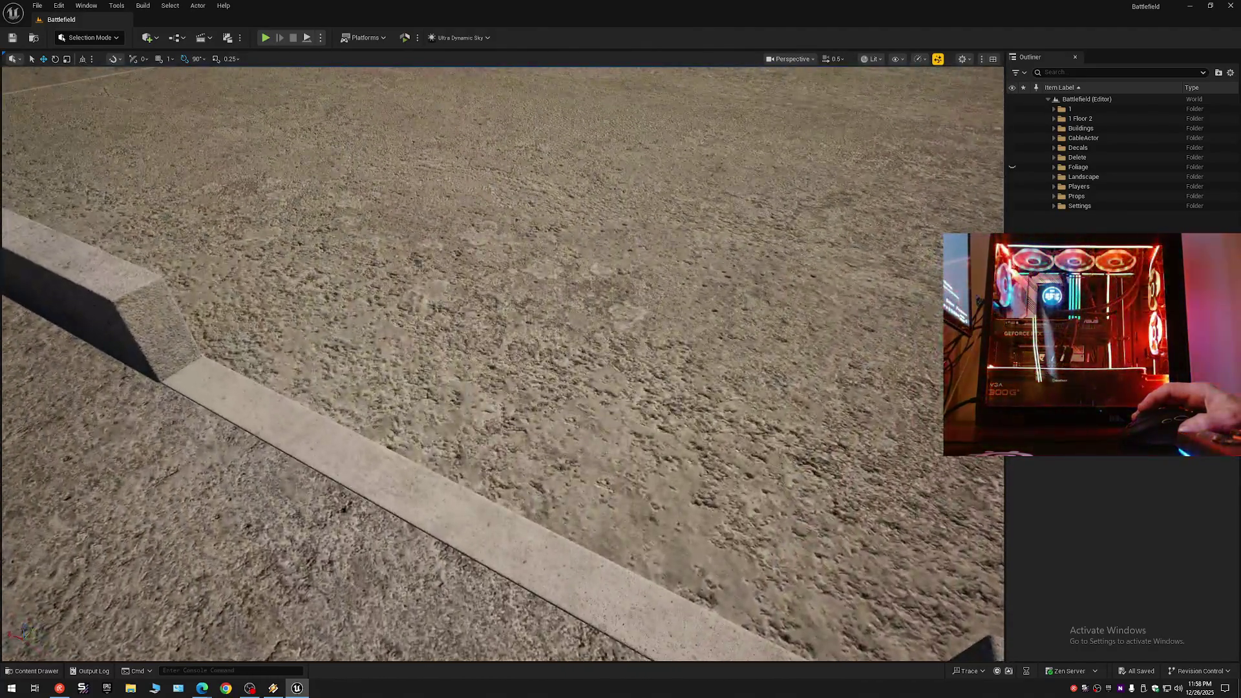
# Fly over the rooftop walls and across to the sunlit ruined buildings.
pyautogui.moveTo(501, 362)
pyautogui.mouseDown()
pyautogui.moveTo(352, 241)
pyautogui.moveTo(810, 172)
pyautogui.mouseUp()
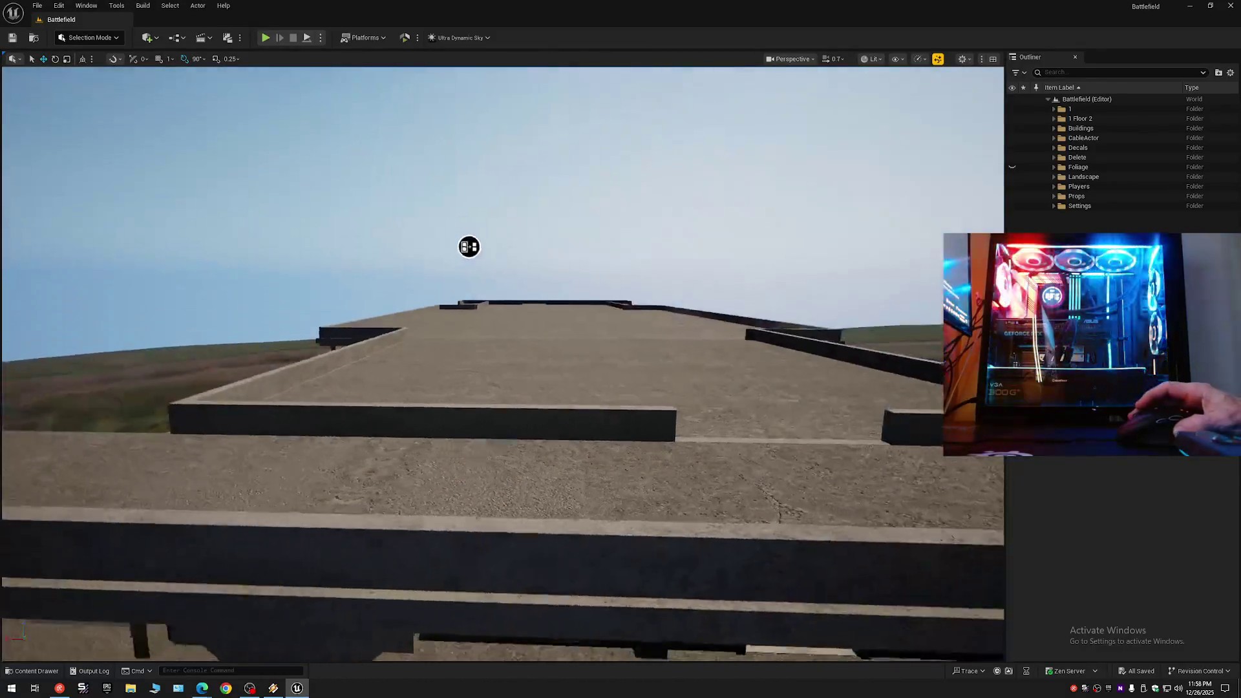
pyautogui.moveTo(471, 245); pyautogui.dragTo(272, 271)
pyautogui.moveTo(374, 265)
pyautogui.mouseDown()
pyautogui.moveTo(352, 321)
pyautogui.moveTo(421, 388)
pyautogui.moveTo(391, 355)
pyautogui.moveTo(408, 336)
pyautogui.mouseUp()
pyautogui.moveTo(486, 344)
pyautogui.mouseDown()
pyautogui.moveTo(258, 374)
pyautogui.moveTo(604, 166)
pyautogui.moveTo(453, 278)
pyautogui.moveTo(300, 180)
pyautogui.mouseUp()
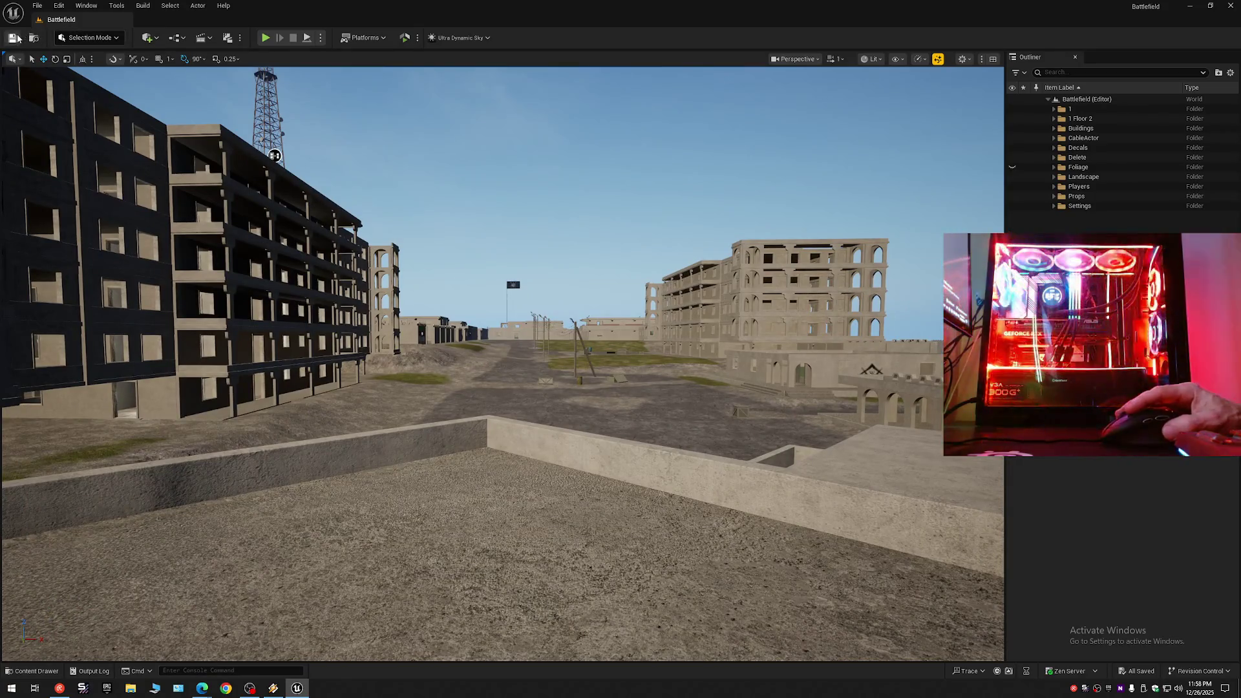
# Save the level as Battlefield, replacing the existing asset, and bring up the music player.
pyautogui.click(37, 5)
pyautogui.click(90, 125)
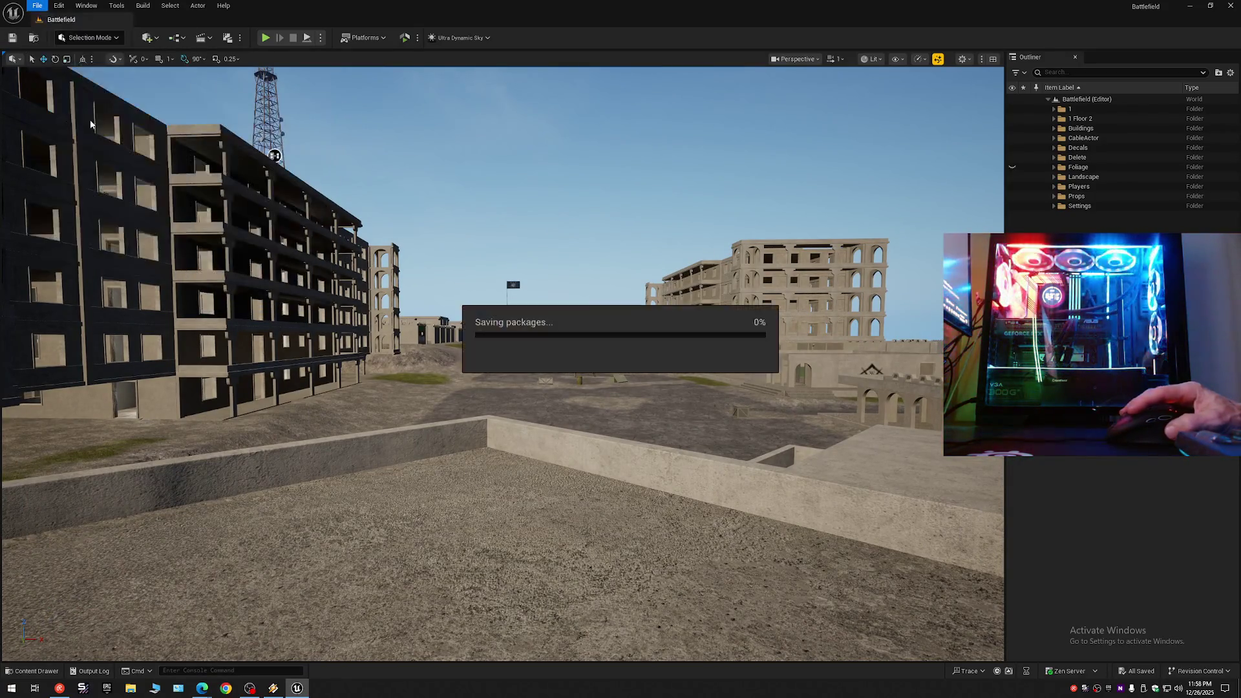
pyautogui.click(37, 5)
pyautogui.click(78, 143)
pyautogui.click(37, 5)
pyautogui.click(82, 133)
pyautogui.doubleClick(597, 296)
pyautogui.click(647, 361)
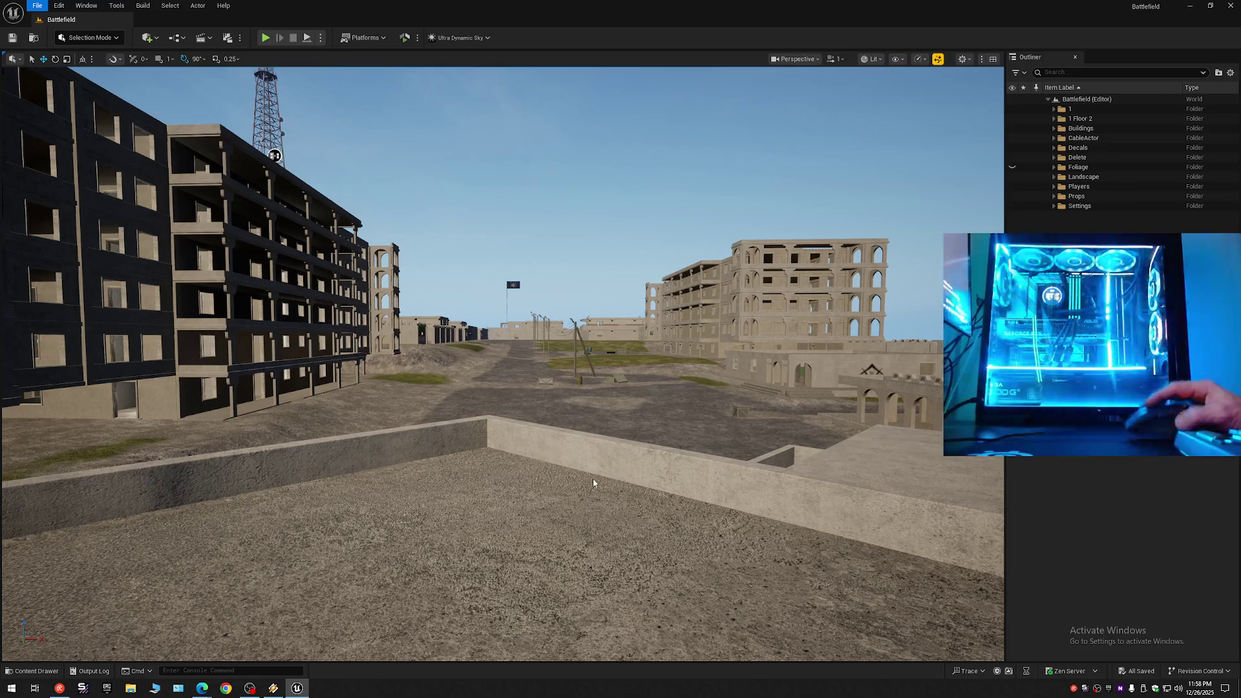
pyautogui.click(283, 690)
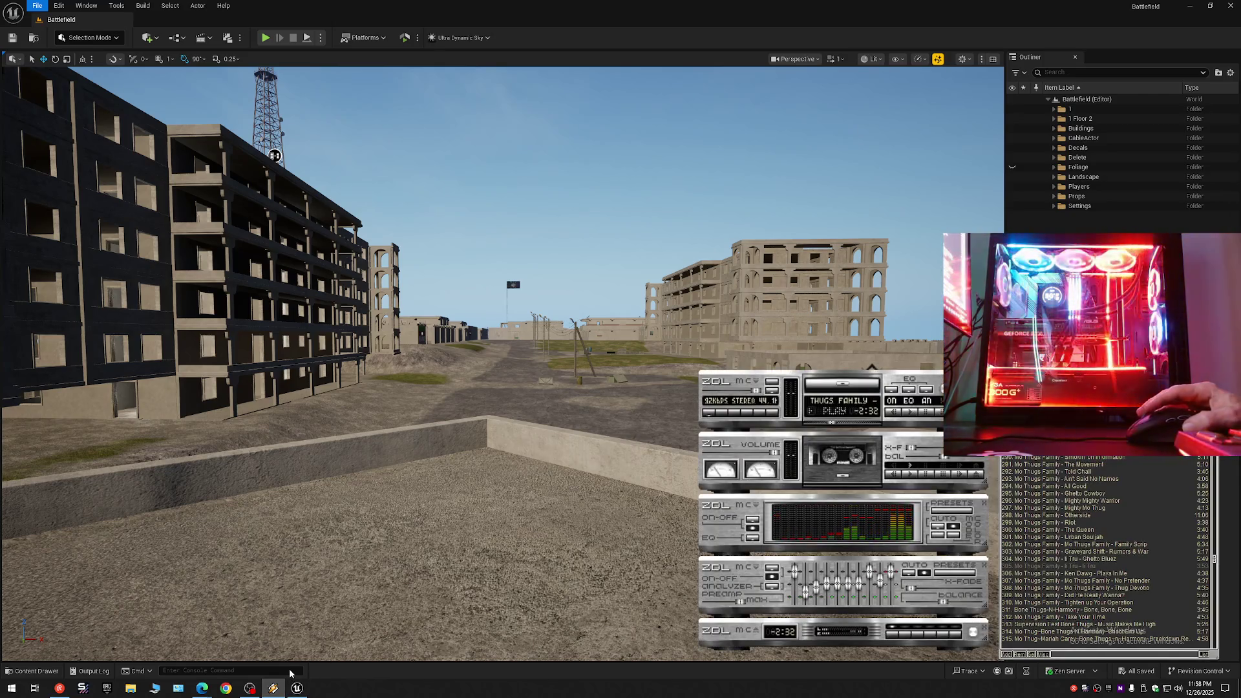
# Minimise the ZDL music player window from the taskbar.
pyautogui.moveTo(296, 687)
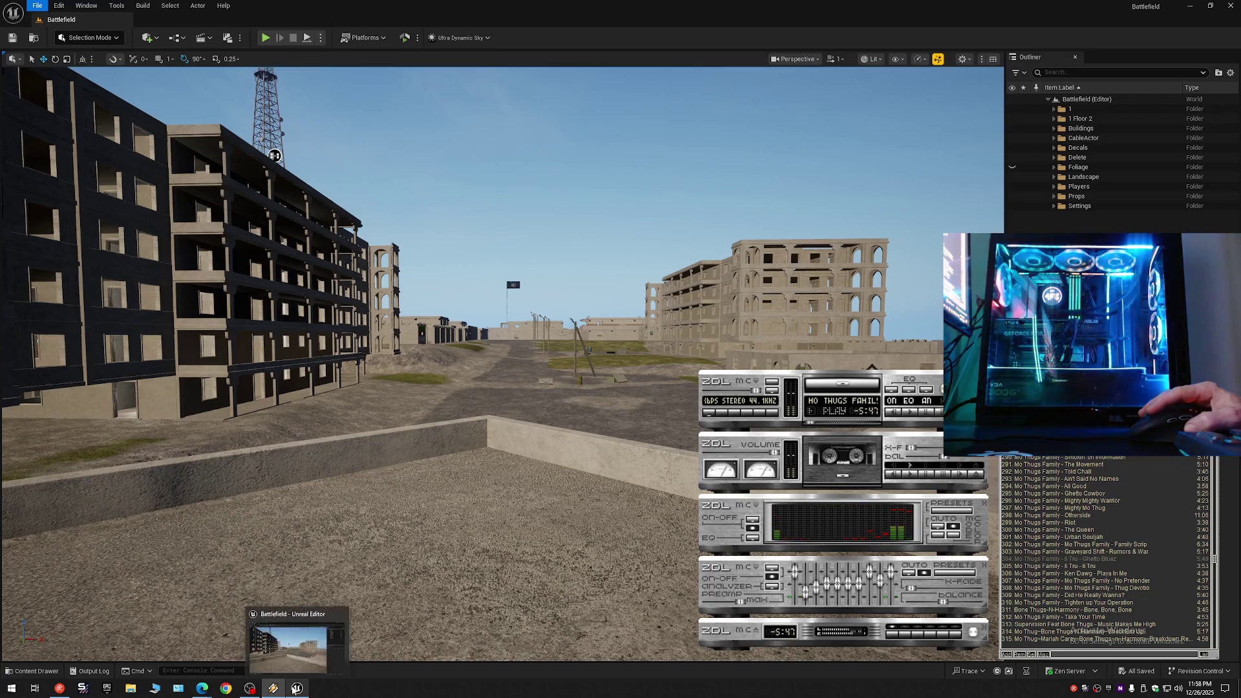
pyautogui.moveTo(292, 660)
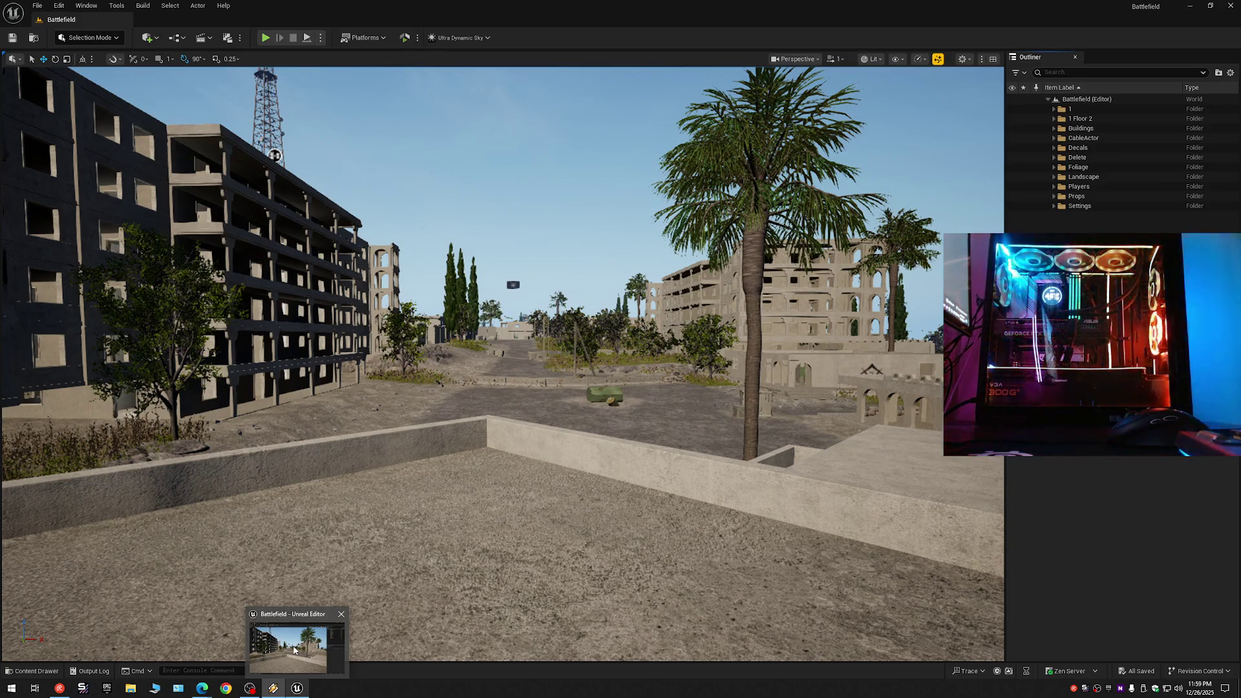
pyautogui.click(275, 688)
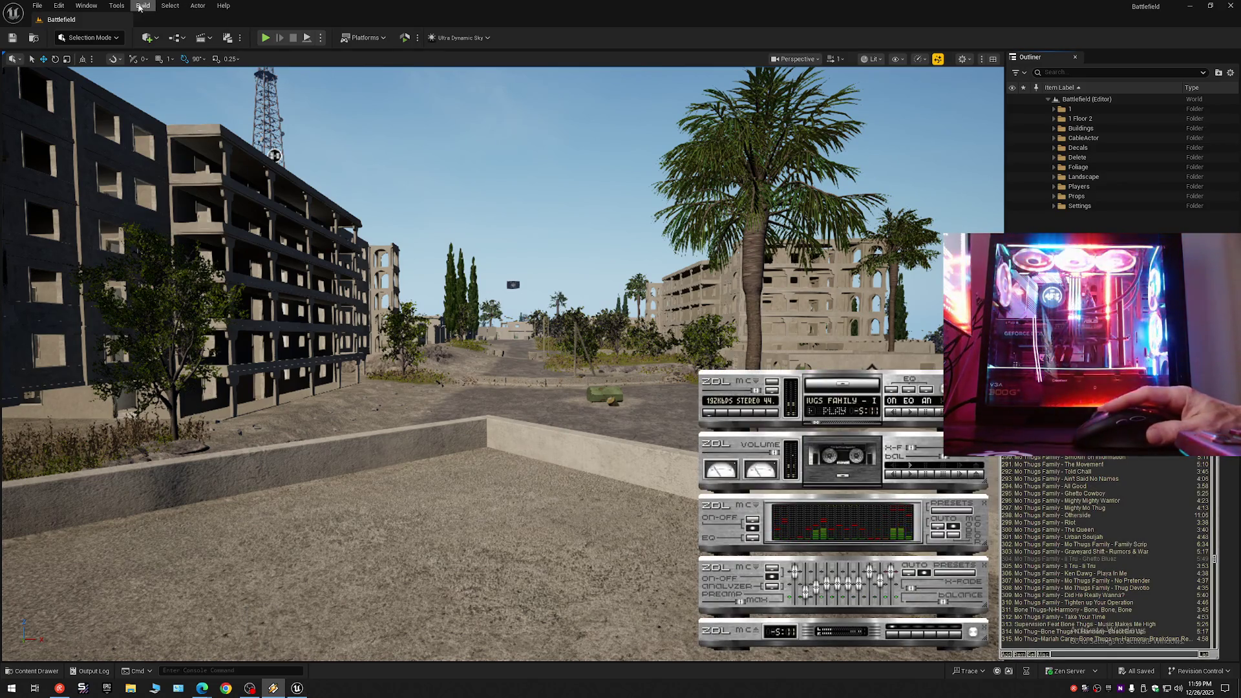
pyautogui.click(289, 690)
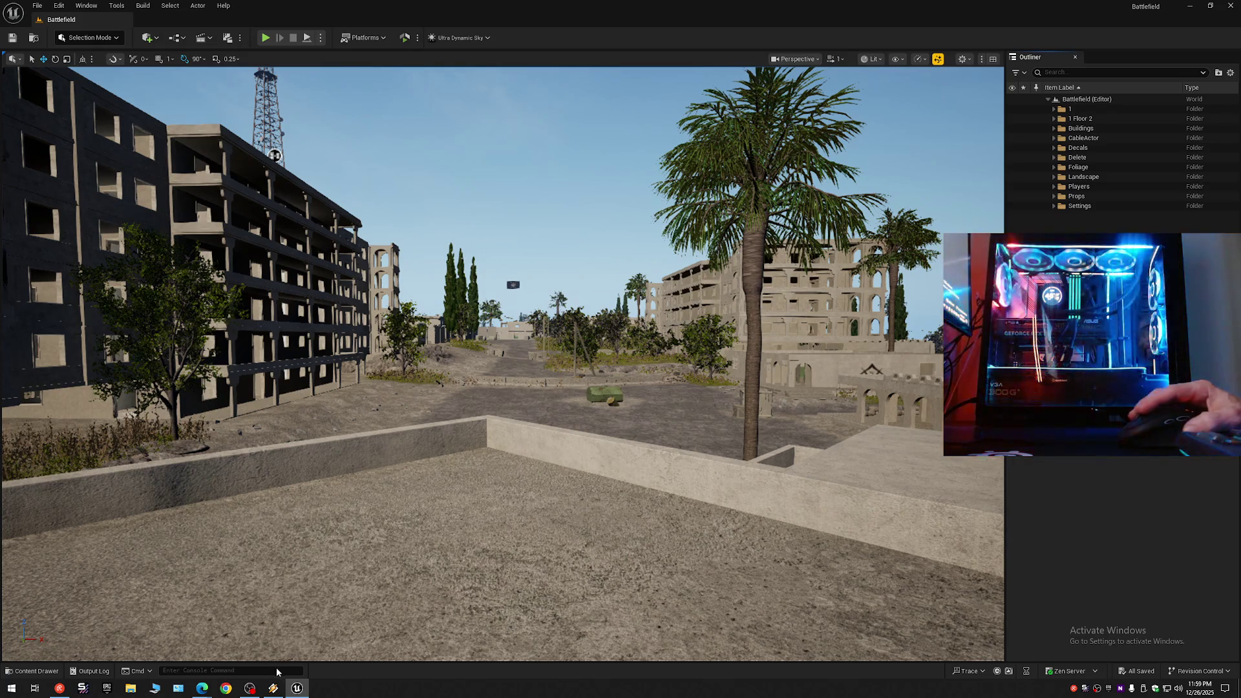
# Bring OBS forward and switch to the Be Right Back scene.
pyautogui.moveTo(247, 692)
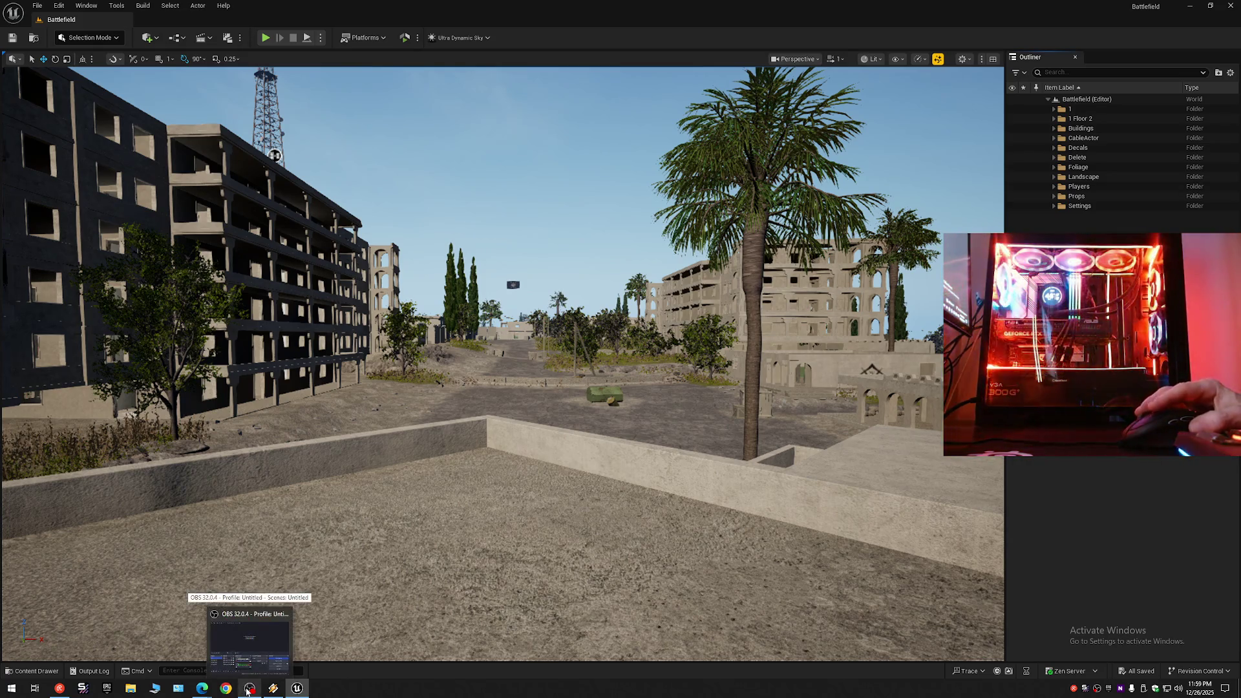
pyautogui.click(247, 692)
pyautogui.click(360, 443)
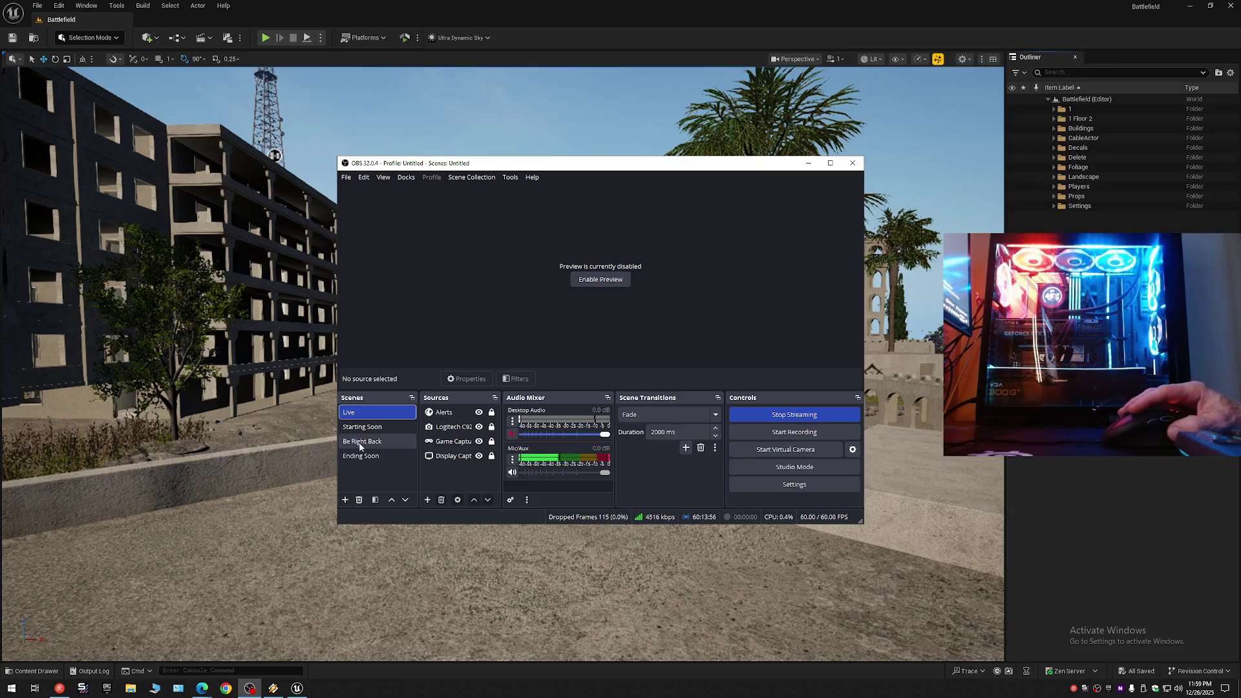
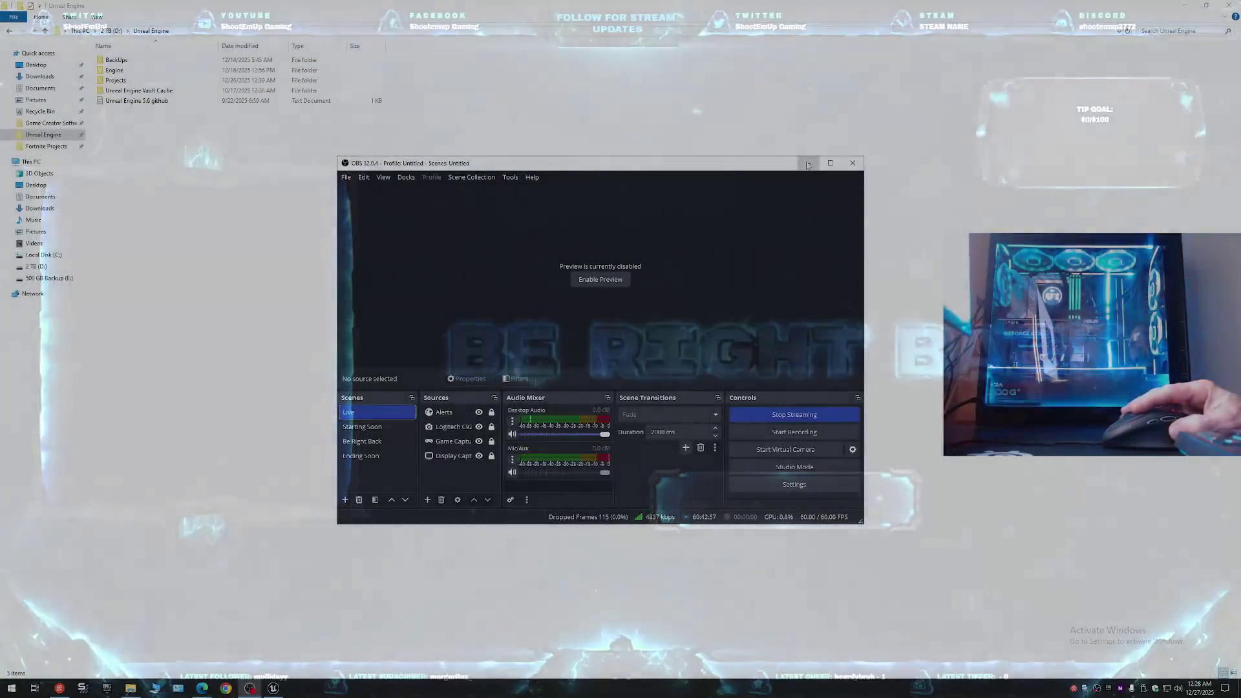
# Minimize OBS and open the Project Backups folder inside BackUps.
pyautogui.click(807, 164)
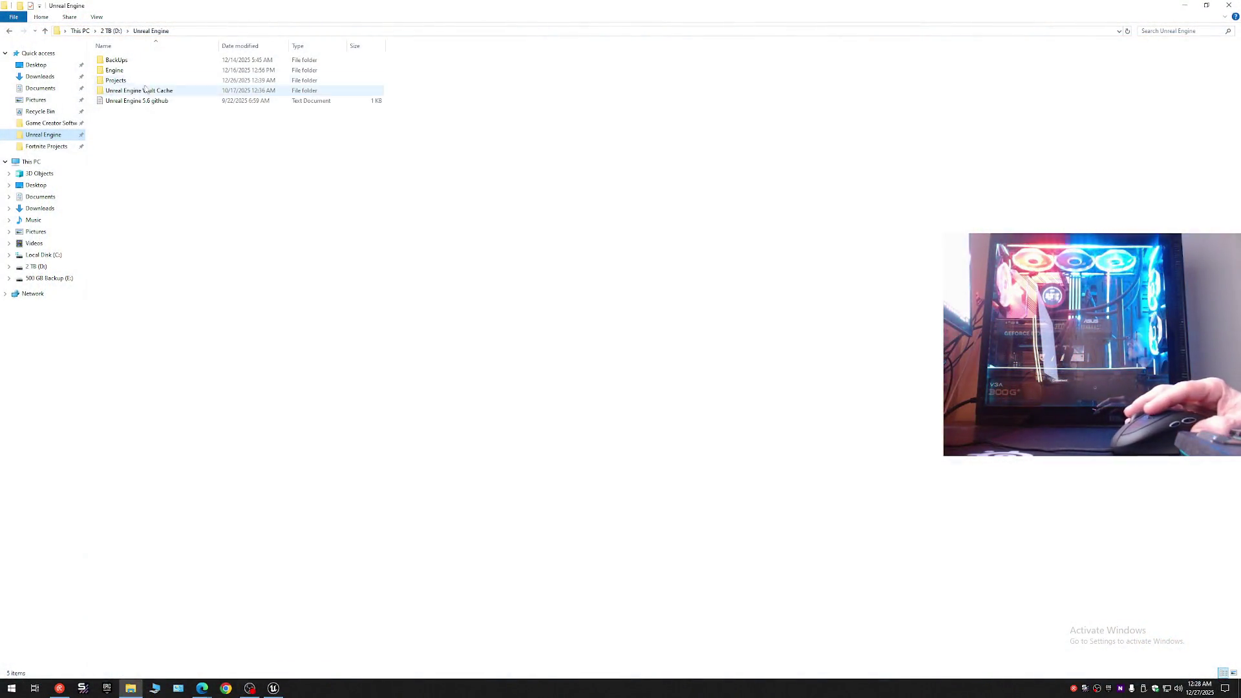
pyautogui.doubleClick(128, 65)
pyautogui.doubleClick(127, 70)
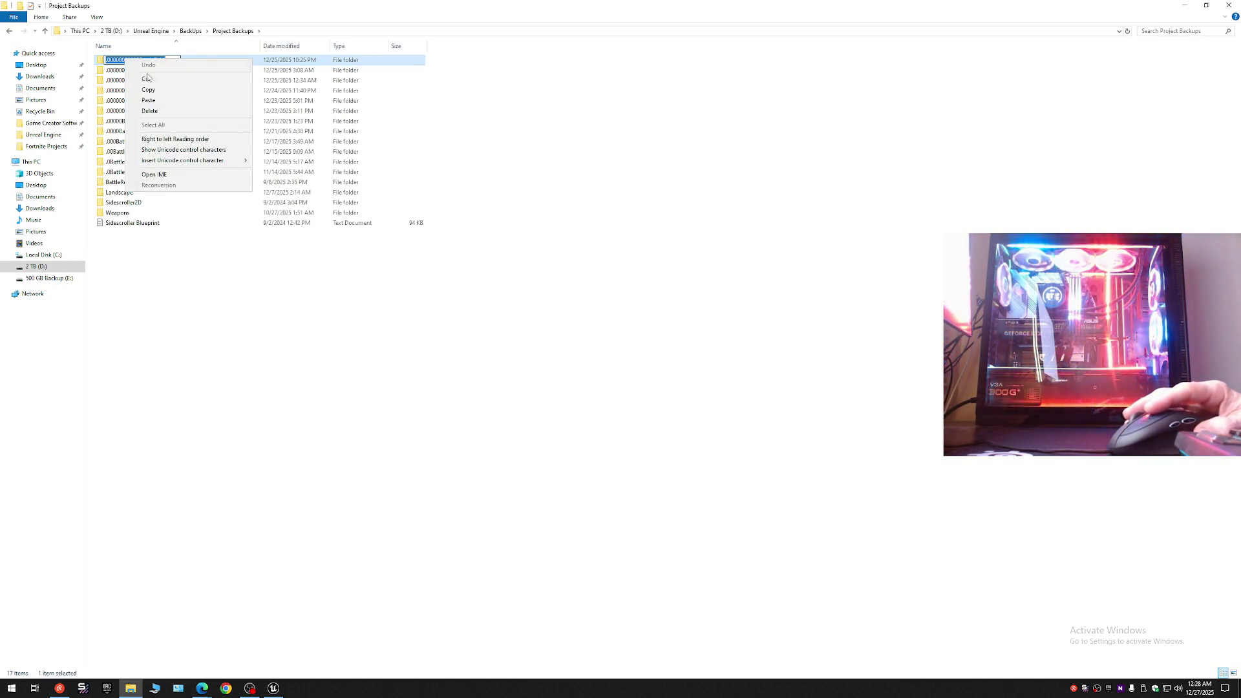
# Cancel renaming the top backup and add a new empty folder in Project Backups.
pyautogui.click(213, 355)
pyautogui.rightClick(215, 354)
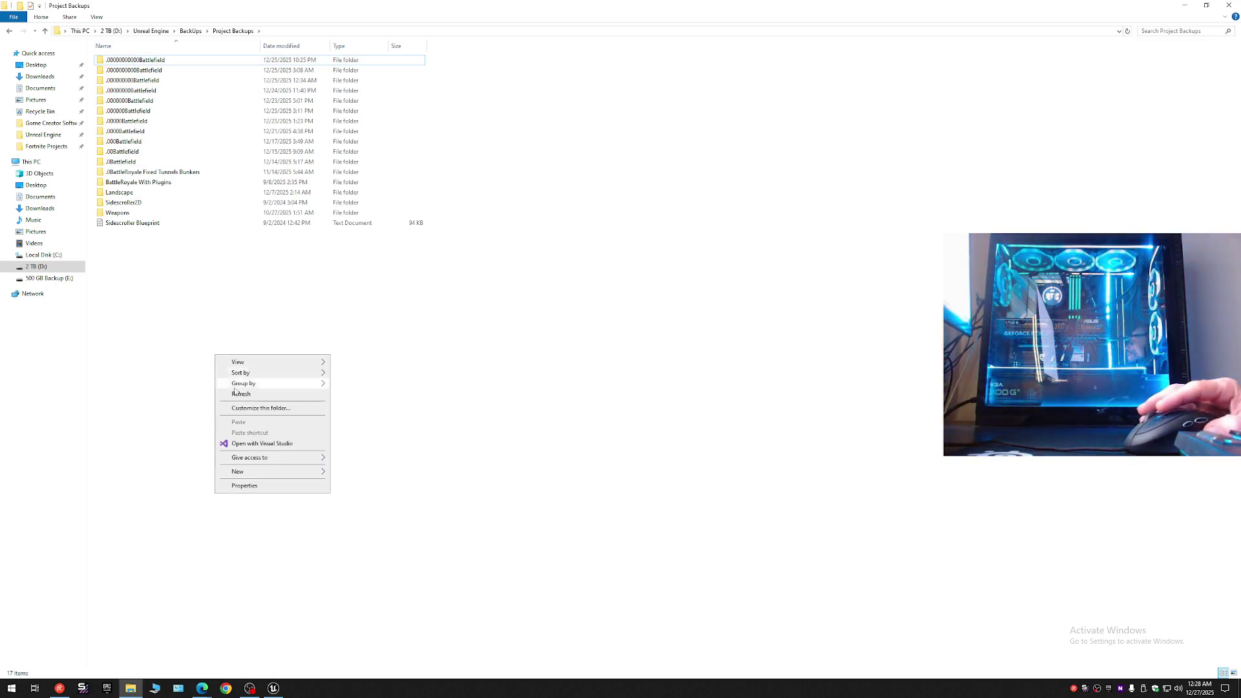
pyautogui.moveTo(244, 477)
pyautogui.click(362, 472)
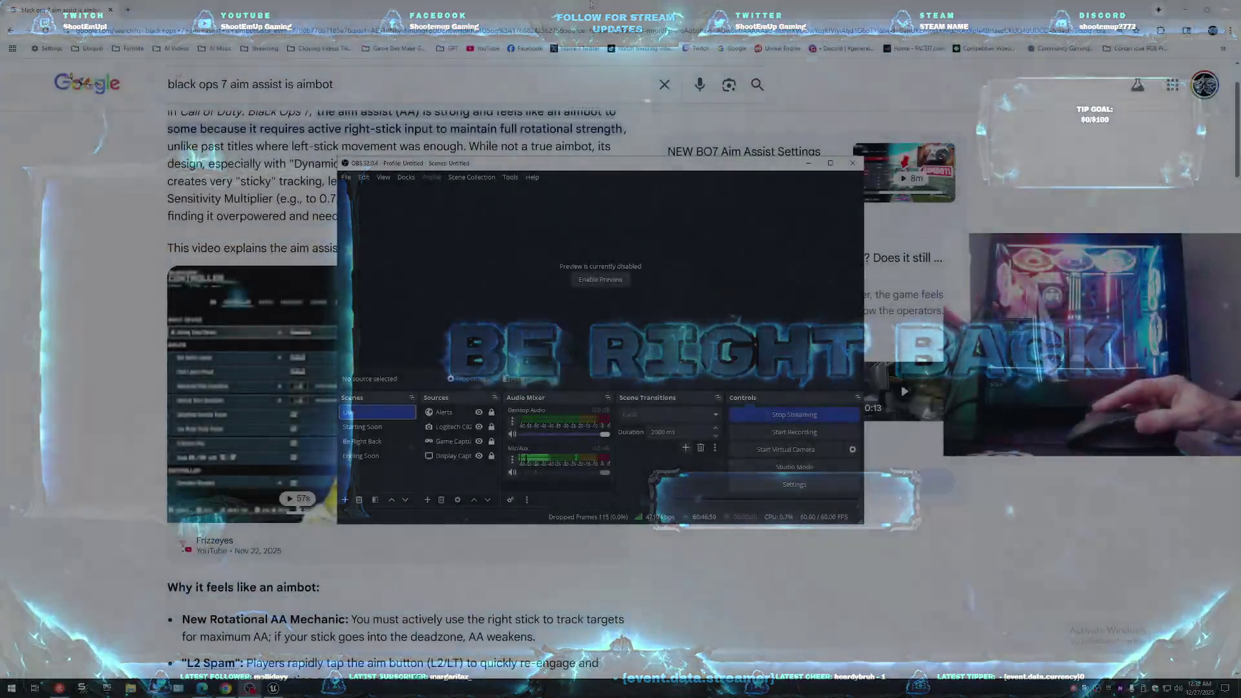
# Scroll the Black Ops 7 aim assist overview down to 'How players are adjusting'.
pyautogui.scroll(2, 411, 309)
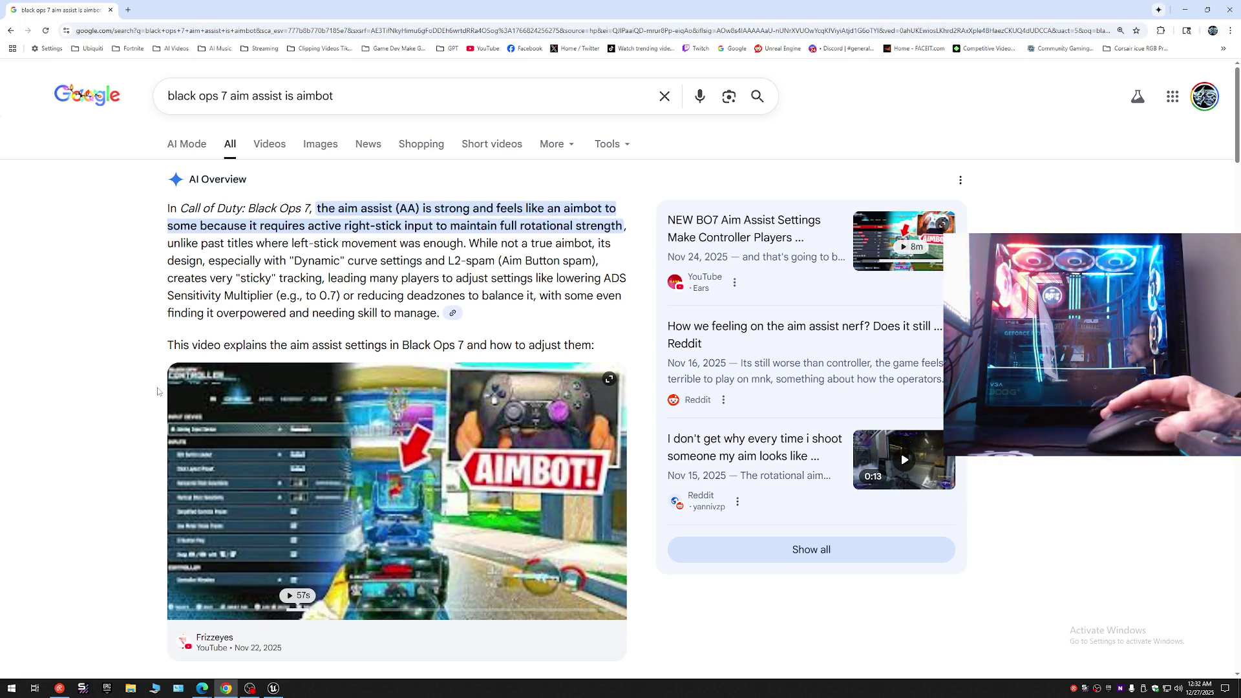
pyautogui.scroll(-7, 108, 553)
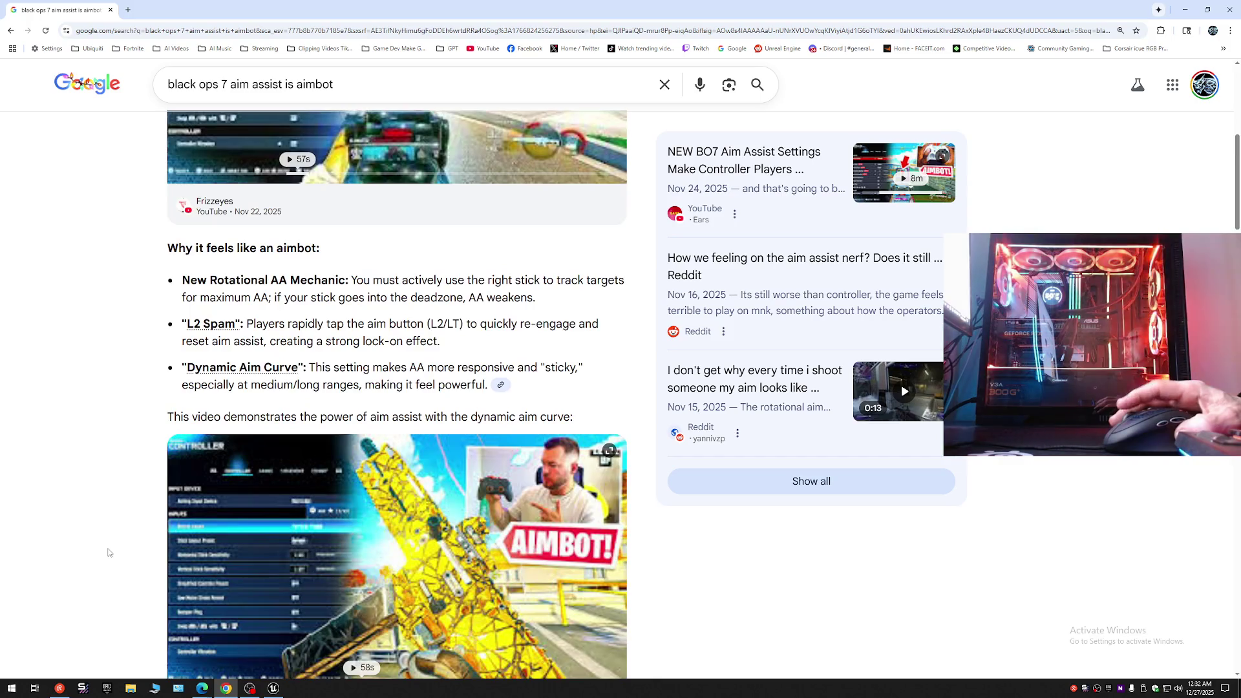
pyautogui.scroll(-2, 109, 553)
pyautogui.scroll(-2, 104, 580)
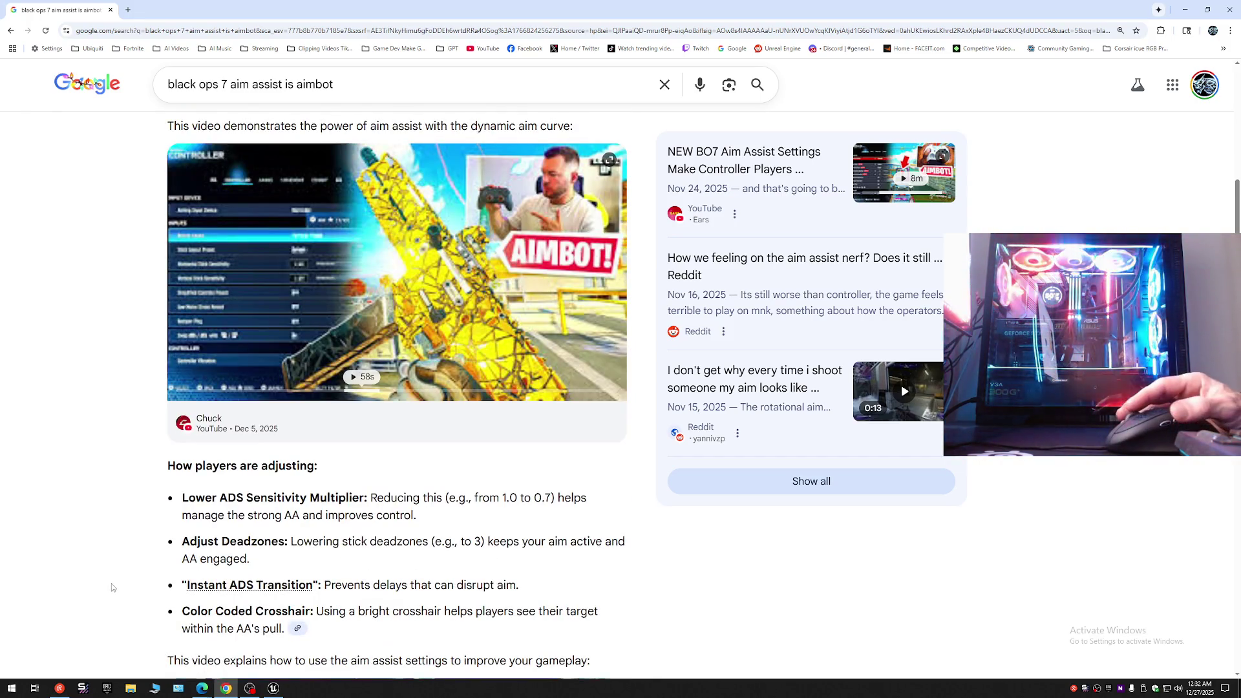